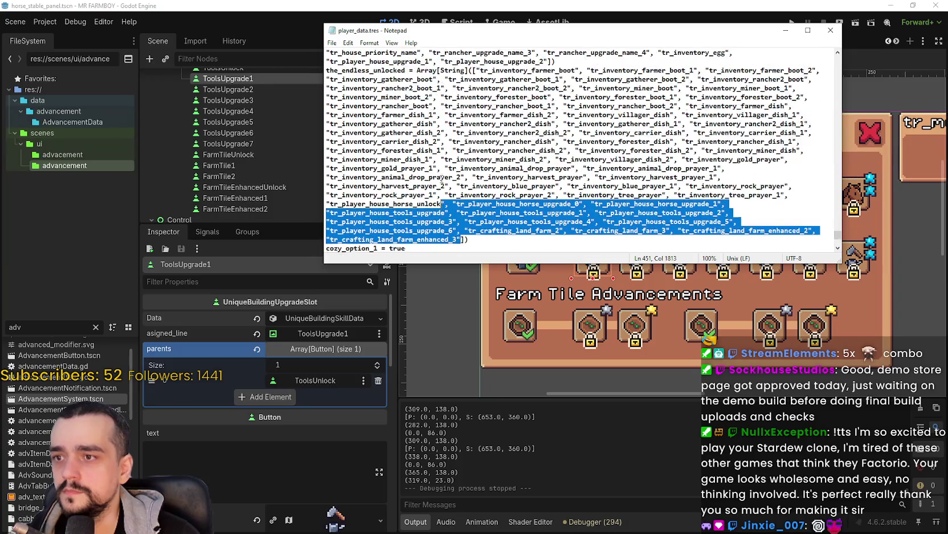
Delete the tr_player_house and tr_crafting_land entries from the endless-unlocked list in player_data.tres.
scroll(399, 171, "up", 9)
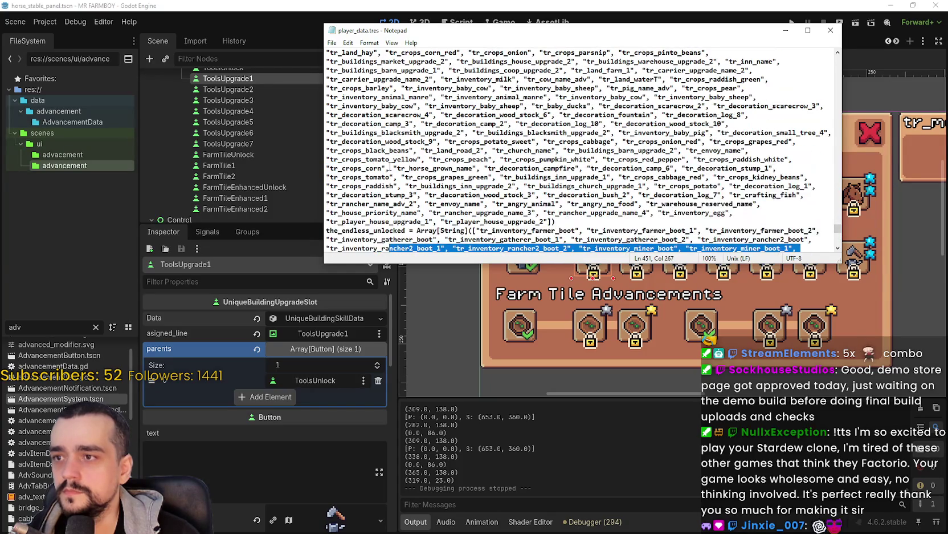
mouse_move(401, 175)
left_mouse_down()
mouse_move(331, 171)
mouse_move(342, 77)
mouse_move(399, 228)
mouse_move(421, 251)
mouse_move(433, 187)
mouse_move(399, 177)
mouse_move(399, 155)
mouse_move(422, 185)
mouse_move(433, 239)
mouse_move(444, 209)
mouse_move(440, 164)
mouse_move(466, 117)
mouse_move(565, 124)
mouse_move(369, 126)
left_mouse_up()
scroll(330, 171, "down", 6)
scroll(399, 166, "up", 2)
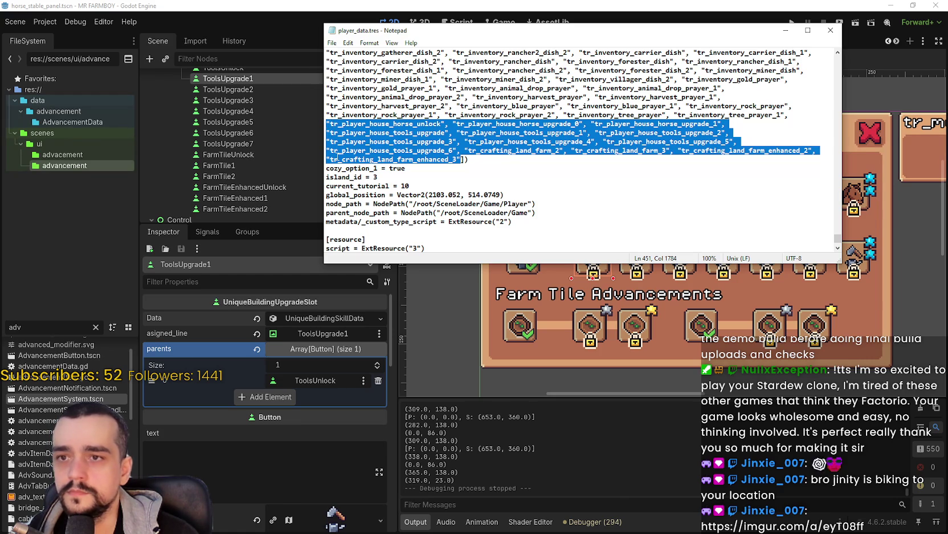
key("Delete")
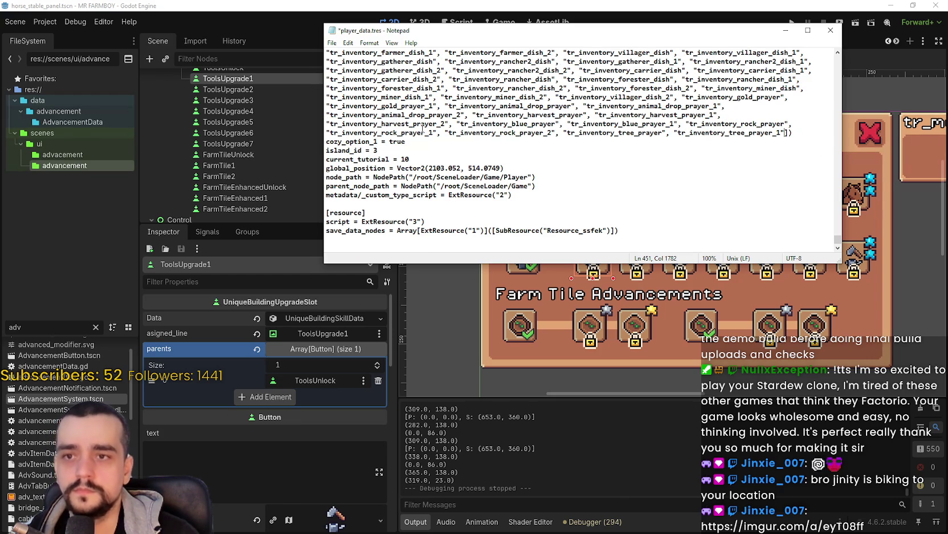
Save player_data.tres and close Notepad.
left_click(333, 43)
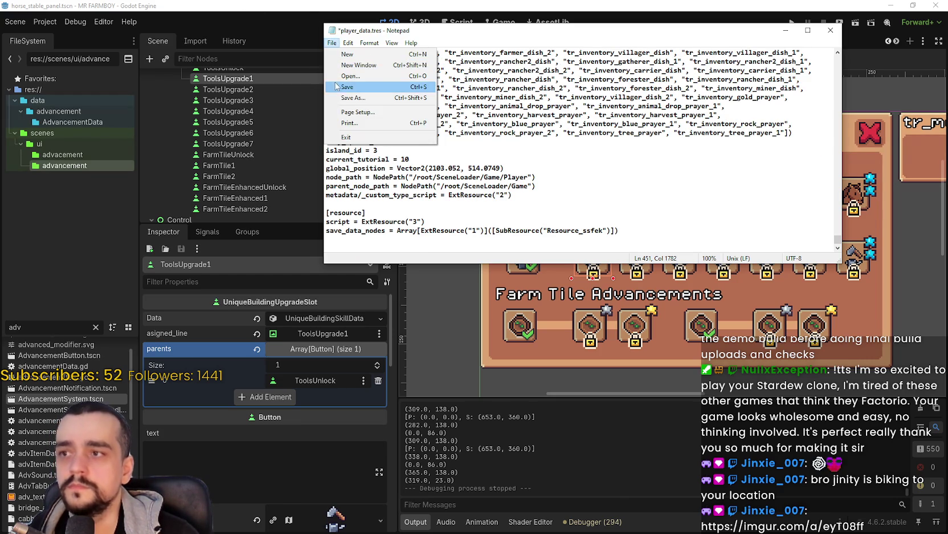
left_click(344, 87)
left_click(831, 30)
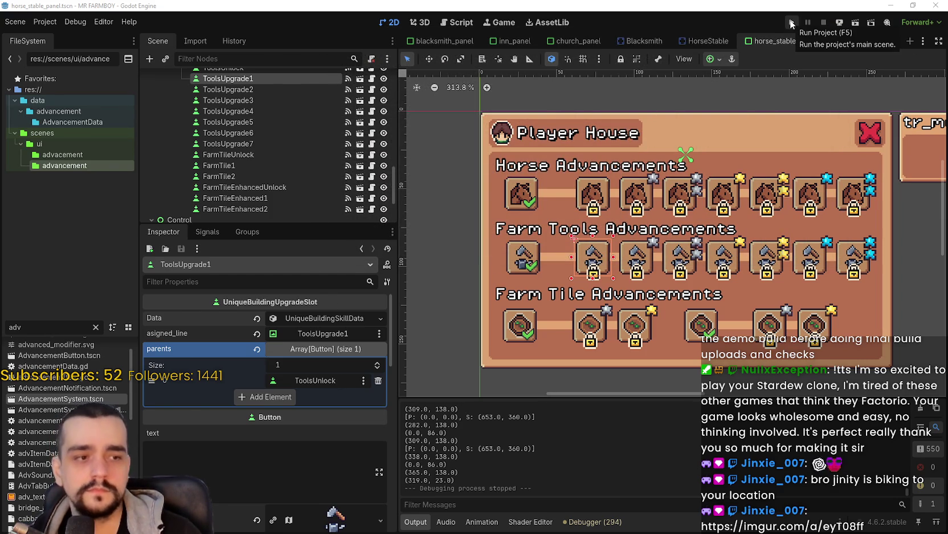
Run the game project from the Godot toolbar, then maximize the browser window.
left_click(792, 24)
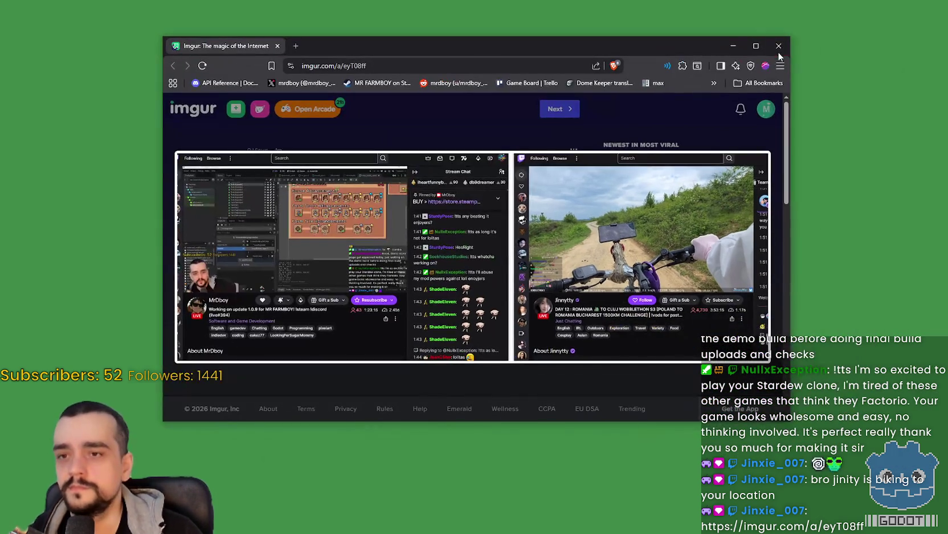
left_click(757, 47)
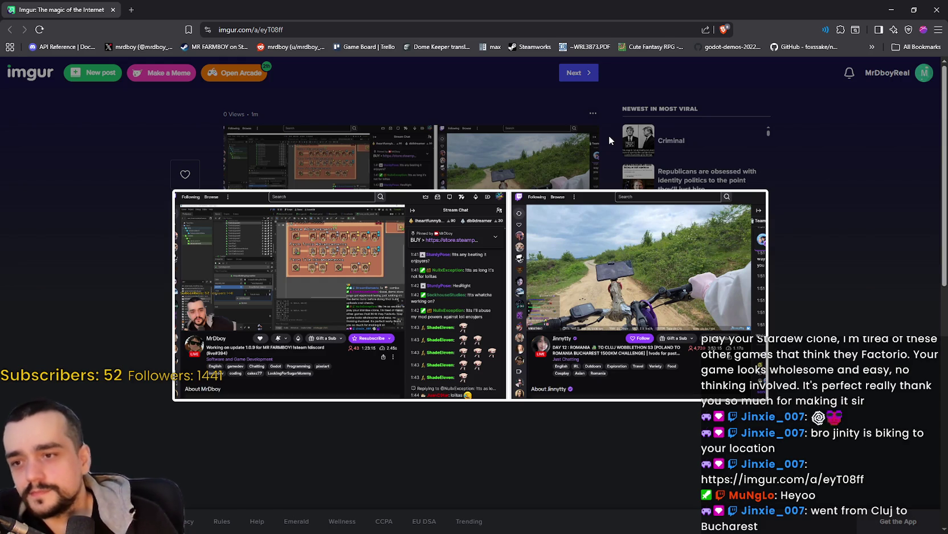
Close the enlarged Imgur livestream image and minimize the browser to reach the game.
left_click(655, 414)
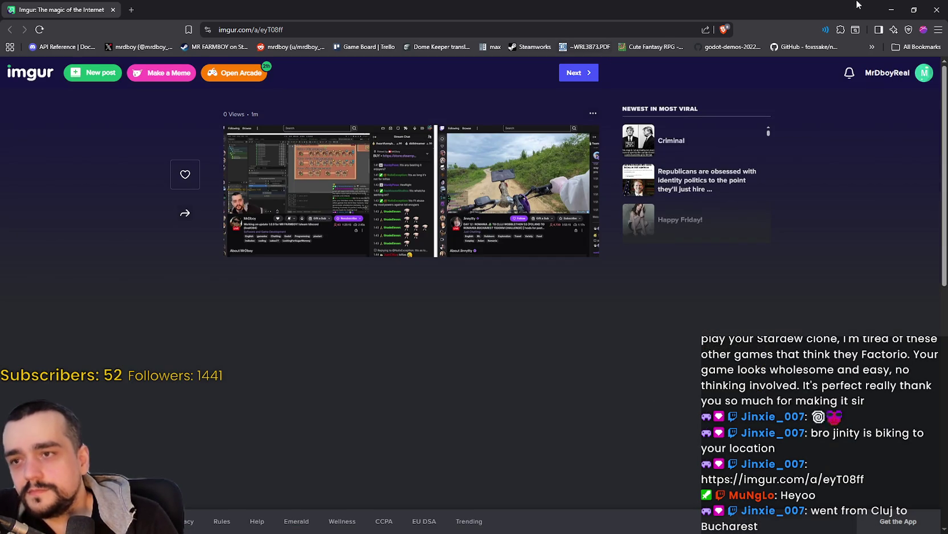
left_click(937, 9)
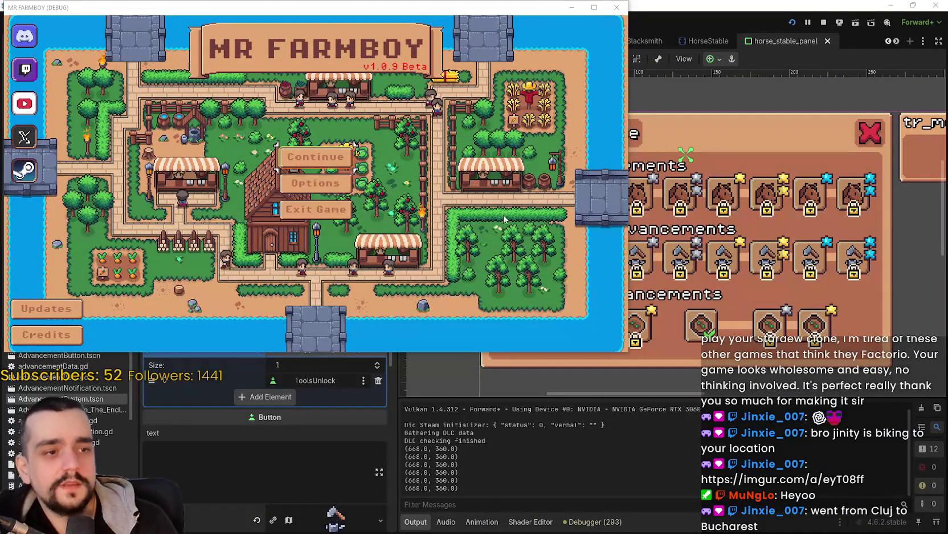
Continue from the main menu, load Save 2 (Incremental), and make the game fullscreen with F11.
left_click(294, 157)
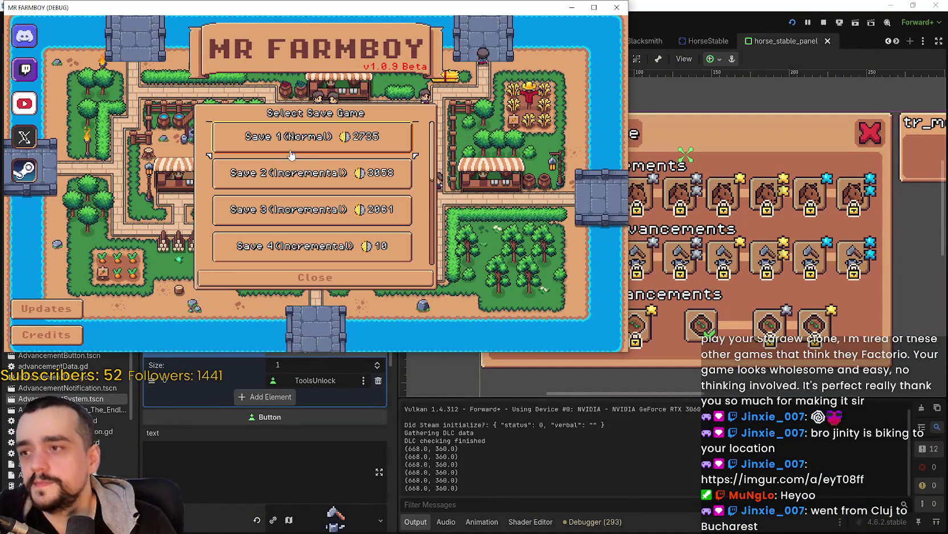
left_click(294, 158)
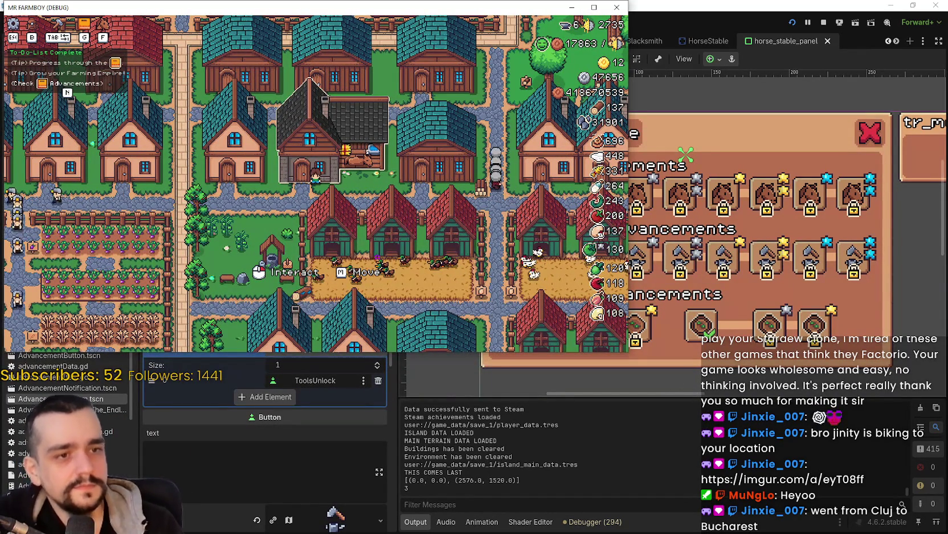
key("F11")
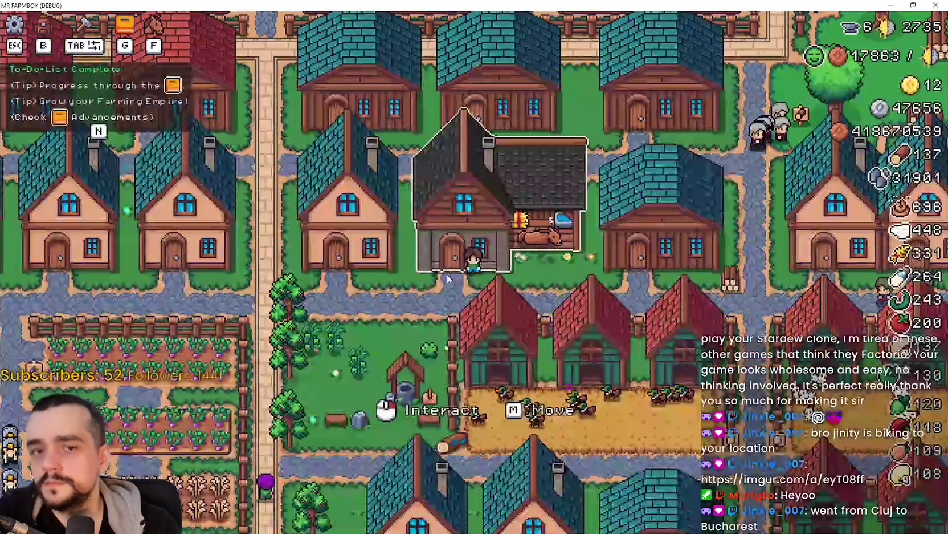
Open the Player House advancements panel and unlock the Horse Mount advancement.
left_click(647, 307)
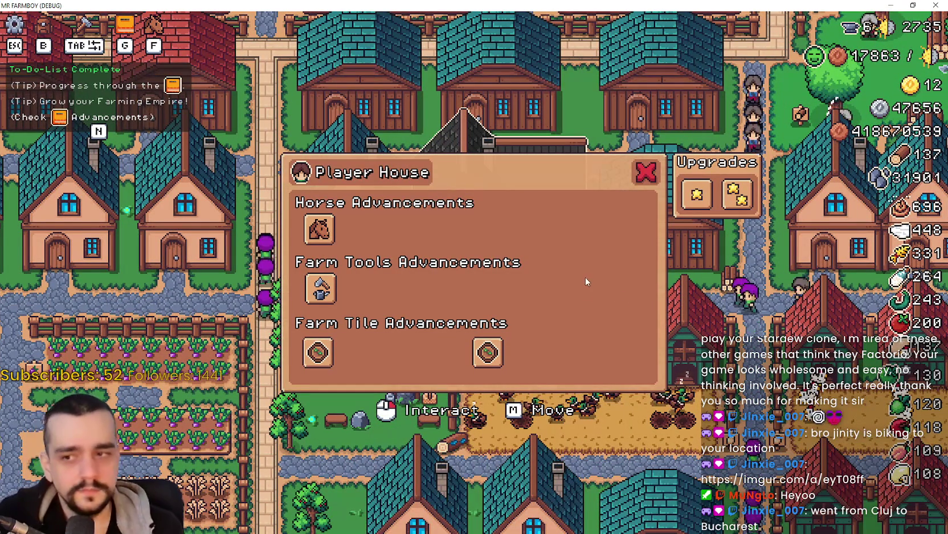
mouse_move(489, 353)
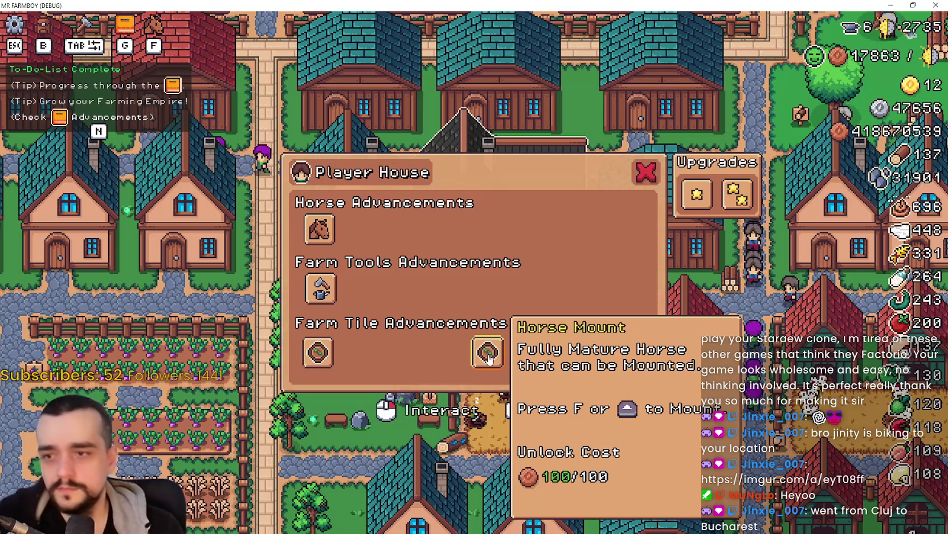
mouse_move(327, 358)
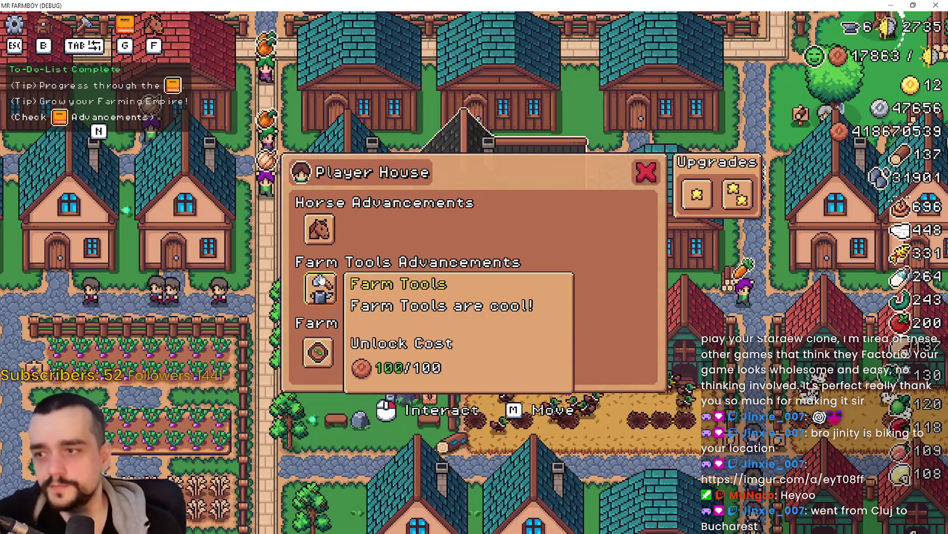
mouse_move(319, 237)
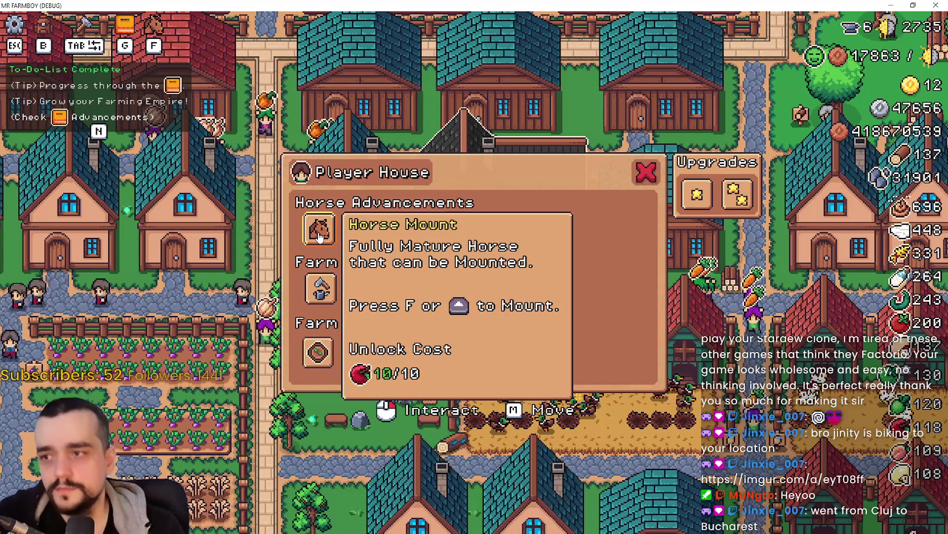
left_click(319, 238)
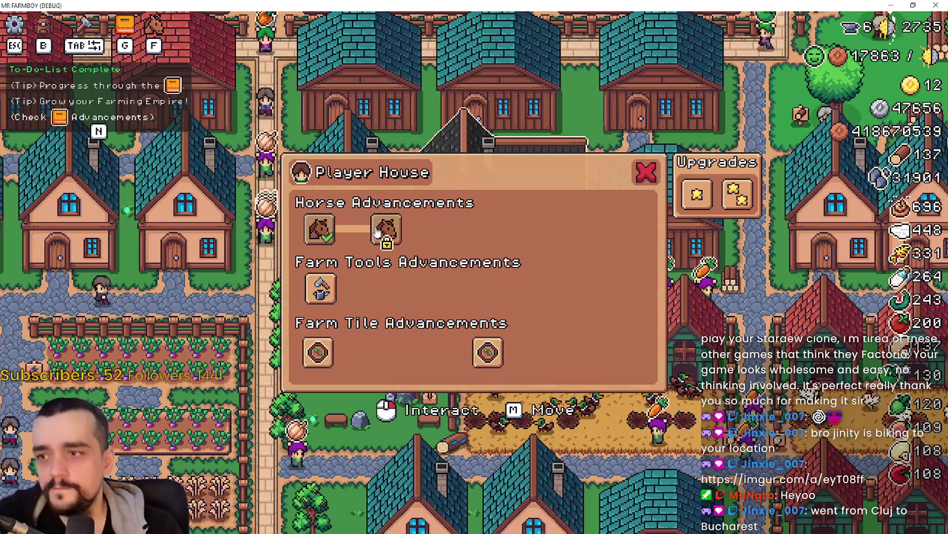
Unlock Basic Saddle, then try the third and fourth horse upgrades.
mouse_move(387, 233)
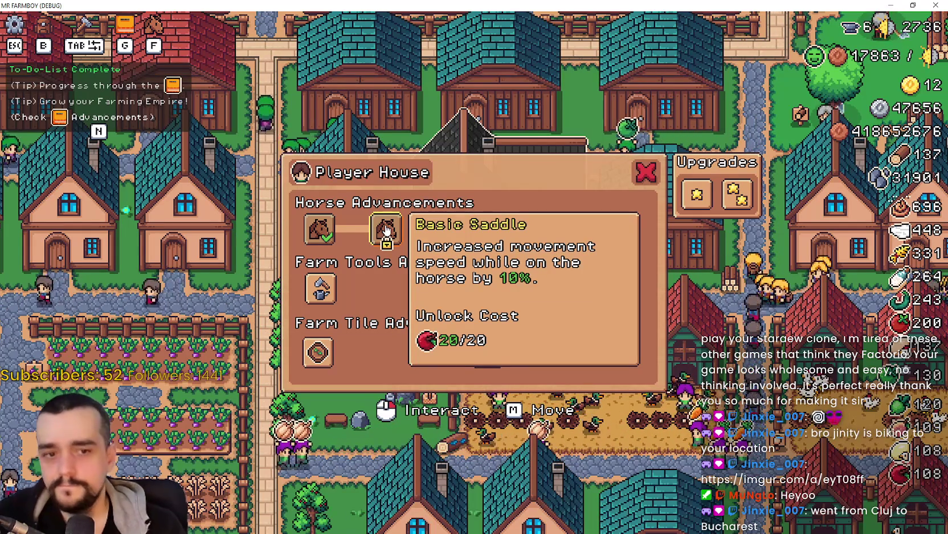
mouse_move(315, 234)
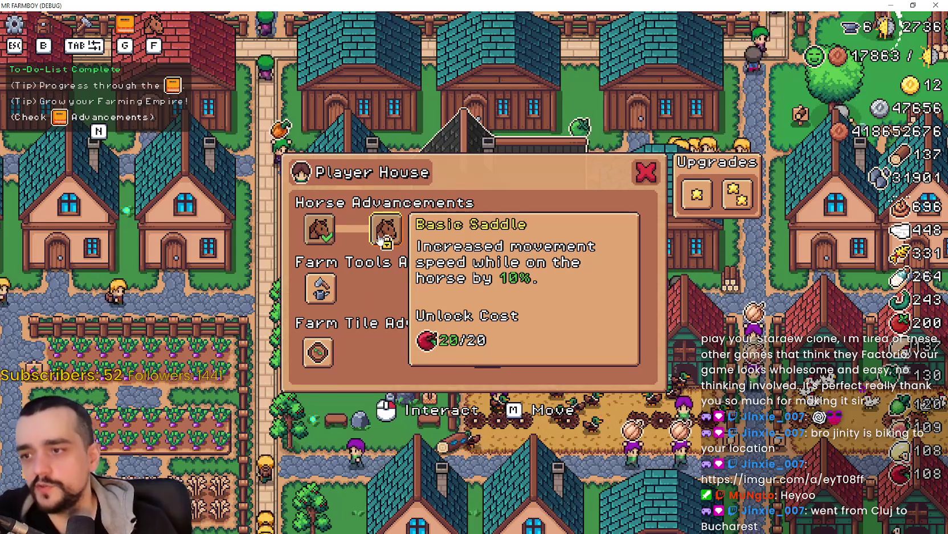
left_click(387, 231)
left_click(427, 244)
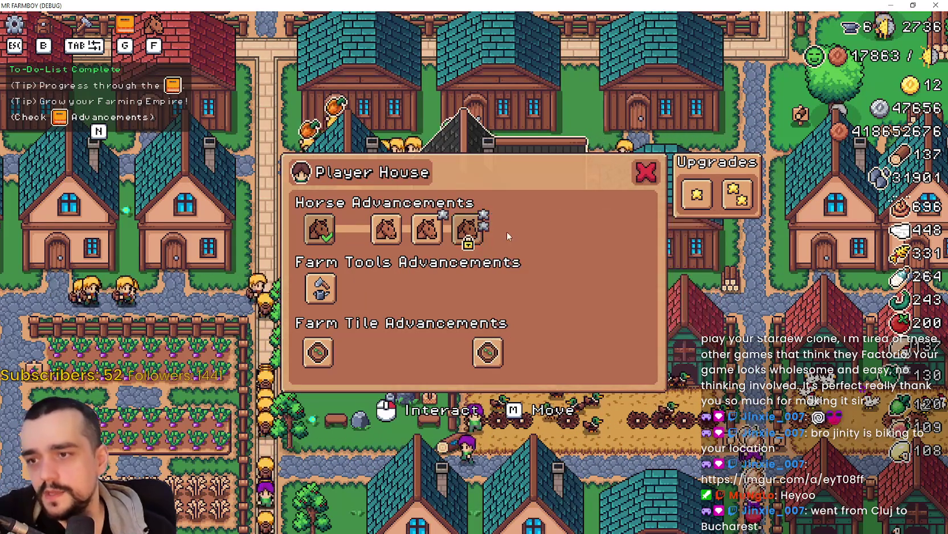
left_click(393, 230)
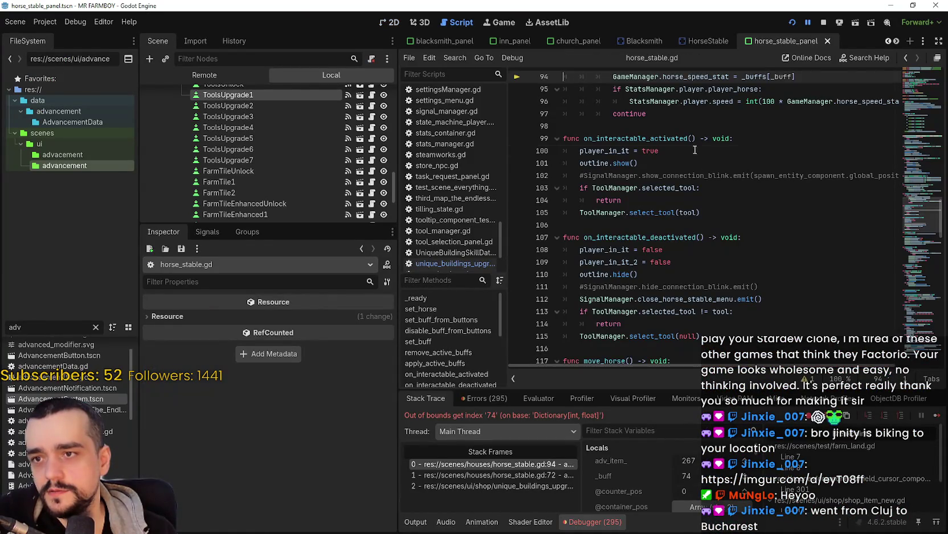
Highlight the _buff uses around line 94 of horse_stable.gd, check the _buffs definition, then switch to 2D.
left_click(694, 149)
scroll(698, 205, "up", 3)
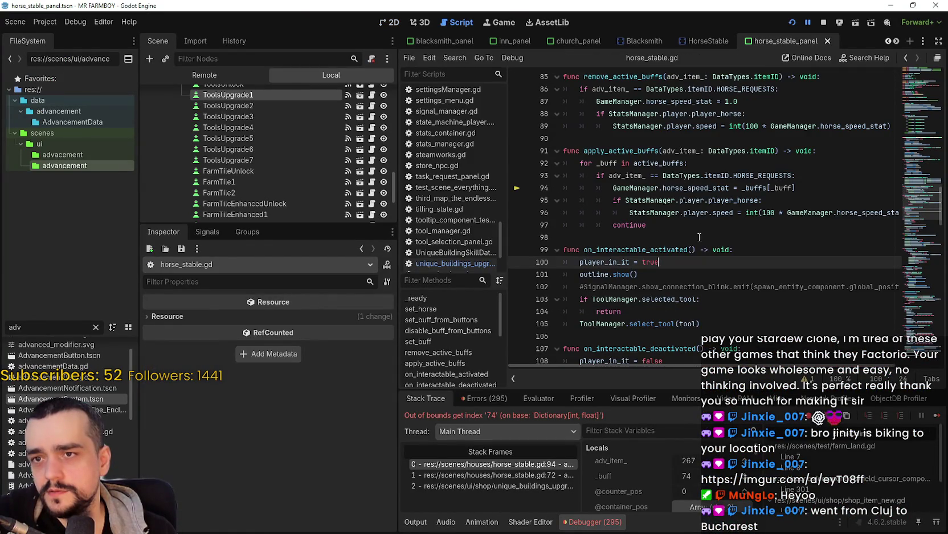
mouse_move(726, 219)
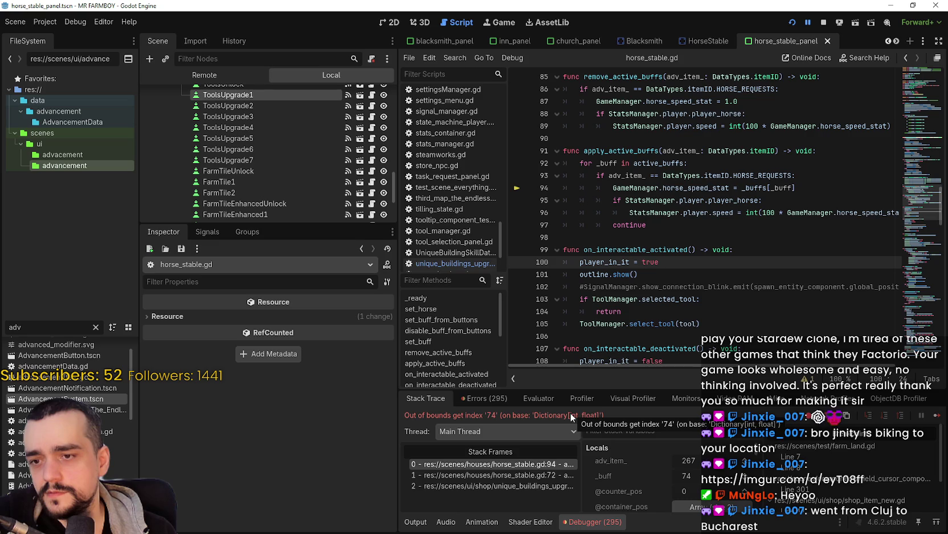
double_click(786, 187)
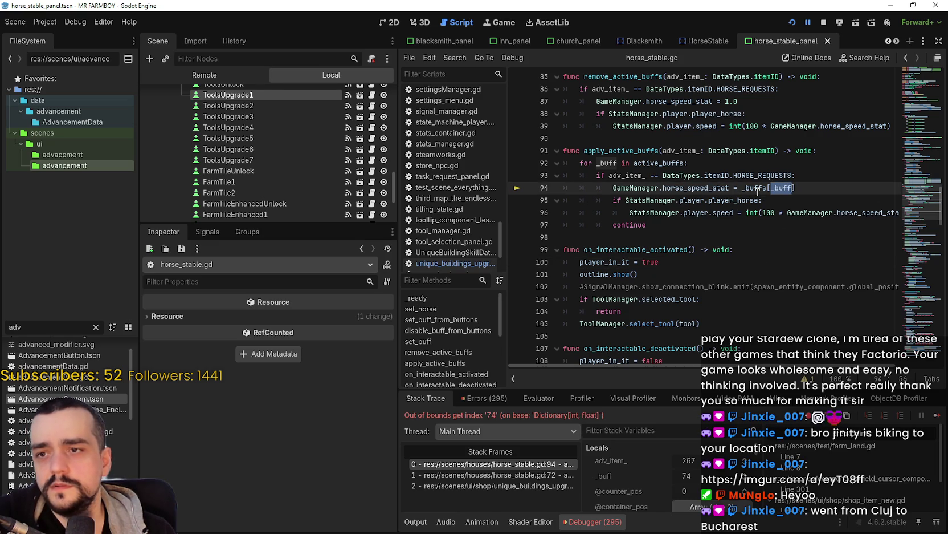
mouse_move(758, 192)
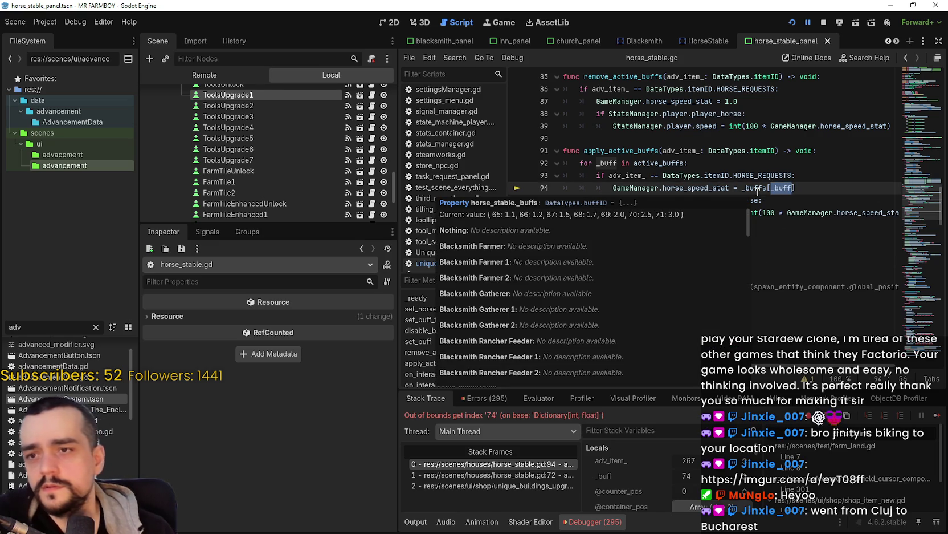
scroll(714, 252, "up", 5)
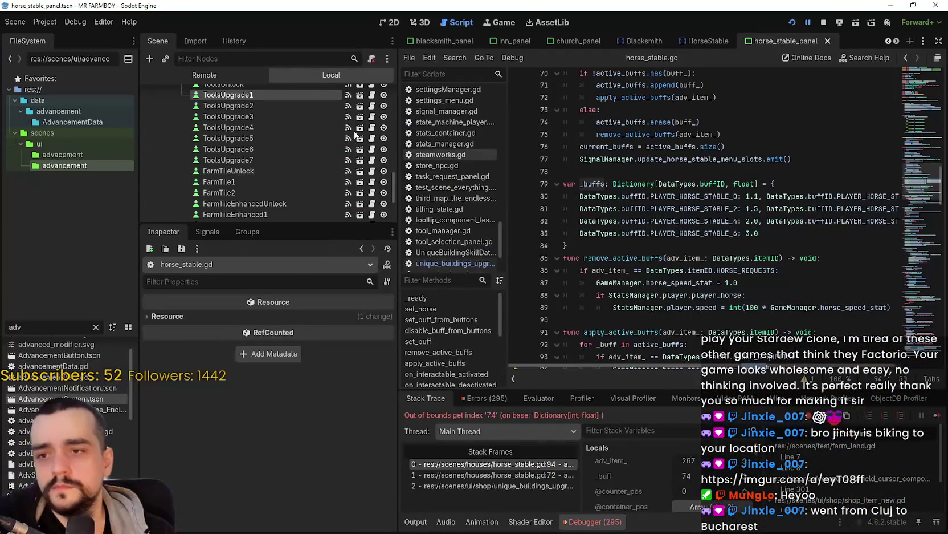
key("ctrl+F1")
scroll(292, 157, "up", 5)
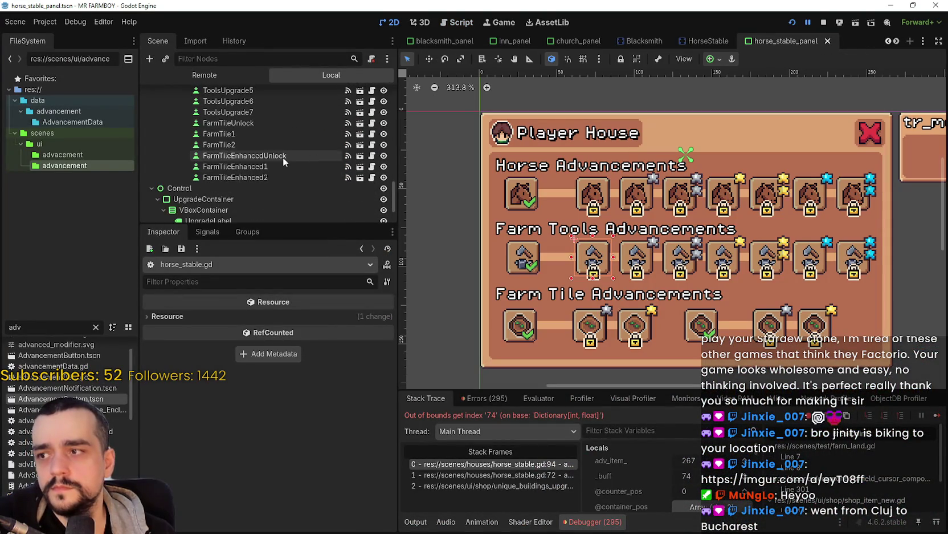
Confirm HorseUpgrade's adv_buff is Player Horse Stable 0, then jump to horse_stable.gd:94 via stack frame 0.
scroll(287, 154, "up", 2)
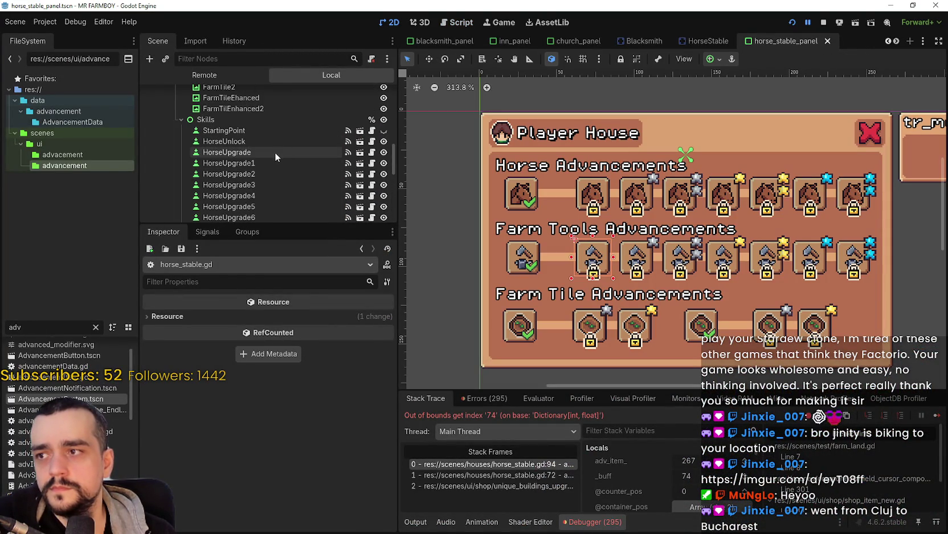
left_click(274, 151)
scroll(258, 406, "down", 1)
scroll(258, 405, "up", 1)
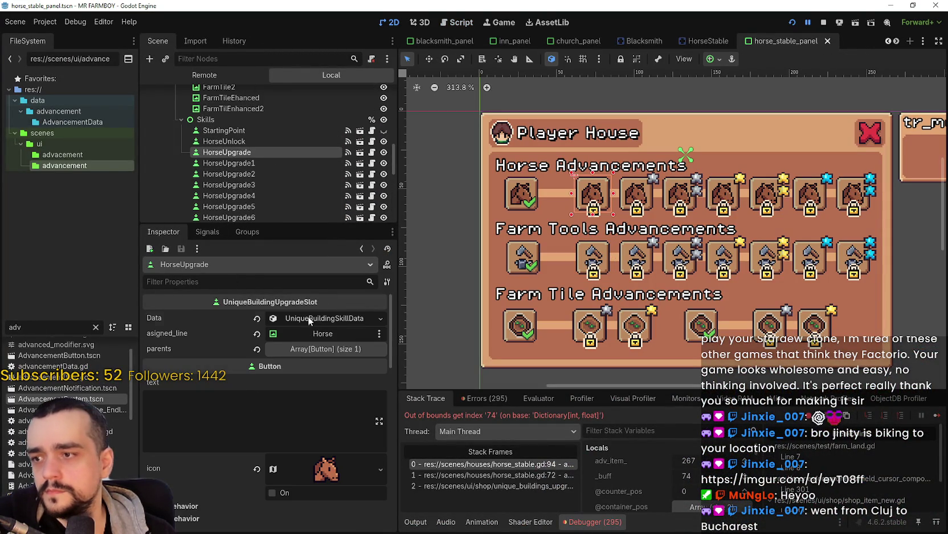
left_click(309, 314)
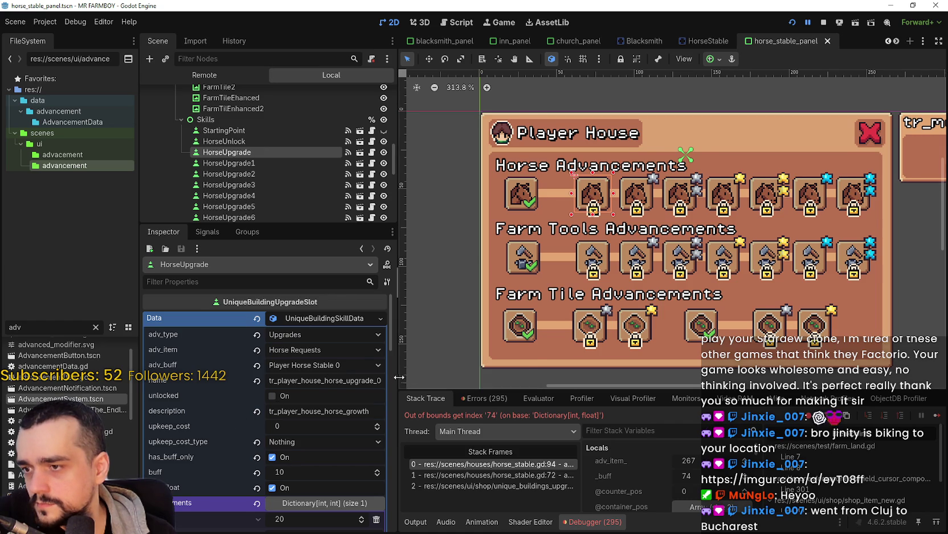
left_click_drag(398, 377, 454, 370)
left_click(397, 361)
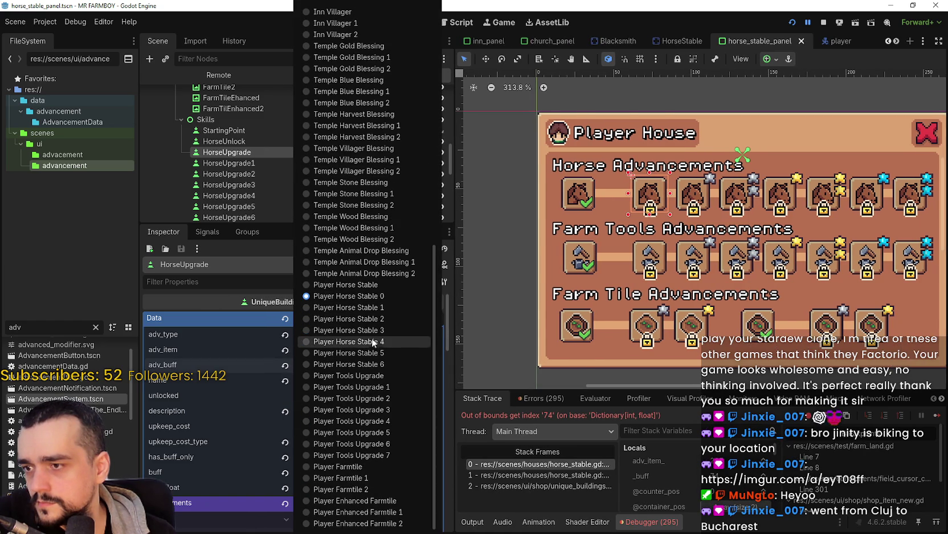
left_click(751, 420)
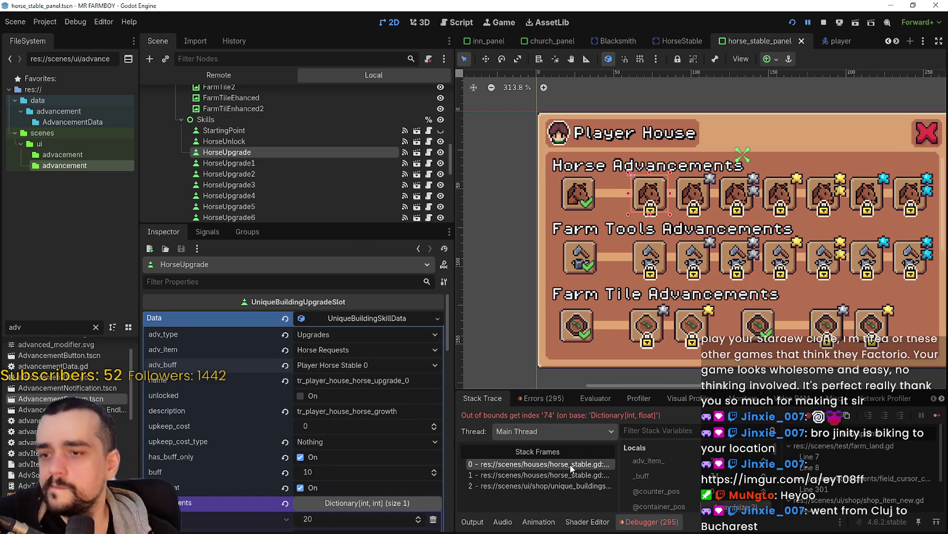
left_click(570, 464)
scroll(654, 283, "up", 2)
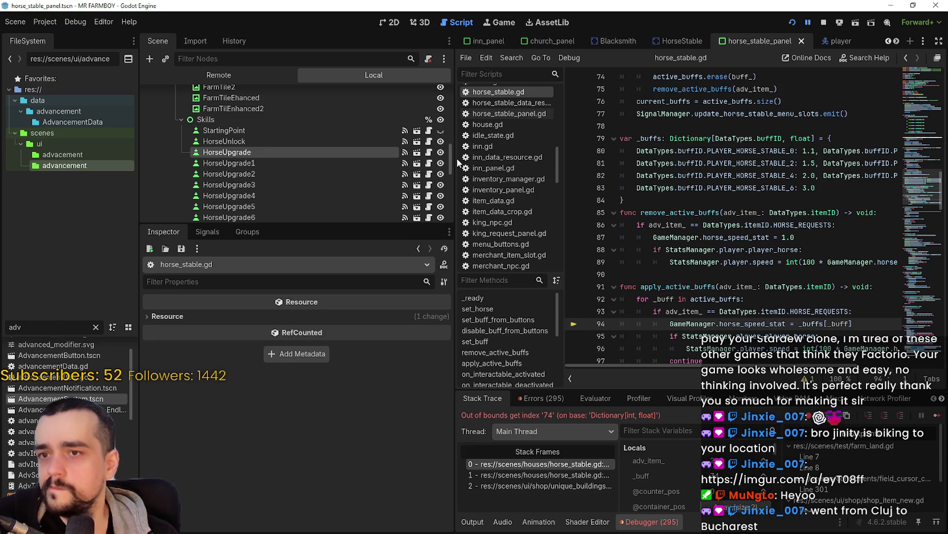
Widen the script editor and read the _buffs value at line 94's speed-stat assignment.
left_click_drag(454, 162, 305, 166)
double_click(629, 156)
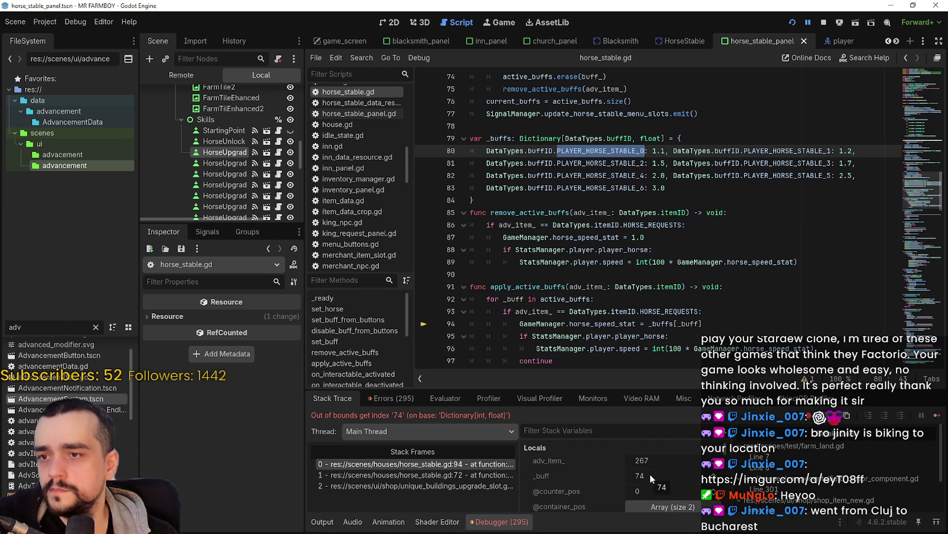
scroll(570, 217, "down", 2)
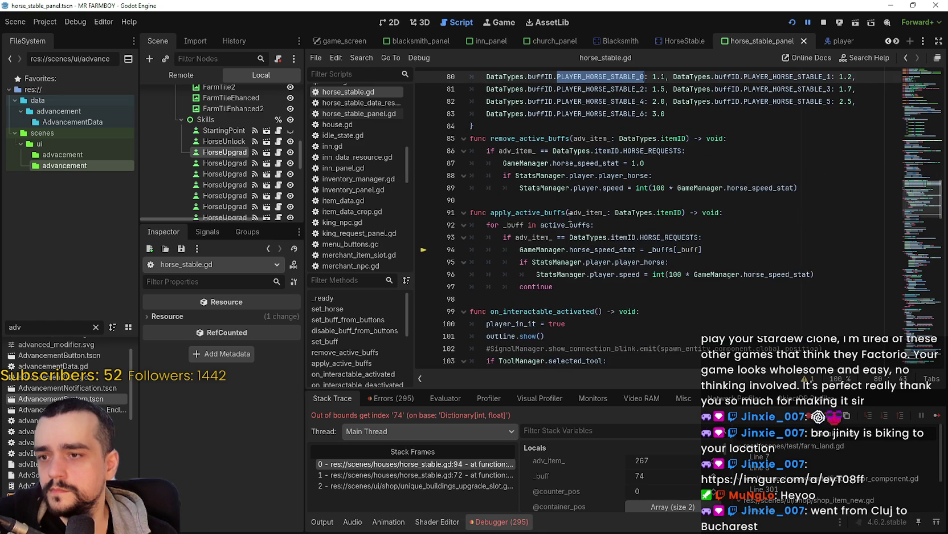
left_click_drag(519, 249, 696, 250)
mouse_move(665, 249)
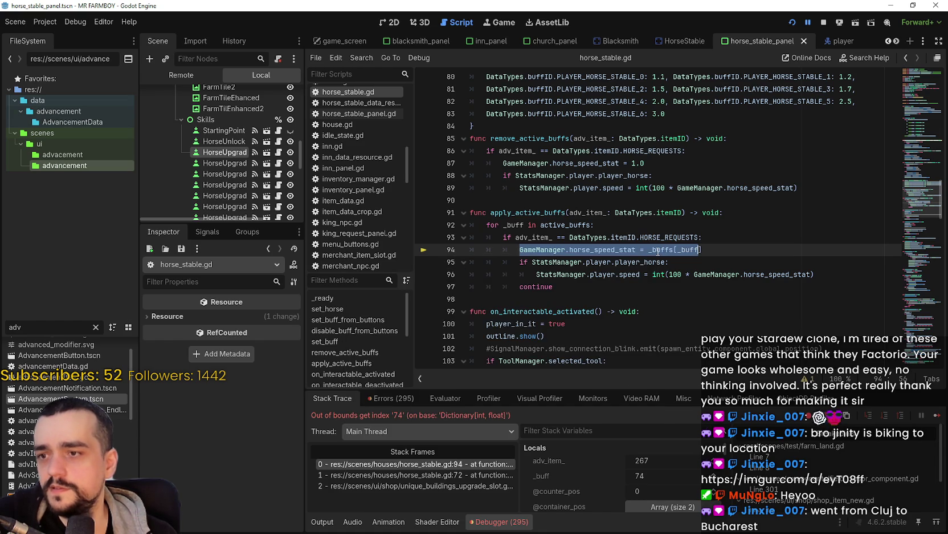
mouse_move(663, 249)
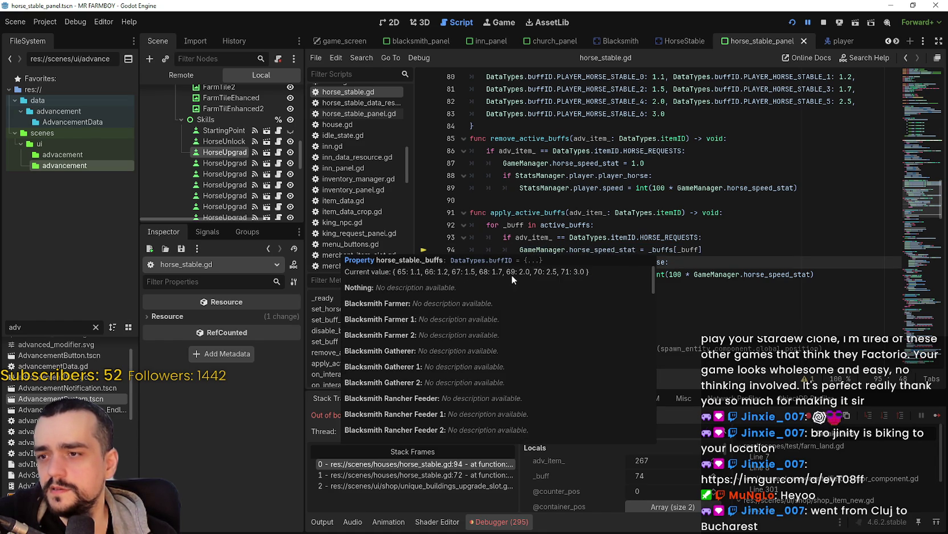
left_click(704, 273)
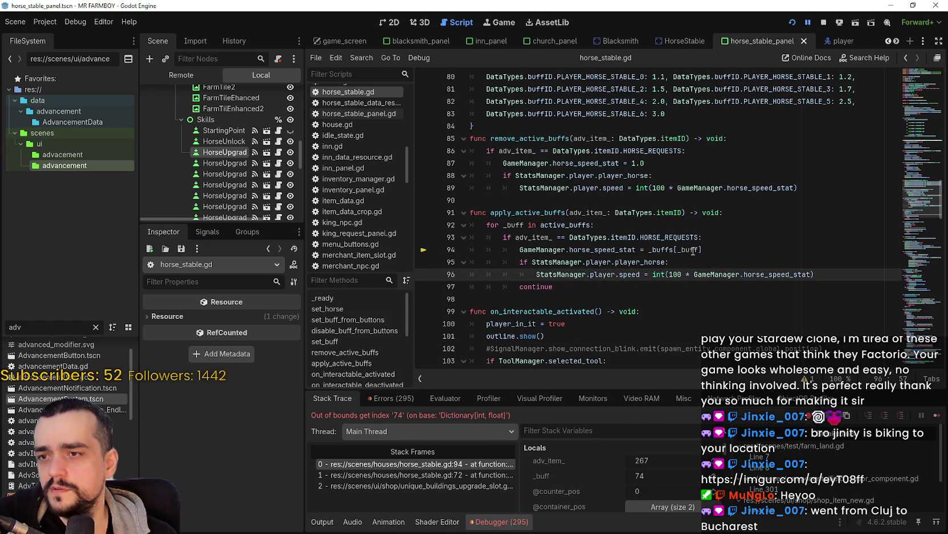
Recheck HorseUpgrade's adv_buff in the Inspector, then open stack frame 1 at horse_stable.gd line 72.
left_click_drag(700, 238, 503, 237)
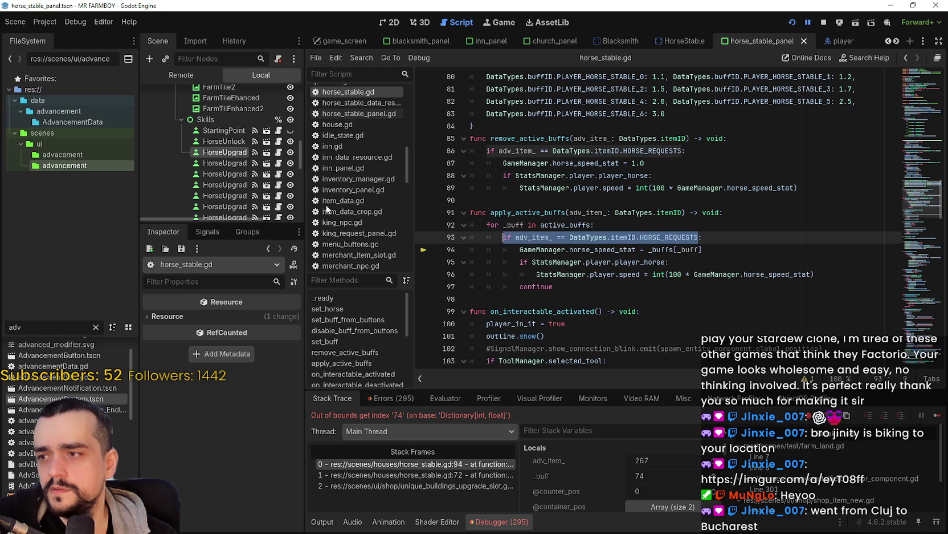
left_click_drag(306, 170, 394, 170)
left_click(250, 153)
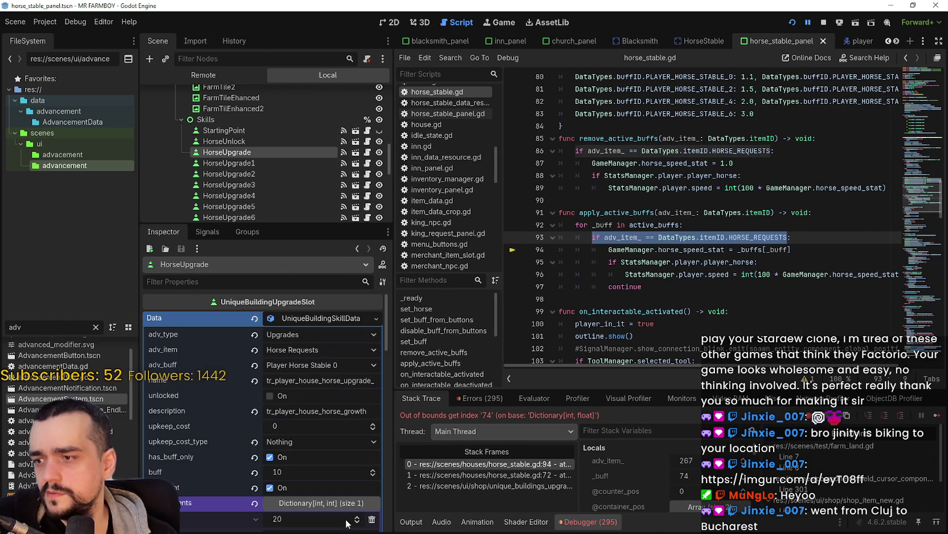
left_click(296, 365)
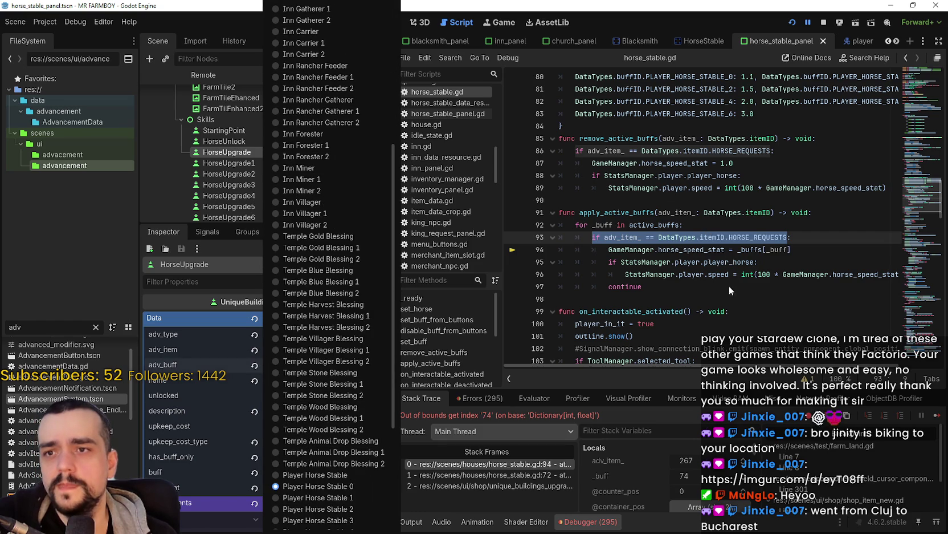
left_click(712, 242)
left_click(722, 238)
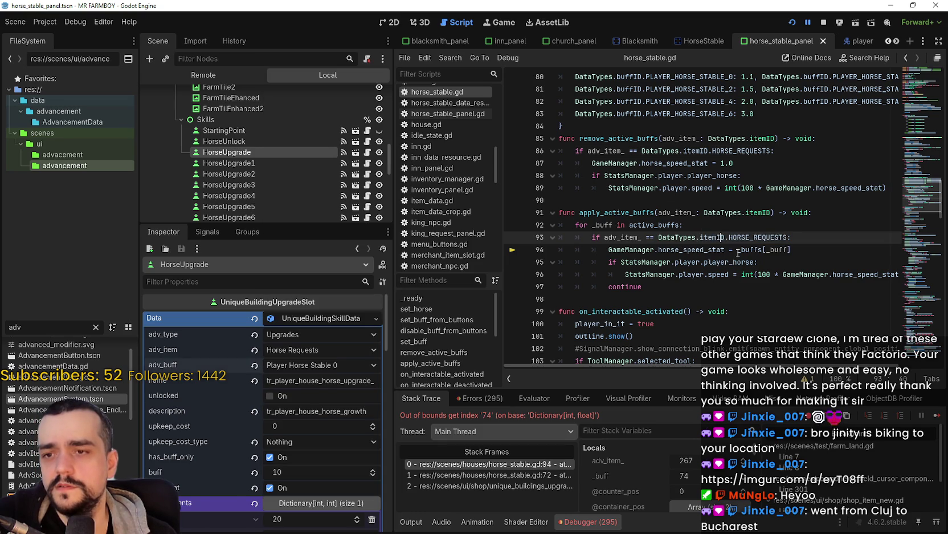
mouse_move(744, 250)
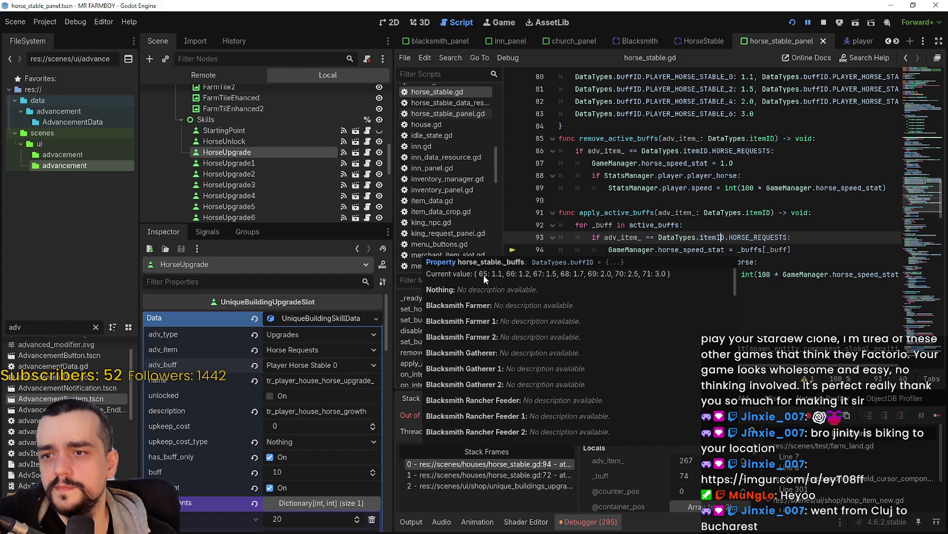
key("Up")
key("Up")
key("Up")
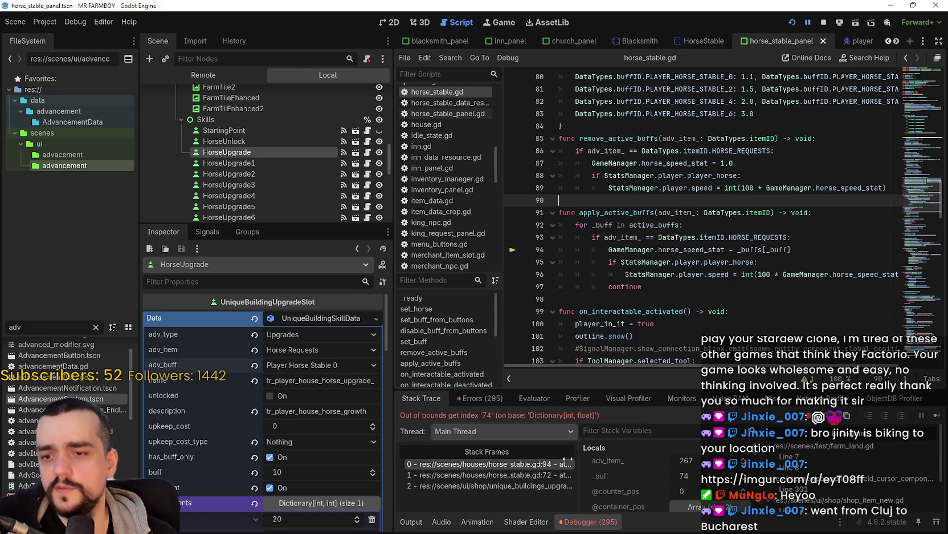
left_click(485, 475)
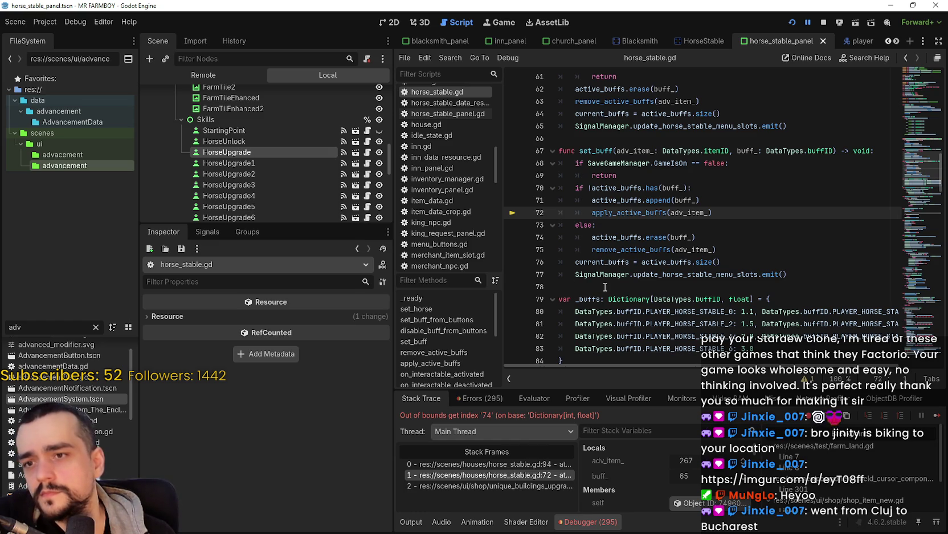
Review the set_buff and update_horse_stable_menu_slots code around line 72 of horse_stable.gd.
left_click(605, 287)
double_click(715, 276)
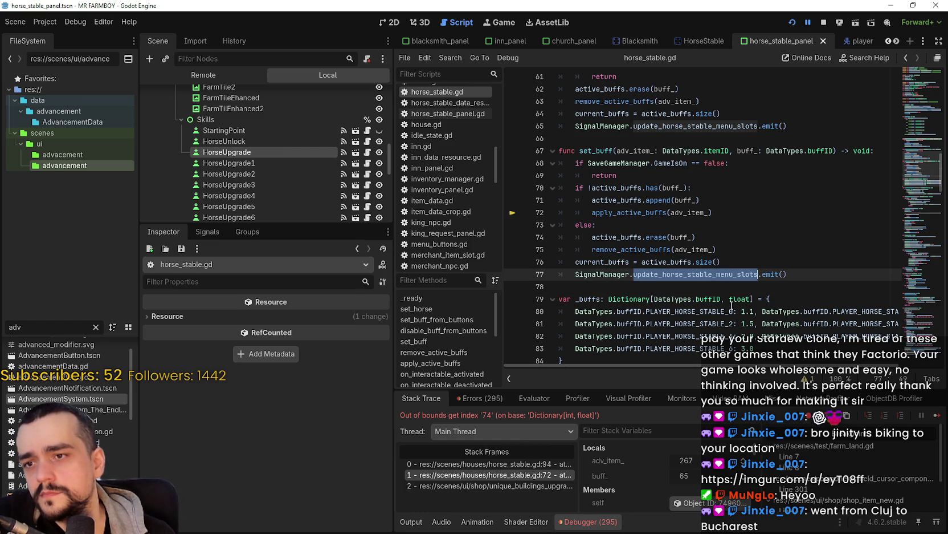
left_click(694, 284)
scroll(694, 283, "down", 1)
scroll(694, 284, "up", 3)
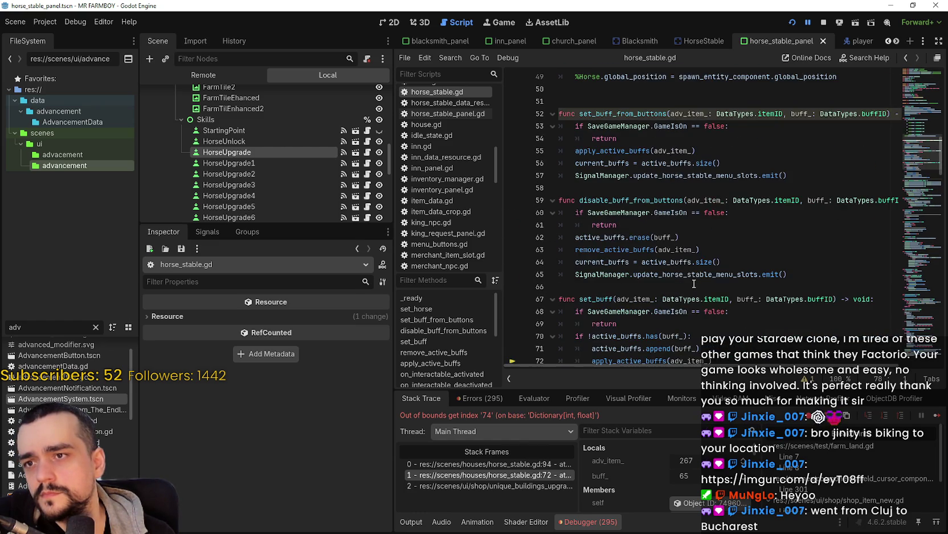
scroll(661, 256, "down", 1)
scroll(627, 234, "down", 1)
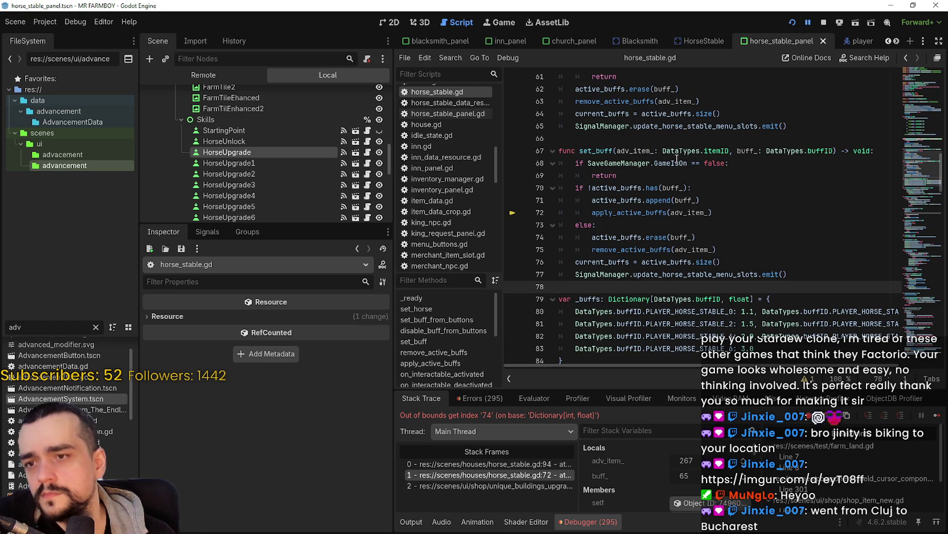
scroll(674, 157, "down", 5)
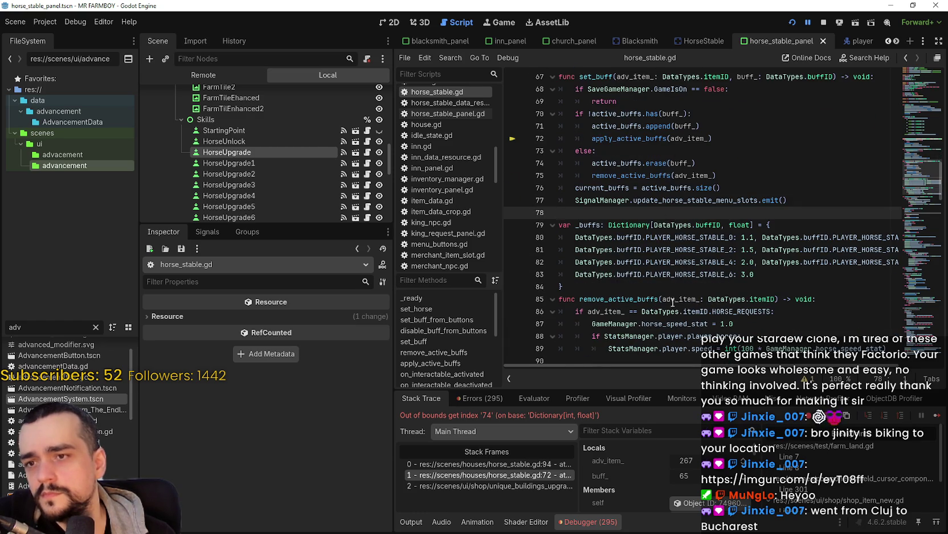
scroll(670, 296, "up", 6)
mouse_move(673, 298)
scroll(673, 299, "down", 4)
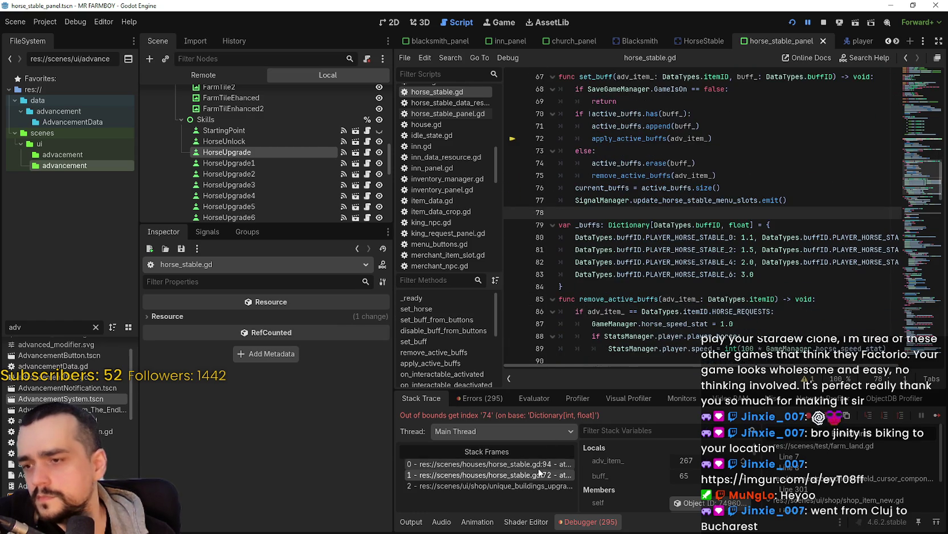
Step through stack frames 2 and 0, select the four _buffs entries, and show HorseUpgrade's properties.
left_click(534, 486)
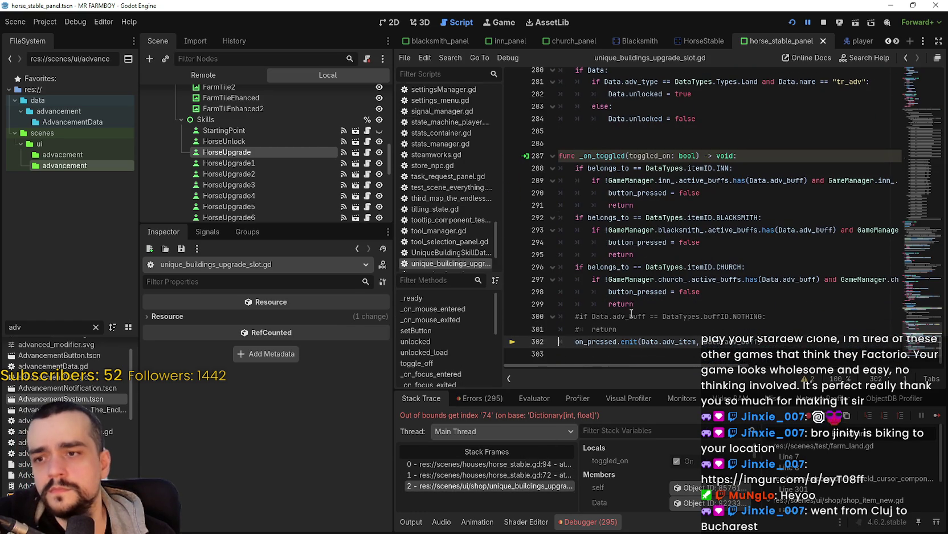
left_click(527, 464)
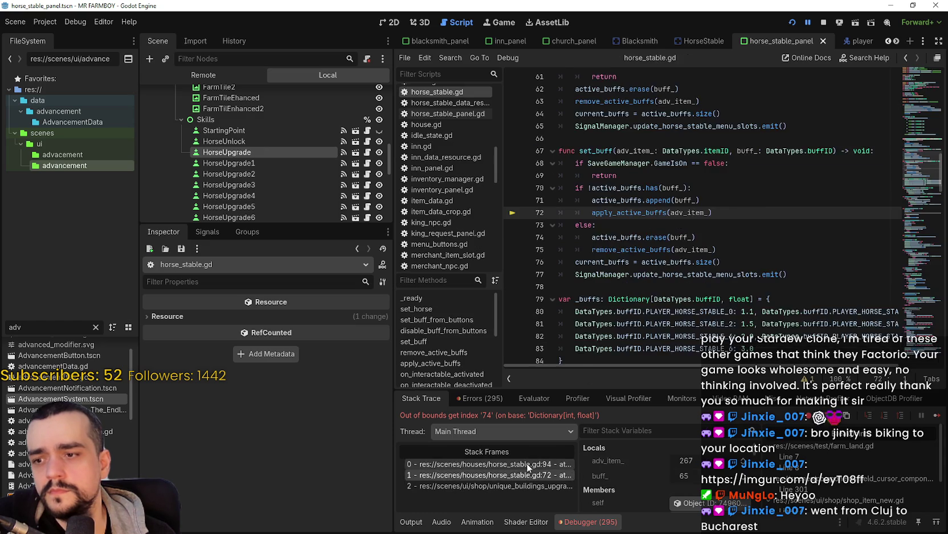
left_click(624, 251)
scroll(627, 262, "up", 3)
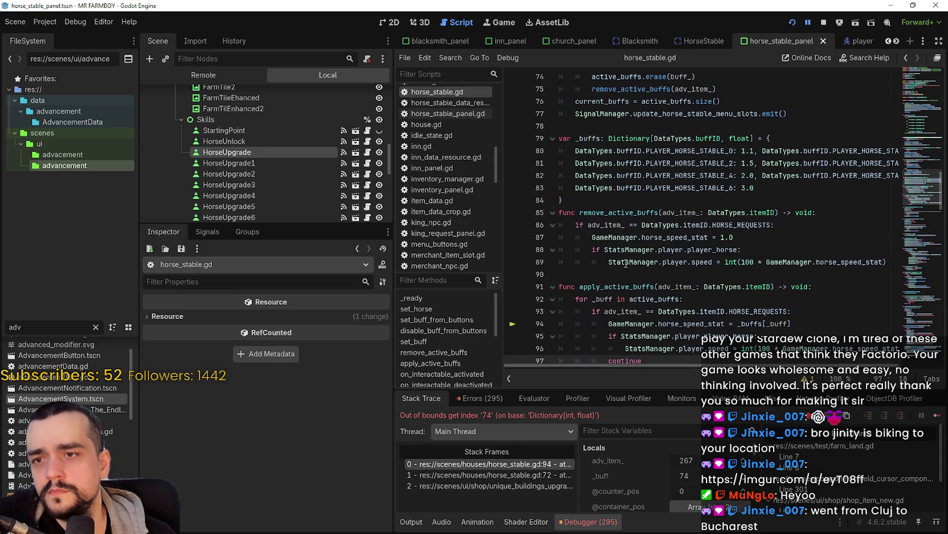
left_click_drag(755, 188, 560, 151)
scroll(655, 367, "right", 3)
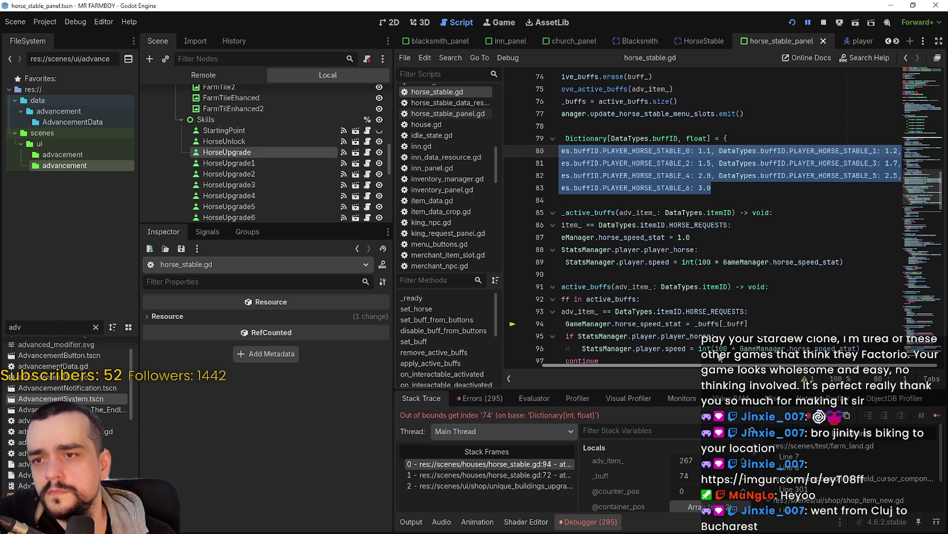
scroll(656, 364, "left", 3)
left_click(250, 164)
left_click(251, 151)
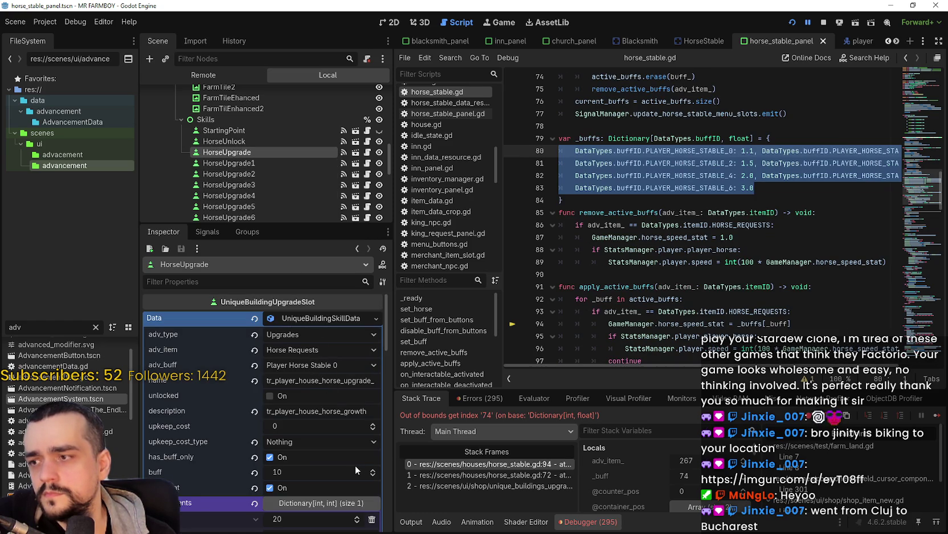
Compare HorseUnlock, HorseUpgrade and HorseUpgrade1 skill data, then resume the paused game from the debugger.
left_click(298, 139)
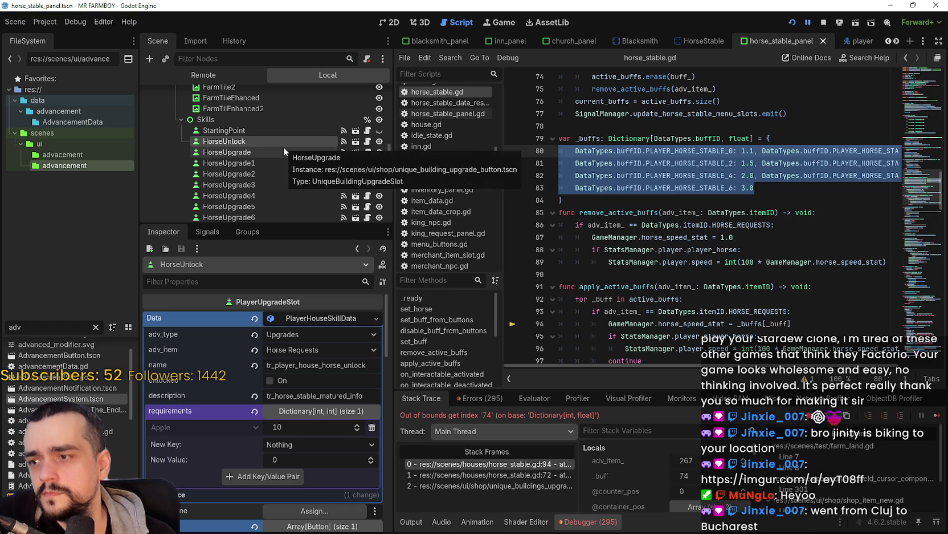
left_click(284, 146)
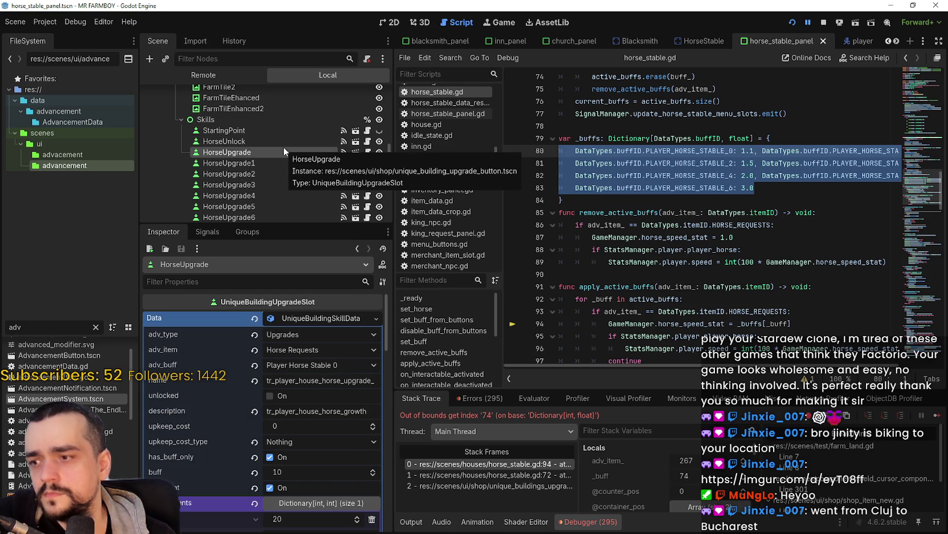
scroll(299, 429, "down", 3)
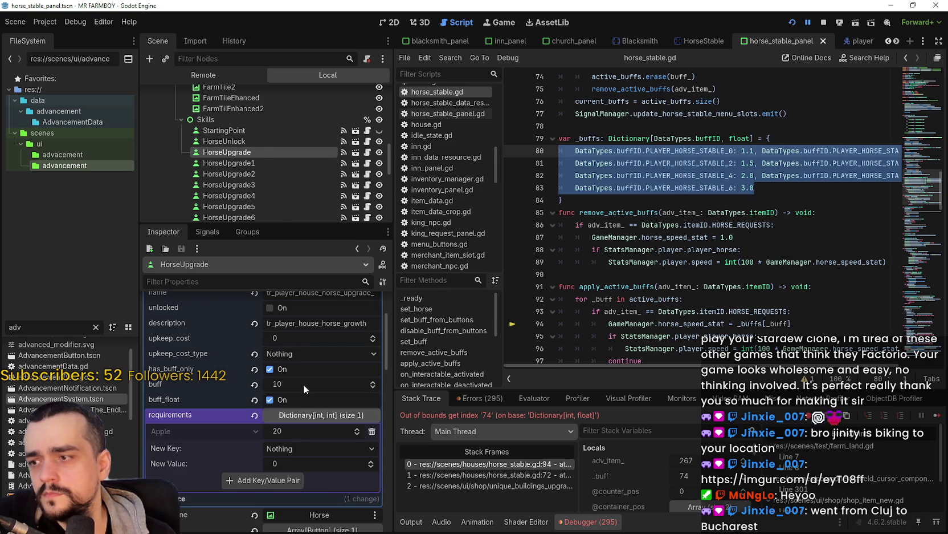
scroll(308, 340, "up", 2)
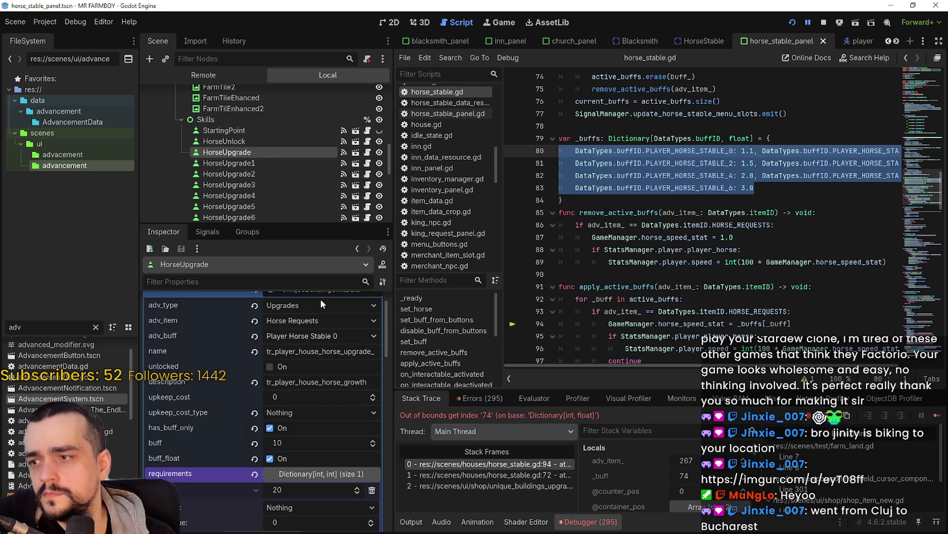
left_click(290, 163)
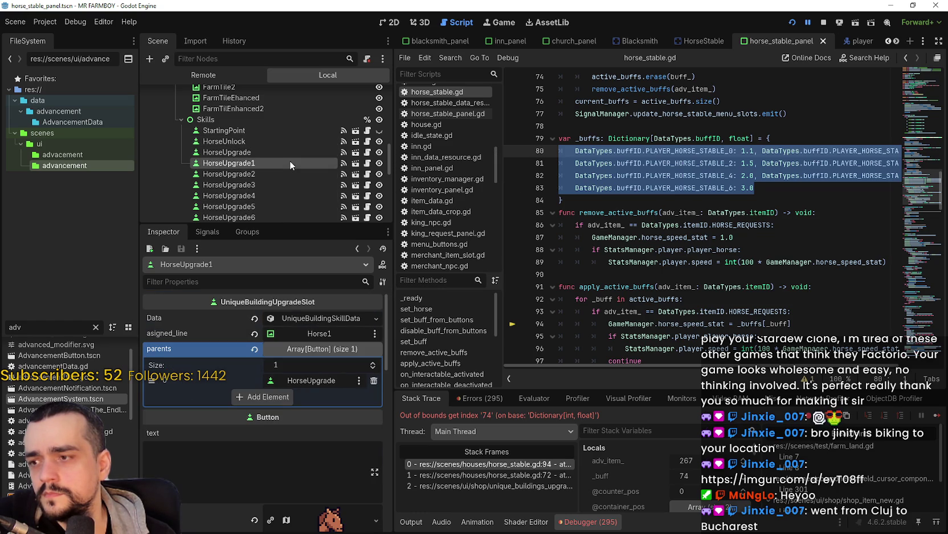
left_click(312, 320)
scroll(309, 437, "down", 4)
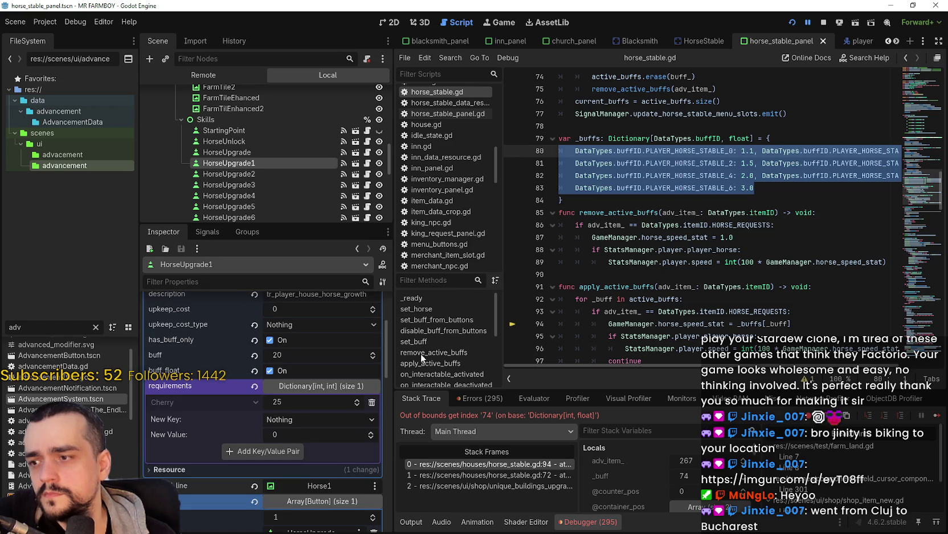
left_click(937, 415)
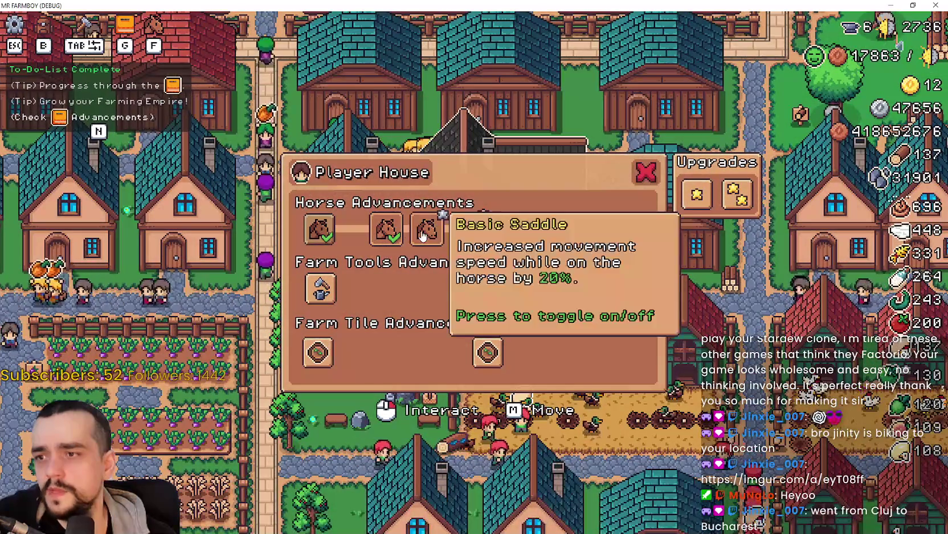
Reproduce the Basic Saddle toggle error and inspect active_buffs on line 92, which holds [74, 66].
left_click(428, 228)
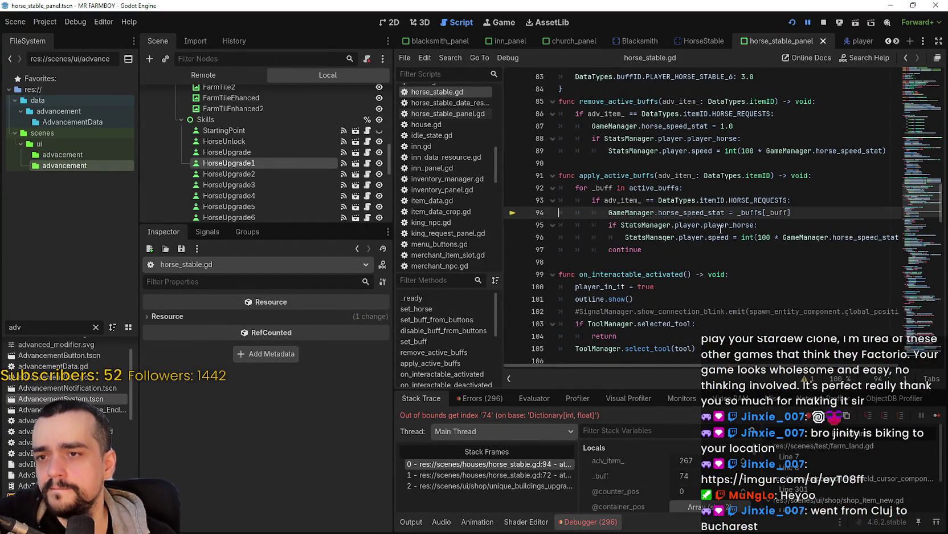
double_click(664, 184)
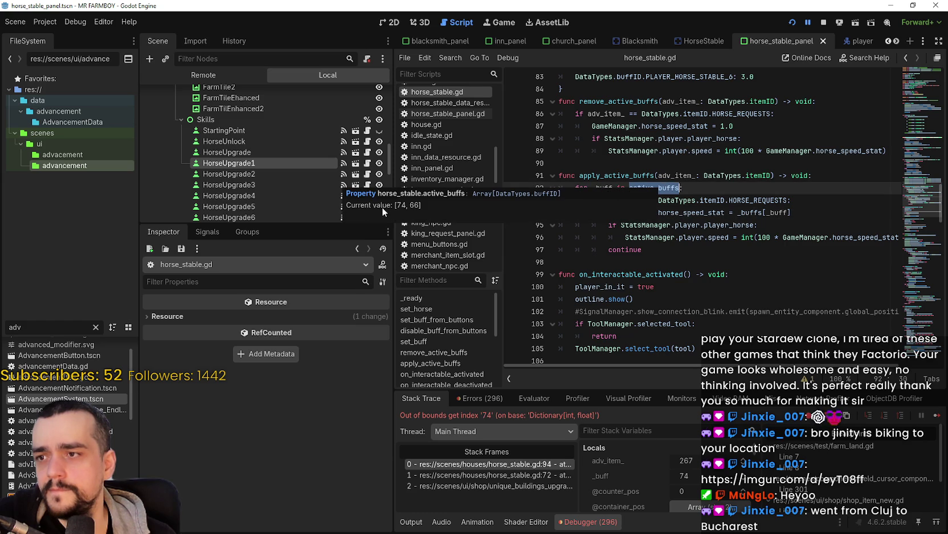
left_click(939, 431)
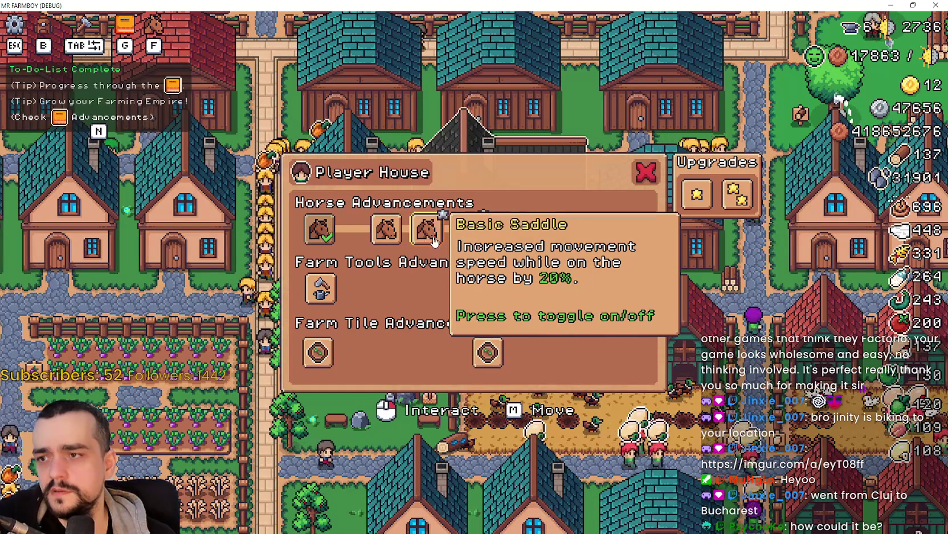
left_click(420, 242)
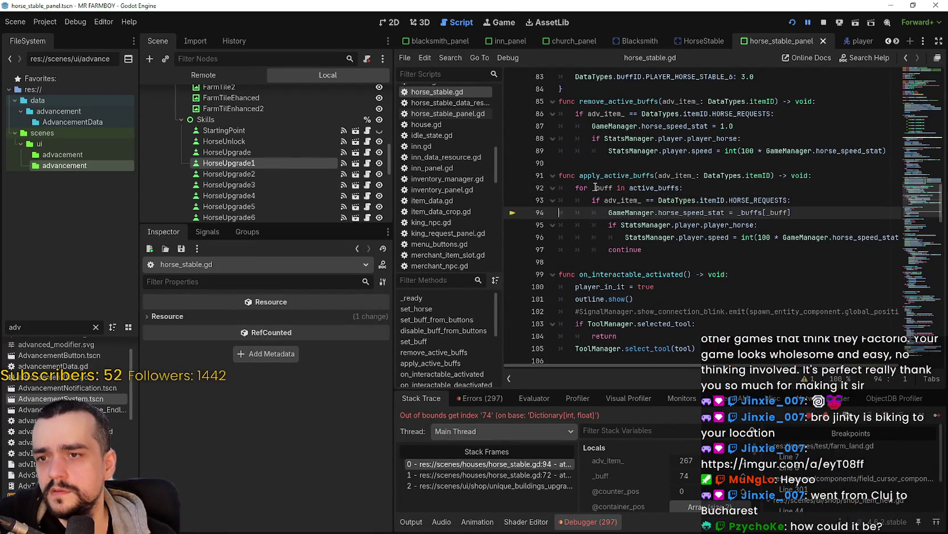
mouse_move(596, 187)
mouse_move(655, 189)
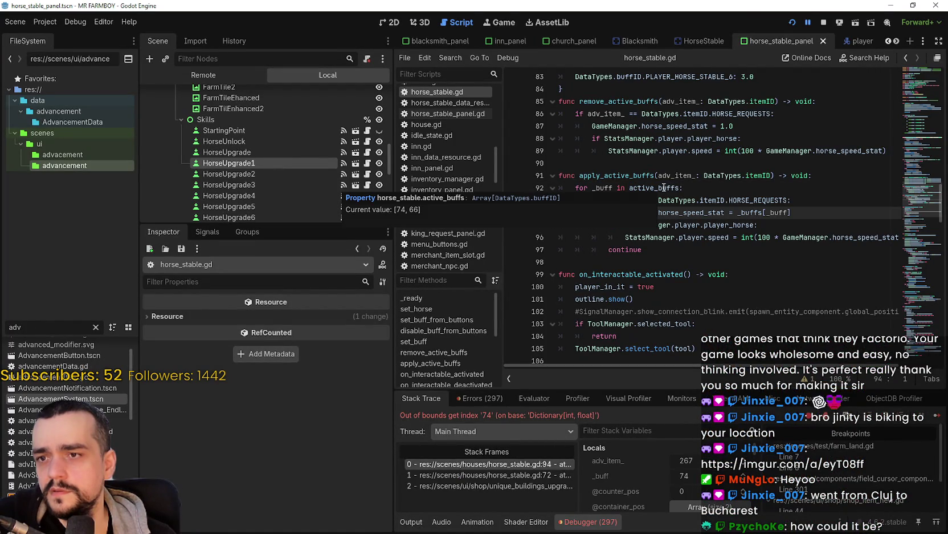
double_click(654, 187)
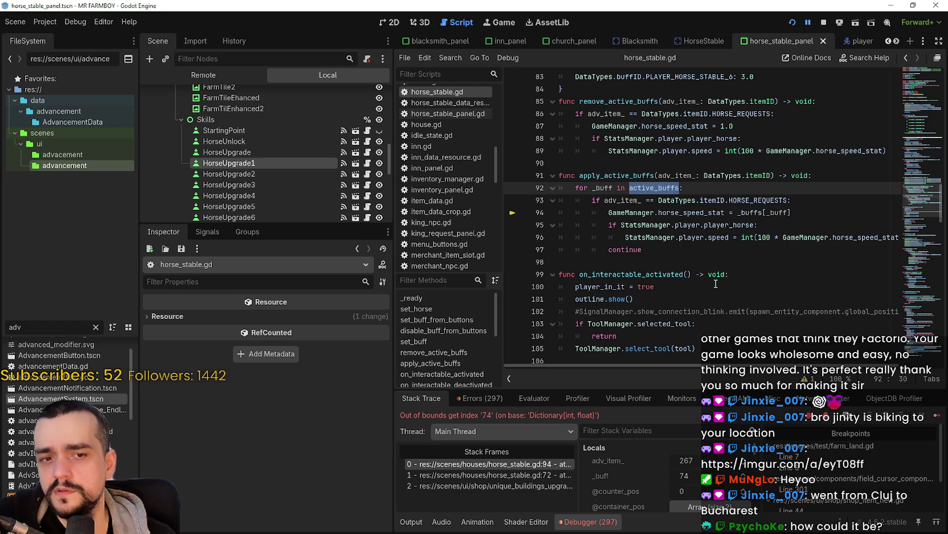
End the debug session and scroll horse_stable.gd back toward the top.
scroll(708, 265, "up", 3)
key("Down")
key("Down")
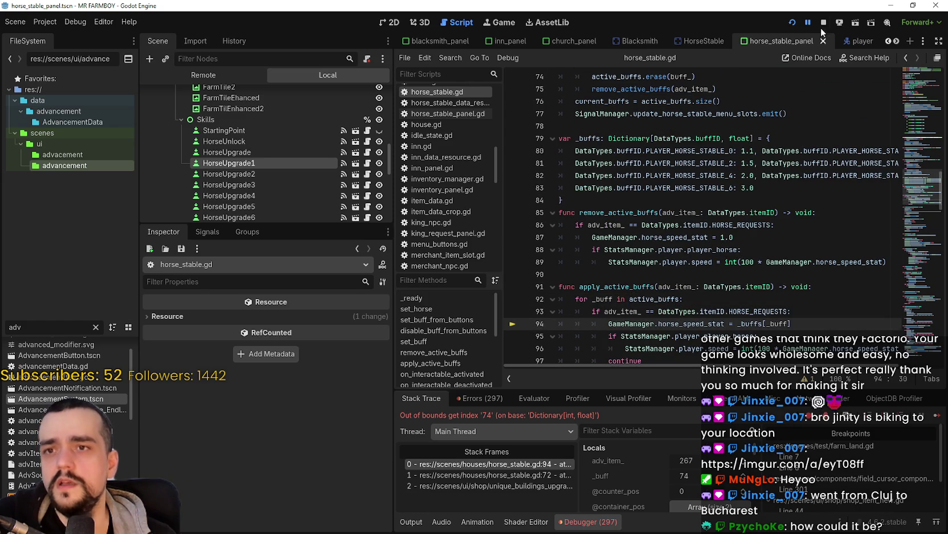
left_click(824, 23)
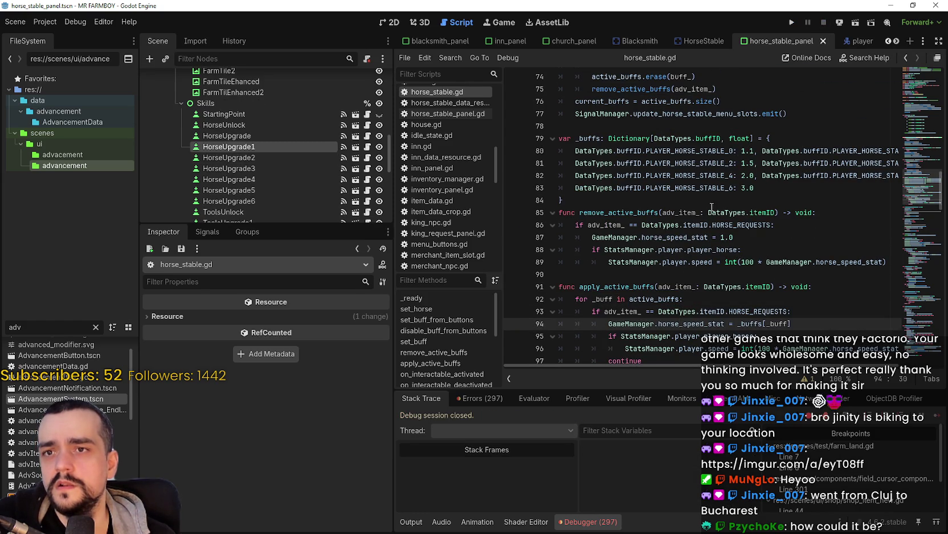
scroll(691, 286, "up", 5)
scroll(691, 287, "up", 15)
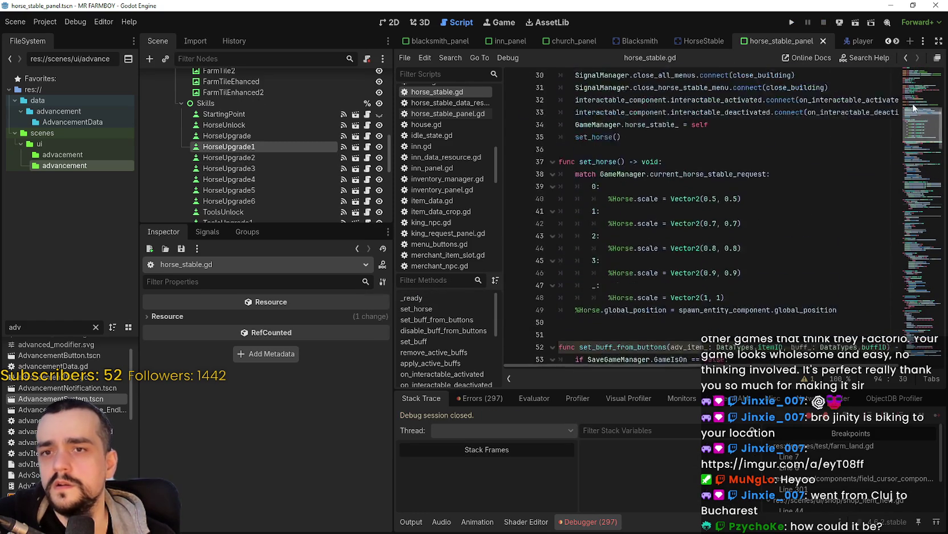
scroll(911, 80, "up", 2)
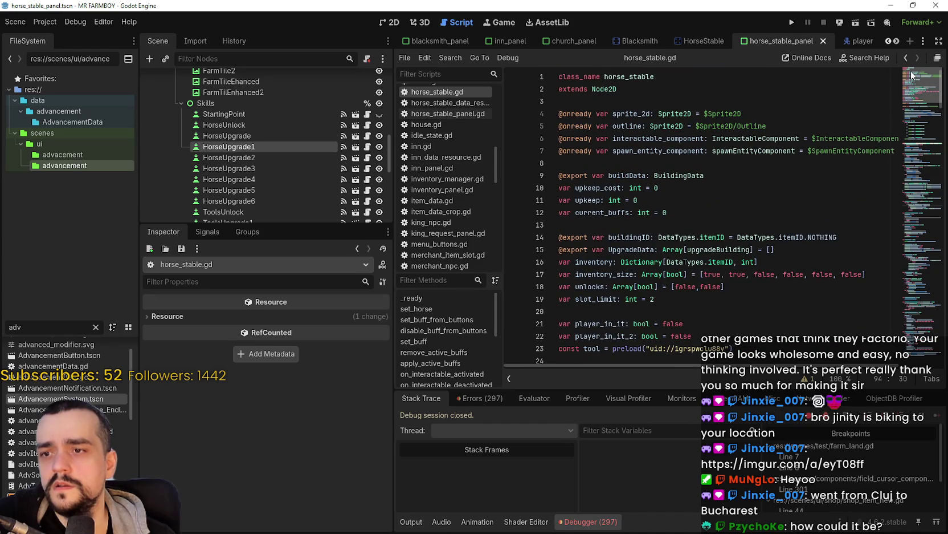
scroll(904, 79, "down", 1)
scroll(904, 79, "down", 1)
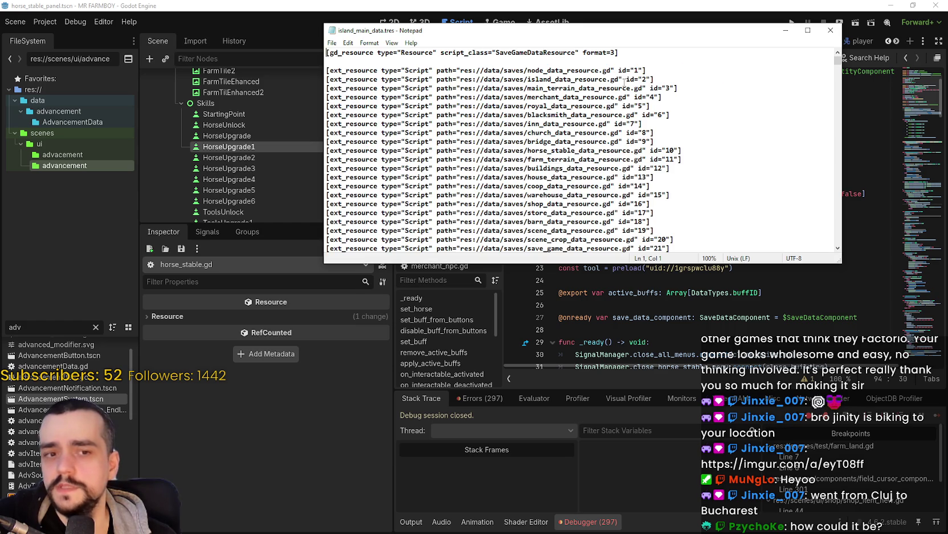
Locate the horse_stable_data_resource entry in island_main_data.tres.
scroll(513, 171, "down", 4)
left_click(572, 140)
scroll(561, 122, "up", 4)
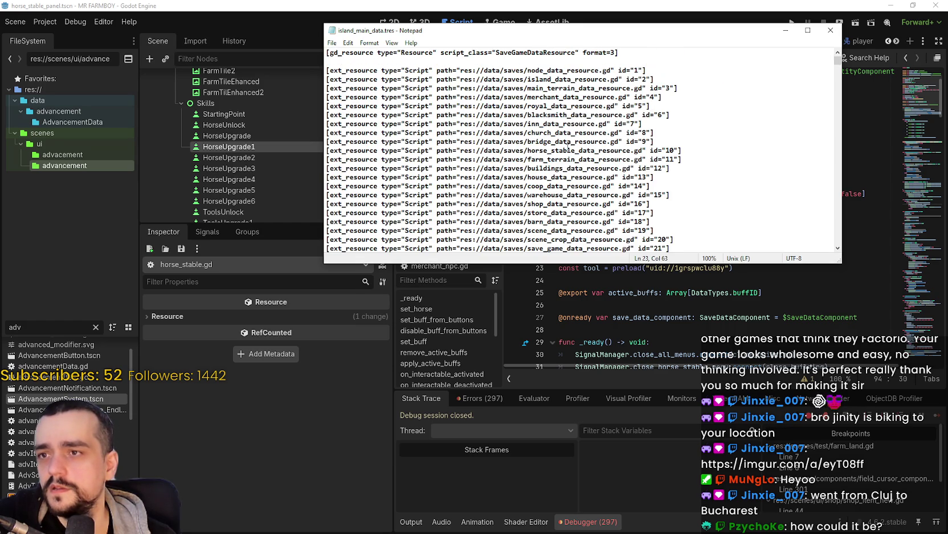
key("Down")
scroll(513, 143, "down", 5)
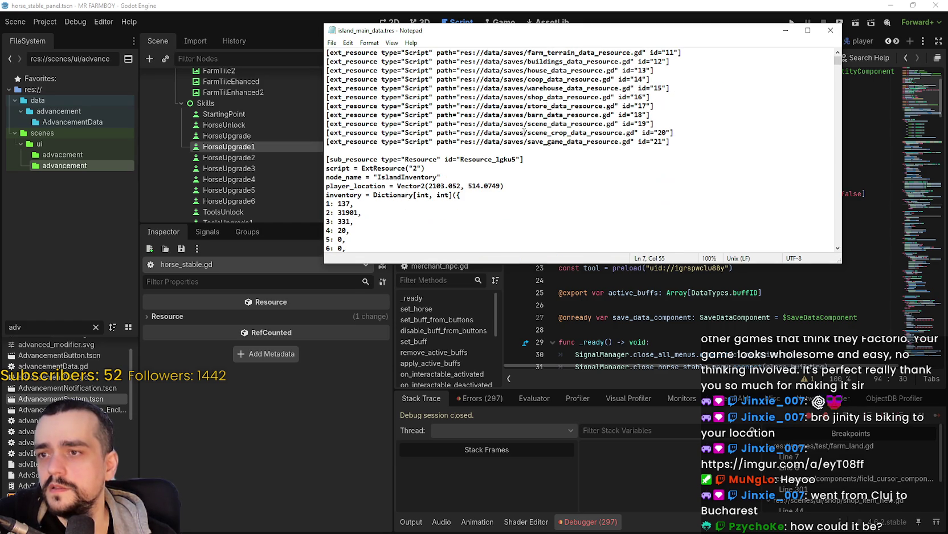
scroll(569, 168, "up", 5)
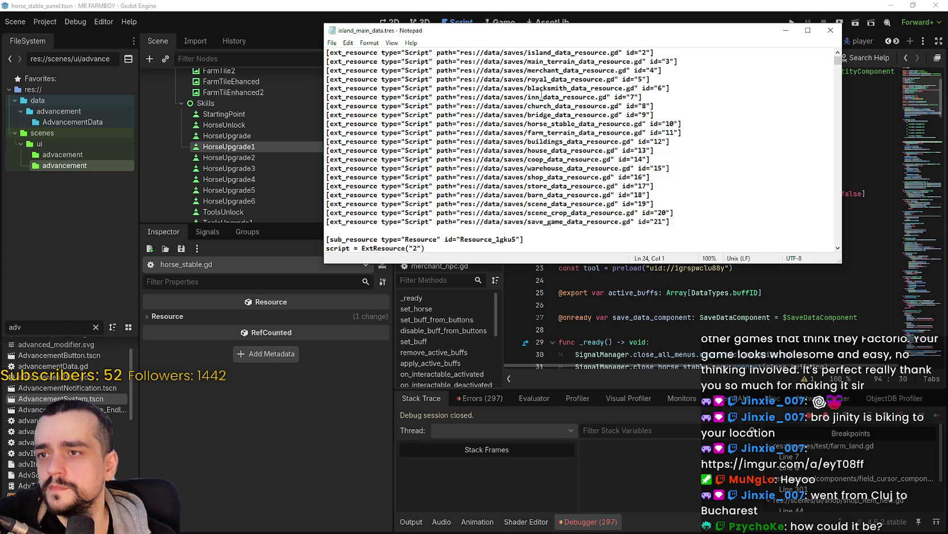
left_click(549, 123)
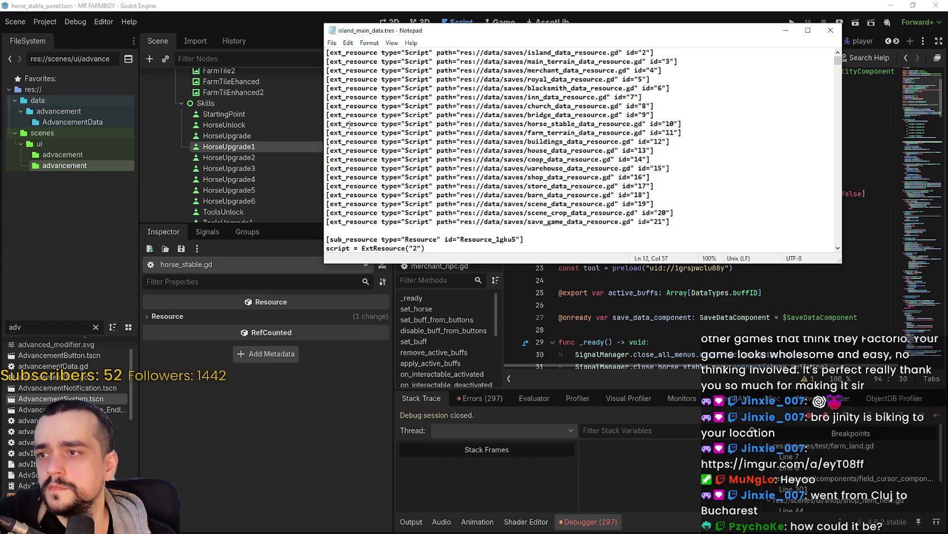
left_click_drag(549, 123, 690, 124)
scroll(590, 143, "up", 1)
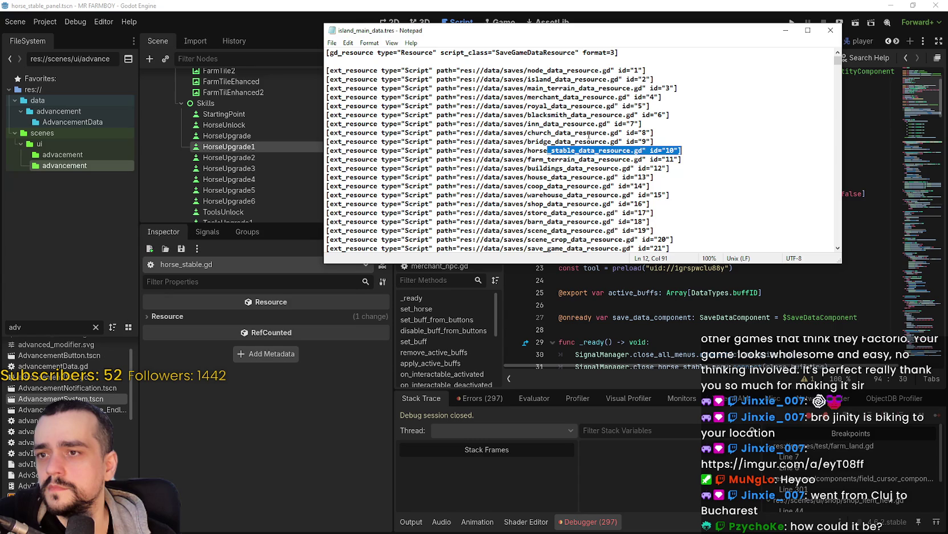
left_click(571, 150)
left_click_drag(631, 149, 528, 150)
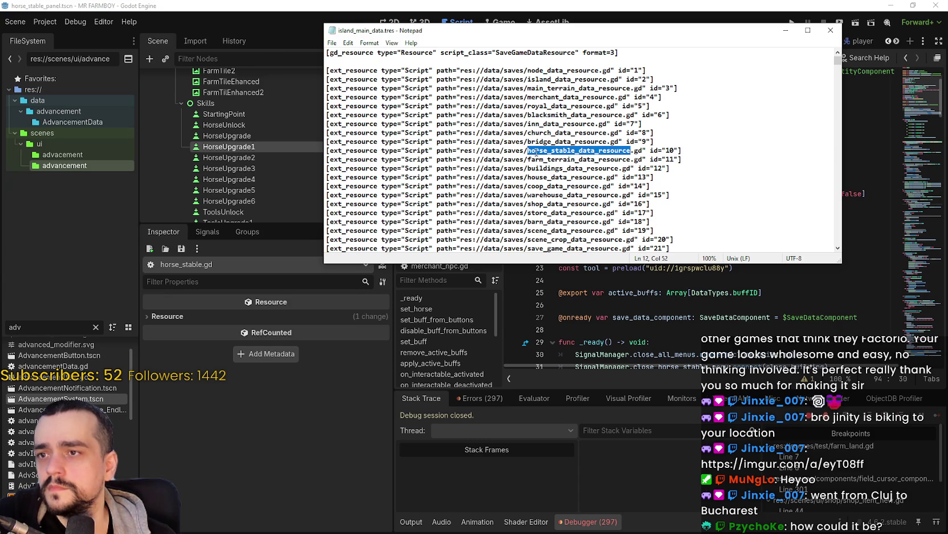
Search the file for horse_stable_data_resource and other references to its resource id 10.
key("ctrl+f")
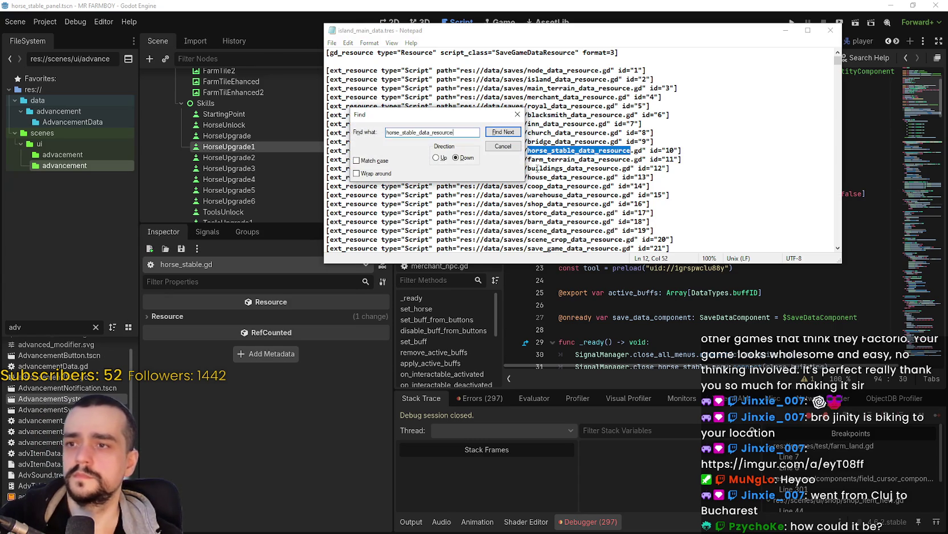
key("Return")
key("Return")
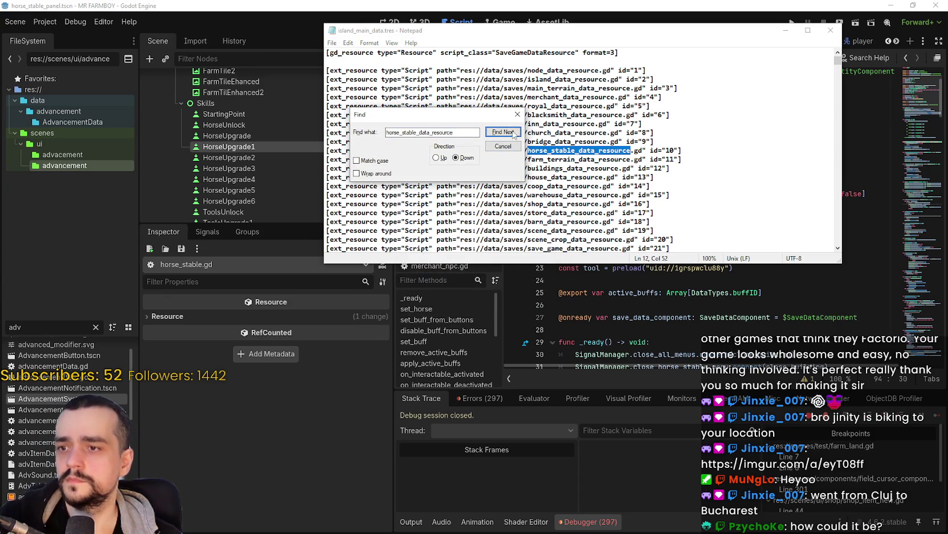
left_click(514, 146)
left_click(689, 149)
mouse_move(678, 150)
left_mouse_down()
mouse_move(664, 150)
mouse_move(680, 149)
left_mouse_up()
key("ctrl+f")
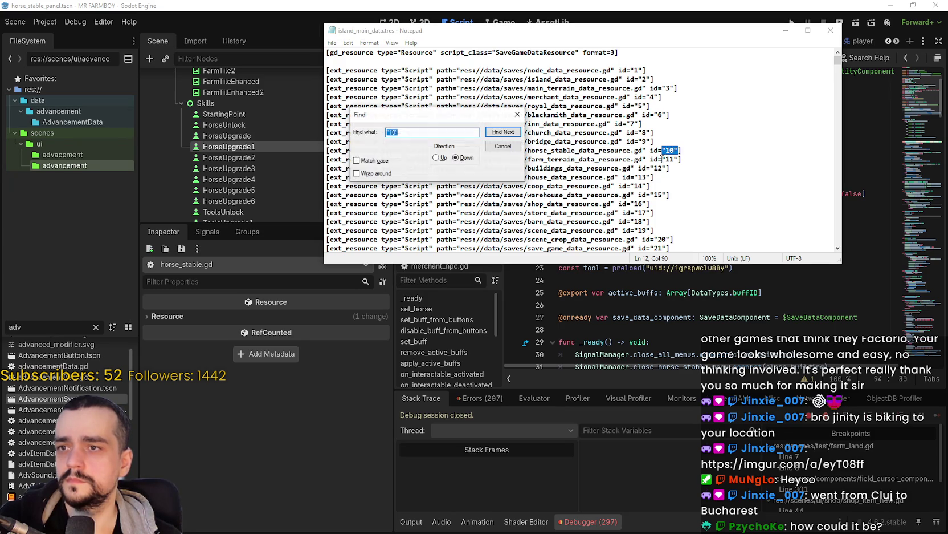
left_click(502, 132)
left_click(503, 146)
scroll(478, 169, "down", 3)
scroll(478, 170, "down", 1)
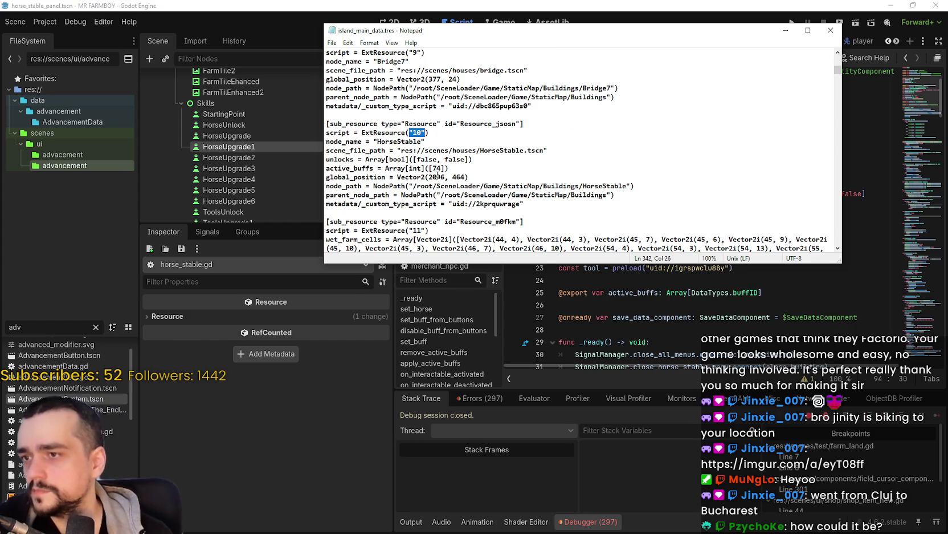
Delete 74 from the stable's saved active_buffs = Array[int]([74]).
left_click_drag(448, 169, 425, 168)
left_click(482, 167)
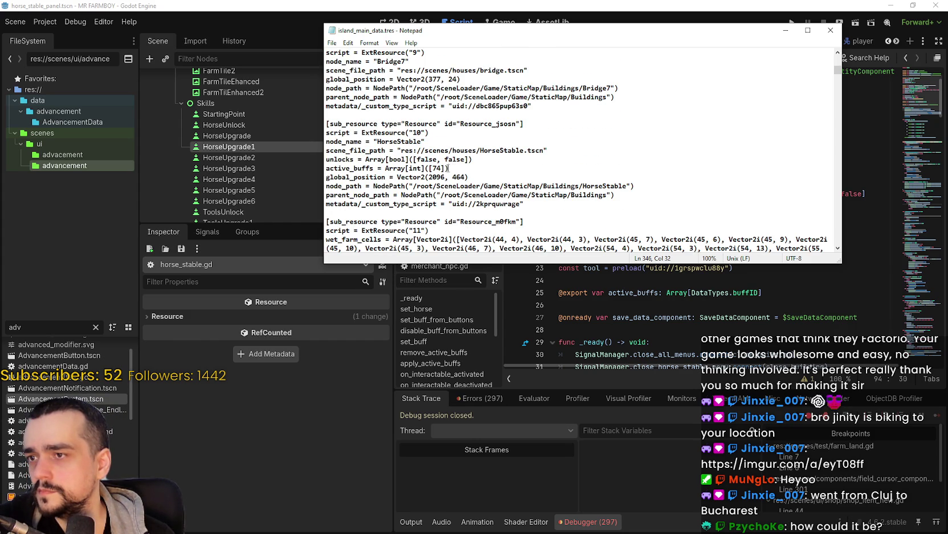
left_click_drag(429, 169, 513, 166)
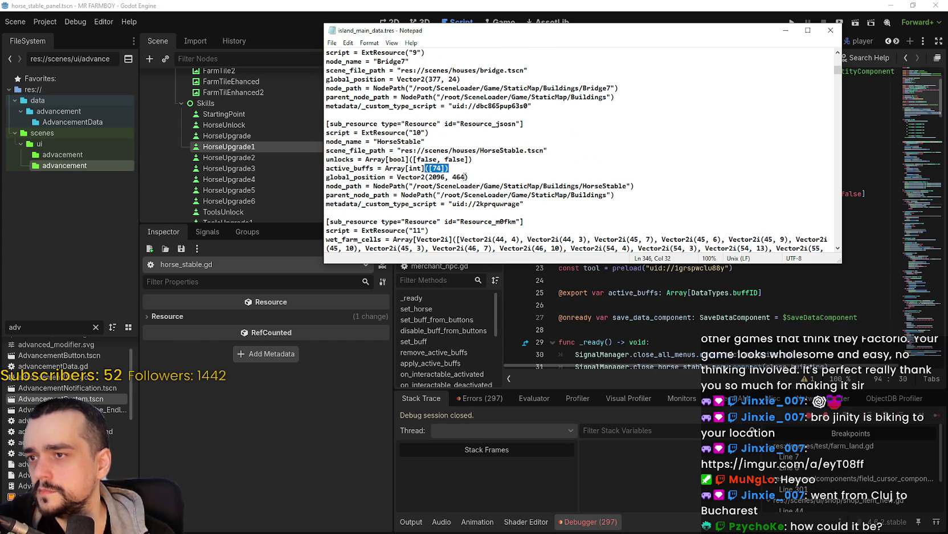
key("Right")
key("BackSpace")
key("BackSpace")
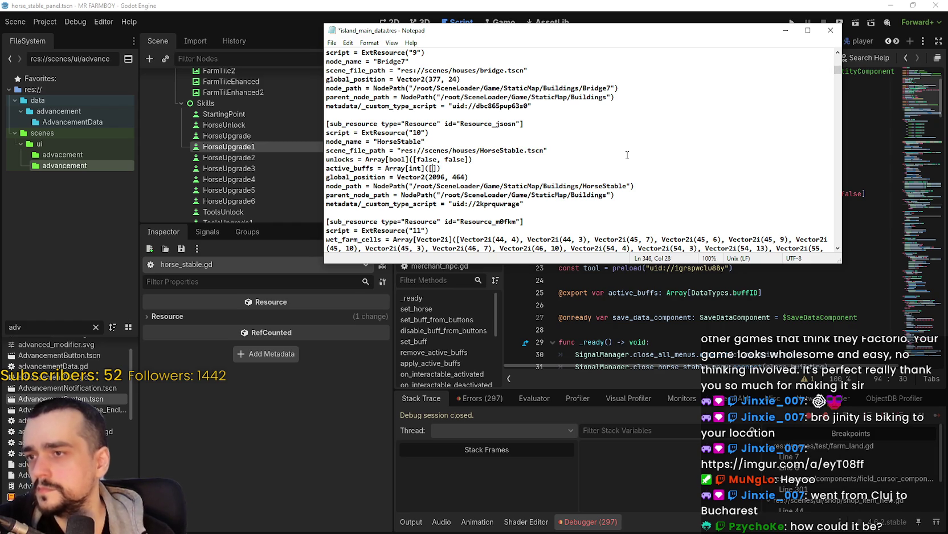
Save and close the edited save file, then relaunch the game from the editor.
left_click(831, 30)
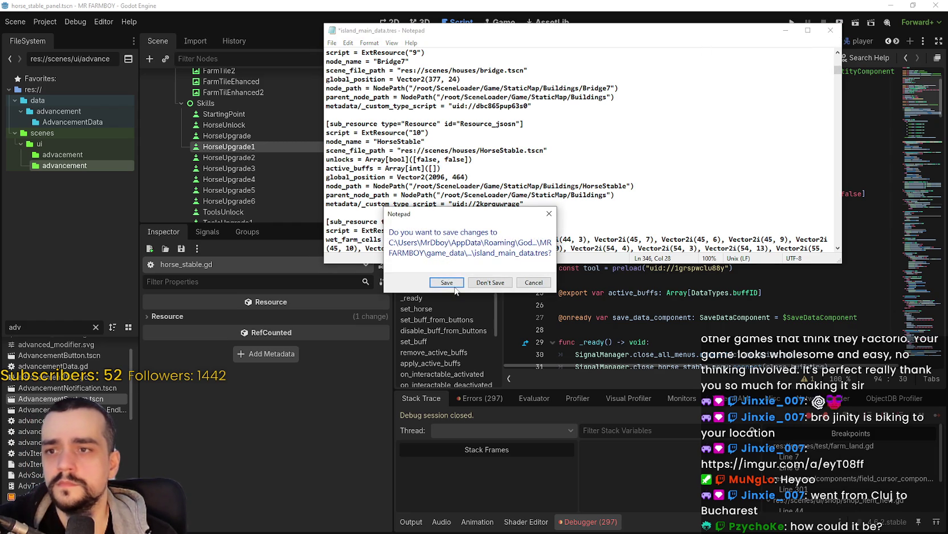
left_click(456, 307)
left_click(664, 194)
key("Down")
key("Down")
key("Down")
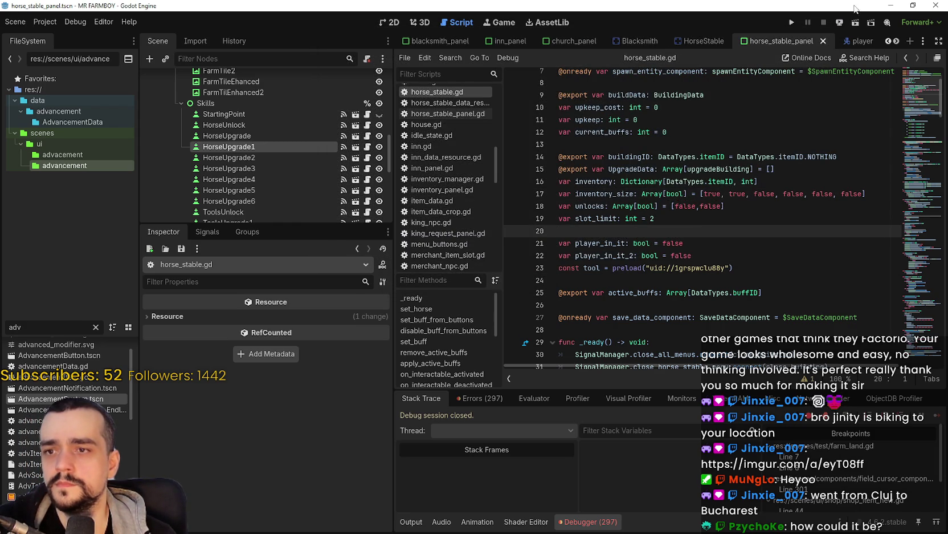
left_click(791, 23)
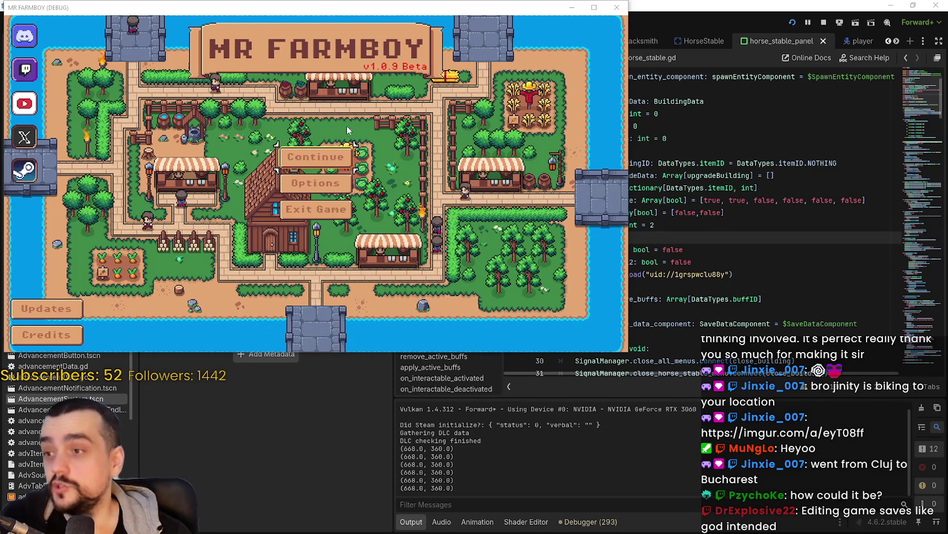
Load the first save slot and reposition the game window on screen.
left_click(340, 157)
left_click(304, 144)
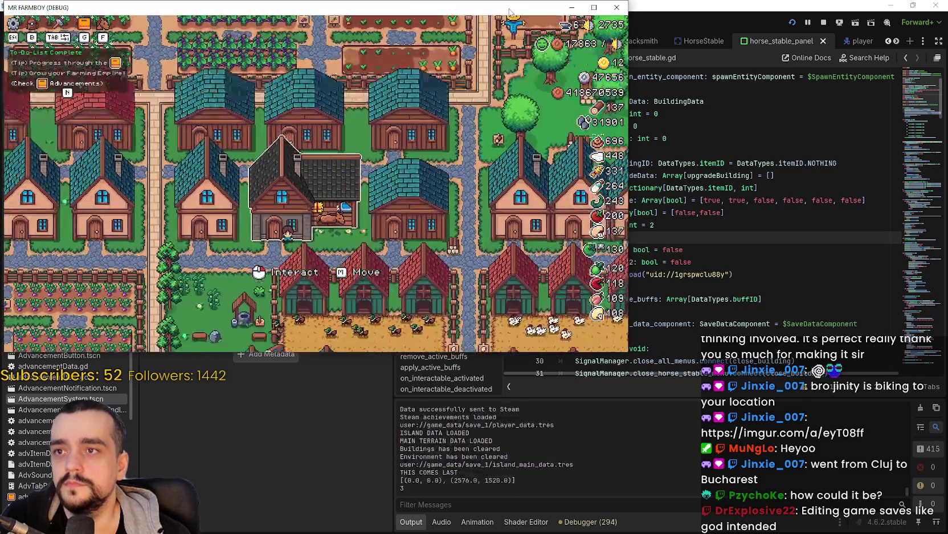
left_click_drag(536, 8, 726, 64)
In the maximized Player House panel, unlock the horse advancements and toggle Basic Saddle on.
left_click(797, 57)
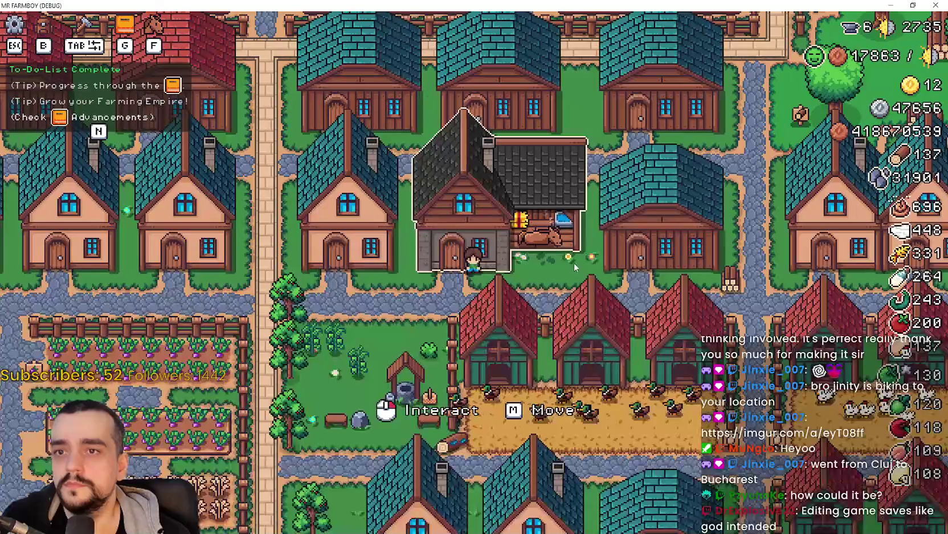
left_click(575, 263)
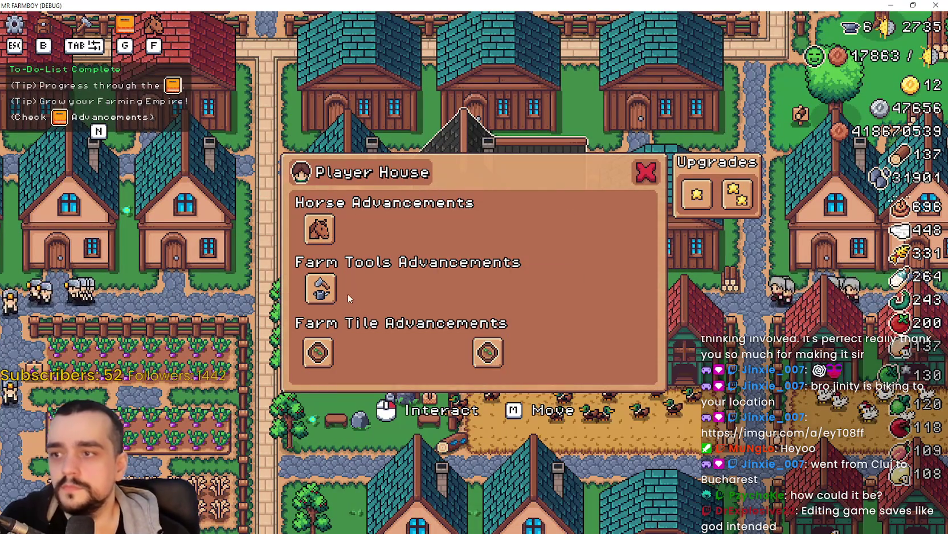
left_click(319, 228)
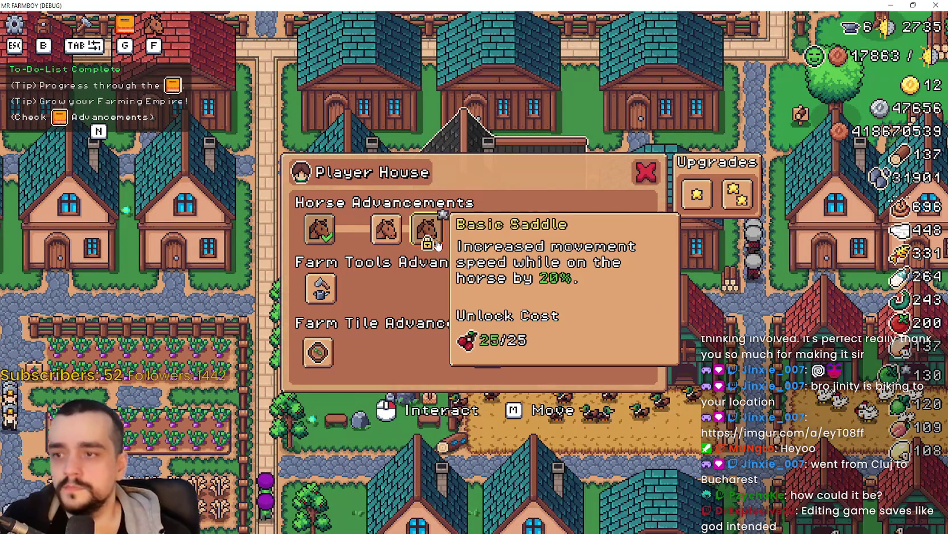
left_click(425, 231)
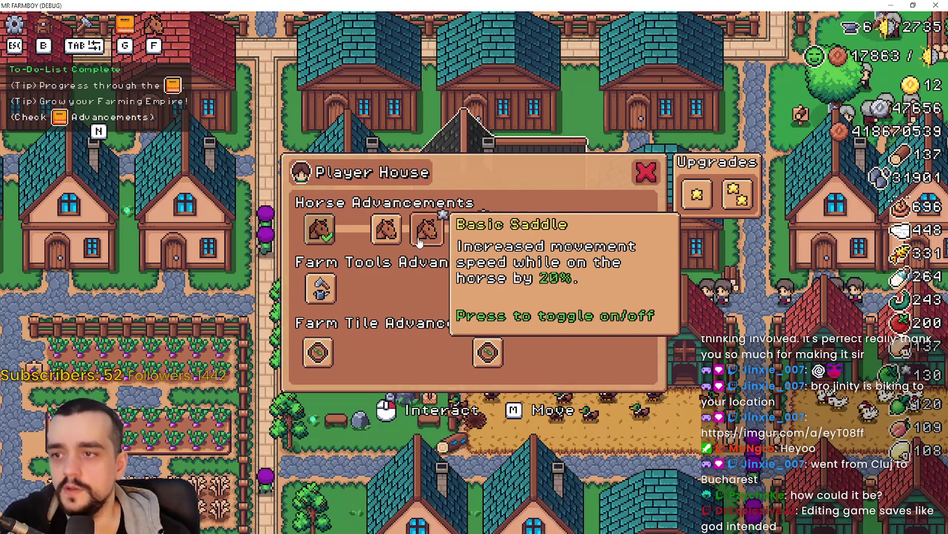
left_click(416, 241)
left_click(424, 239)
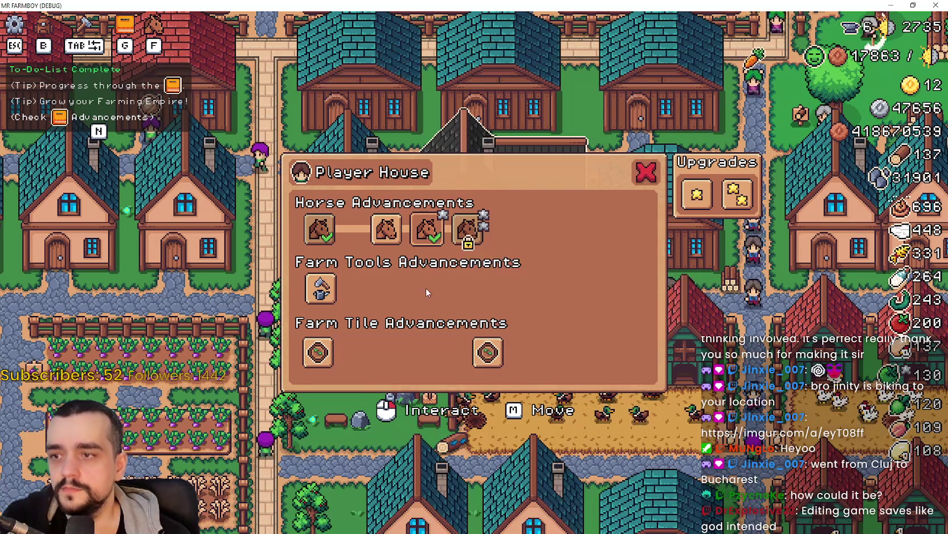
left_click(425, 239)
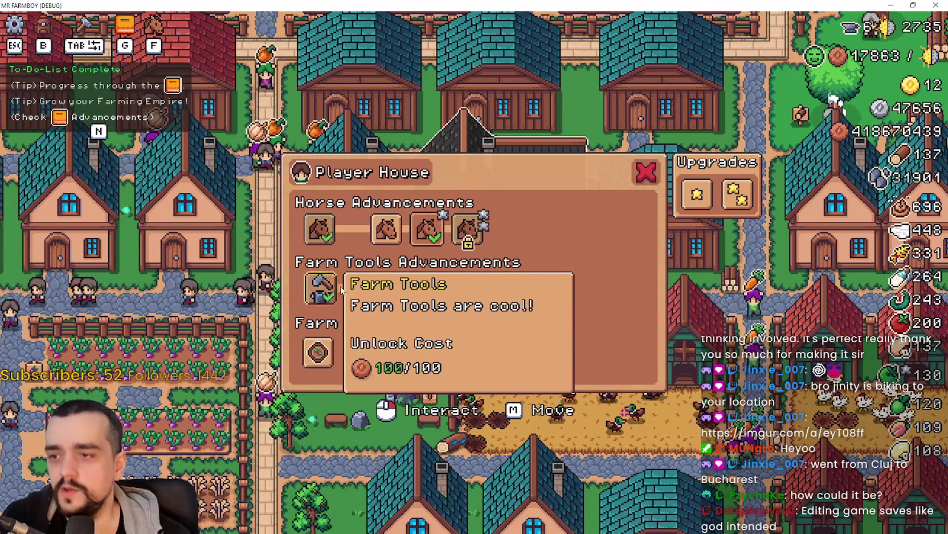
Unlock the first three Farm Tools advancements, testing the Farming Tools toggle on and off.
left_click(320, 290)
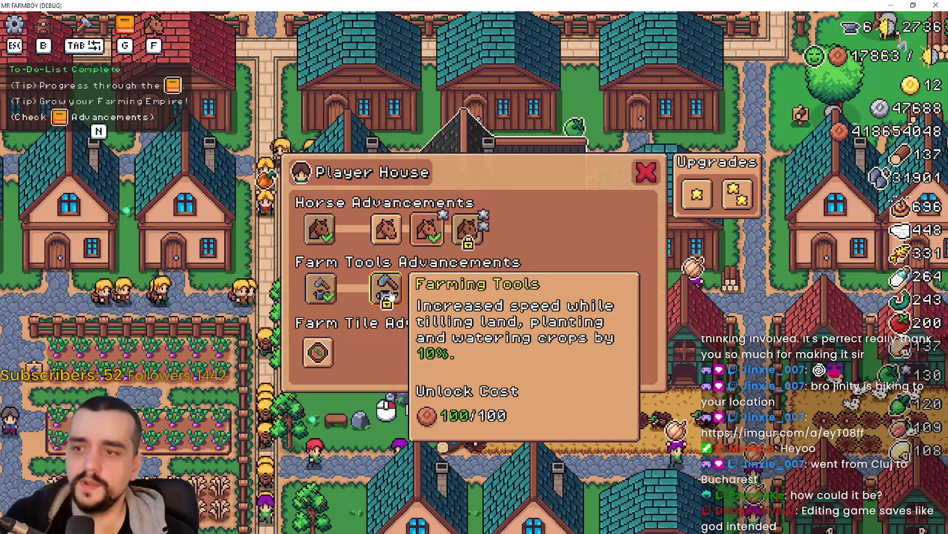
left_click(391, 296)
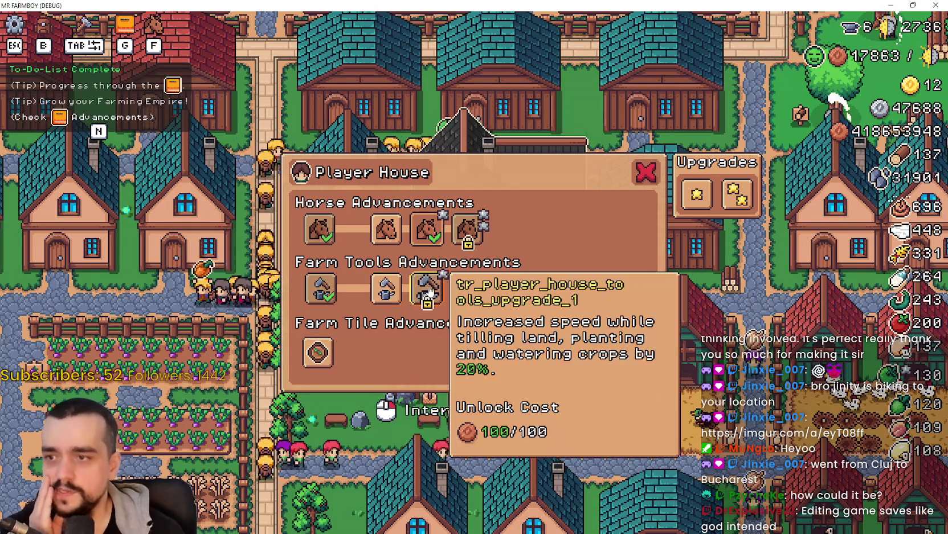
left_click(387, 288)
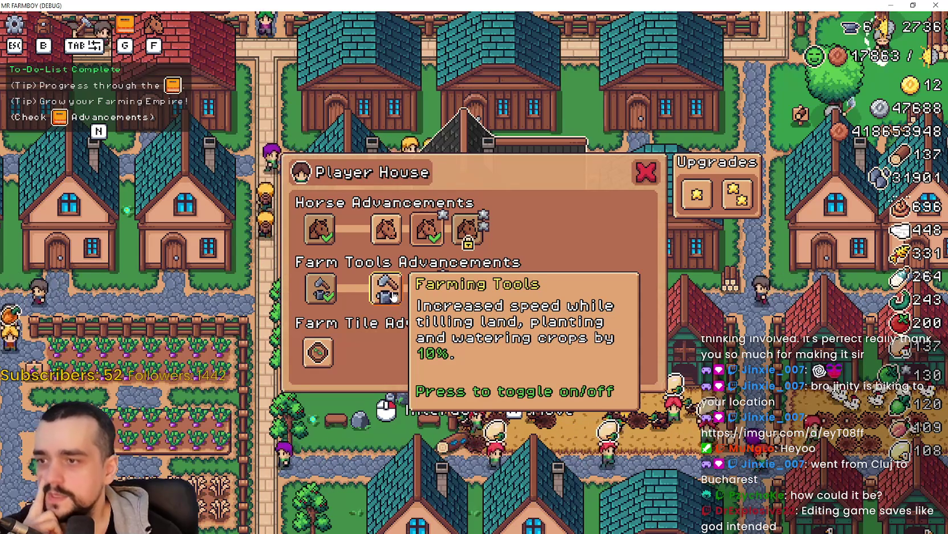
left_click(393, 295)
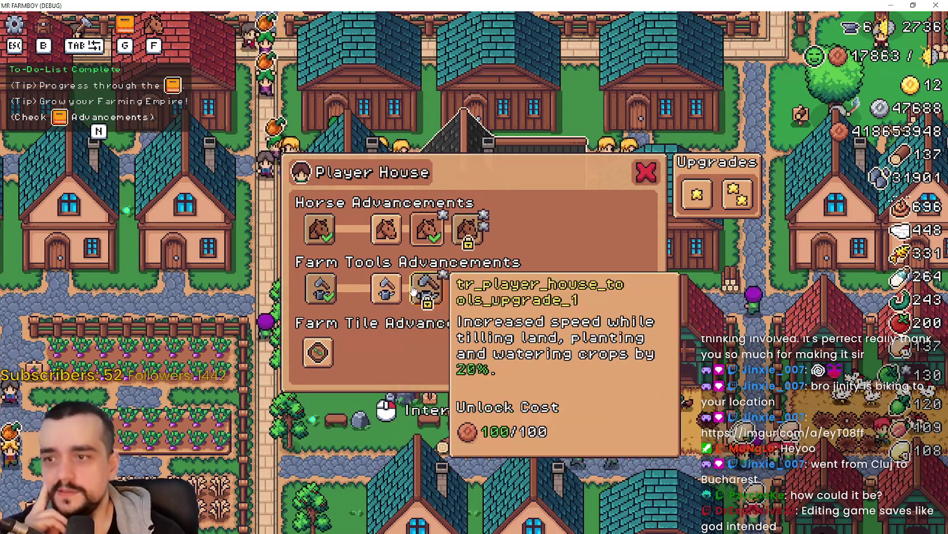
left_click(425, 291)
left_click(424, 291)
Unlock the further Farm Tools upgrades, toggle one off, and restore the game window.
left_click(467, 290)
left_click(508, 290)
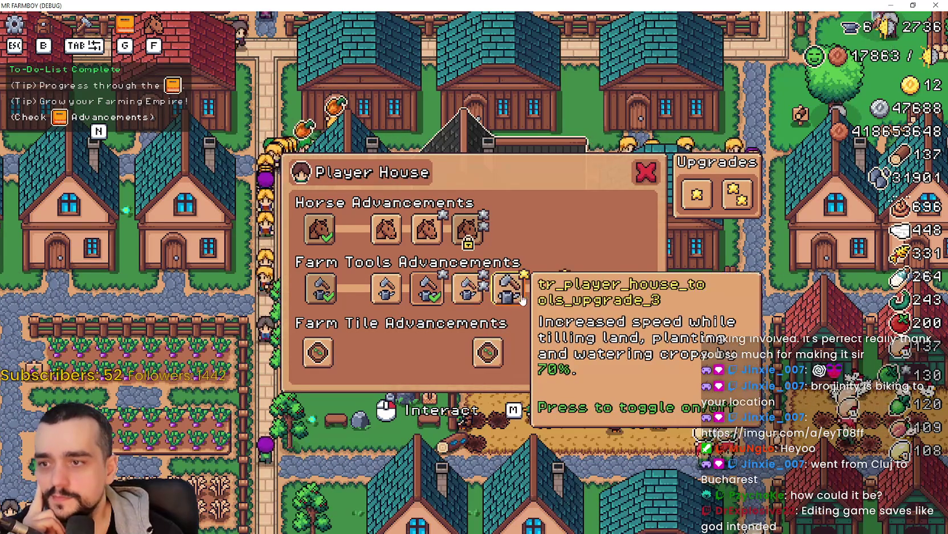
left_click(536, 293)
left_click(590, 289)
left_click(624, 291)
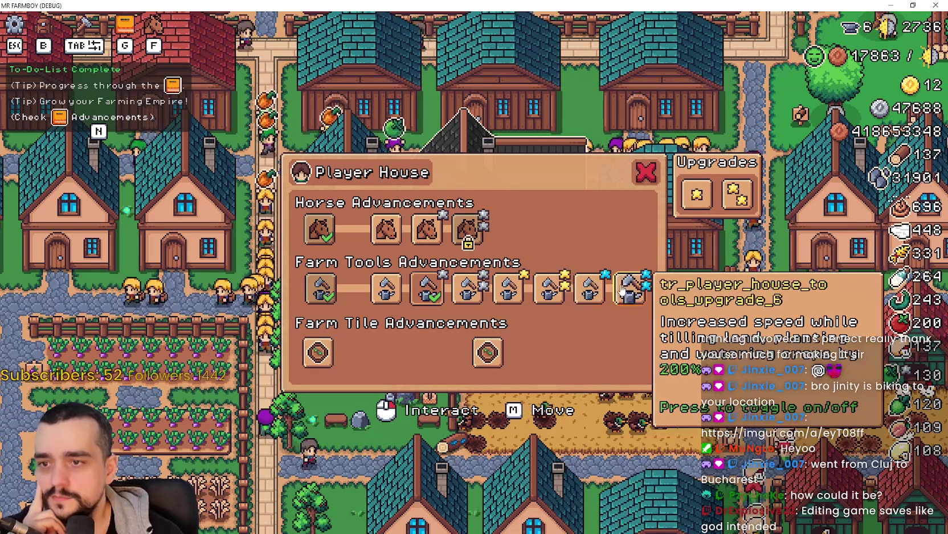
left_click(624, 291)
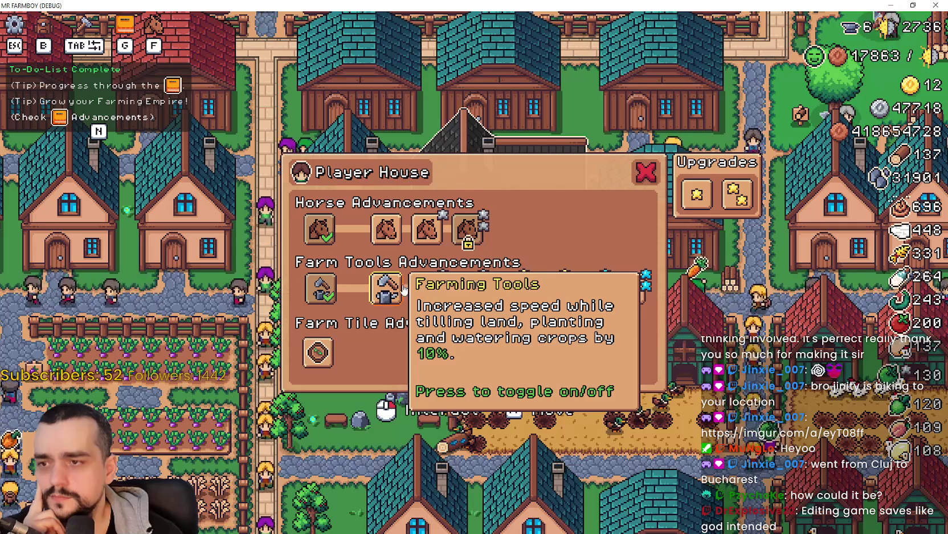
double_click(448, 6)
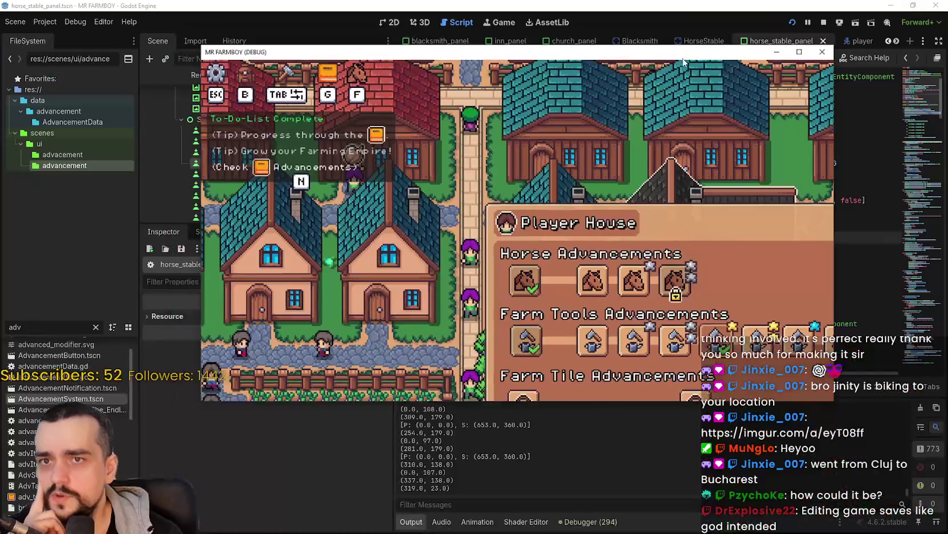
In the 2D view, select ToolsUpgrade1 and expand its Data resource in the Inspector.
left_click_drag(448, 53, 798, 80)
left_click(385, 120)
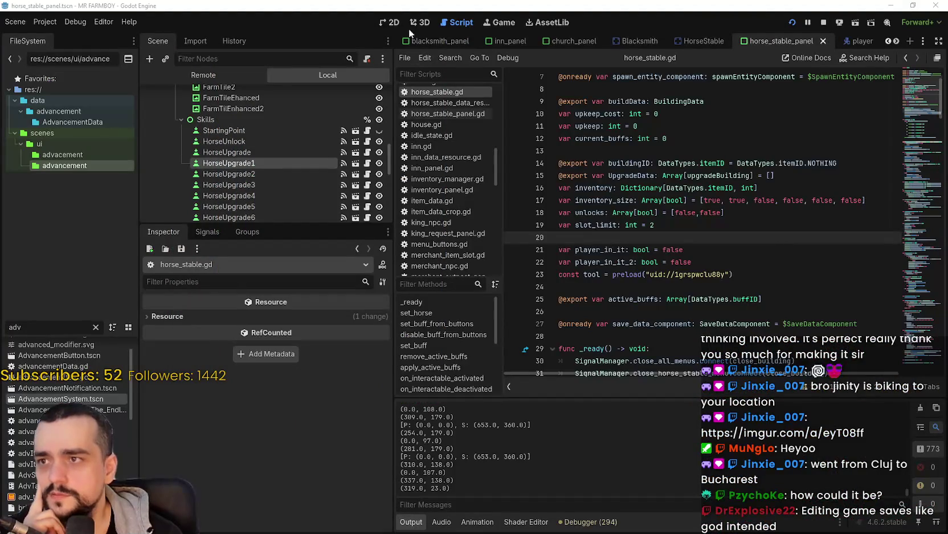
key("ctrl+F1")
scroll(253, 162, "down", 4)
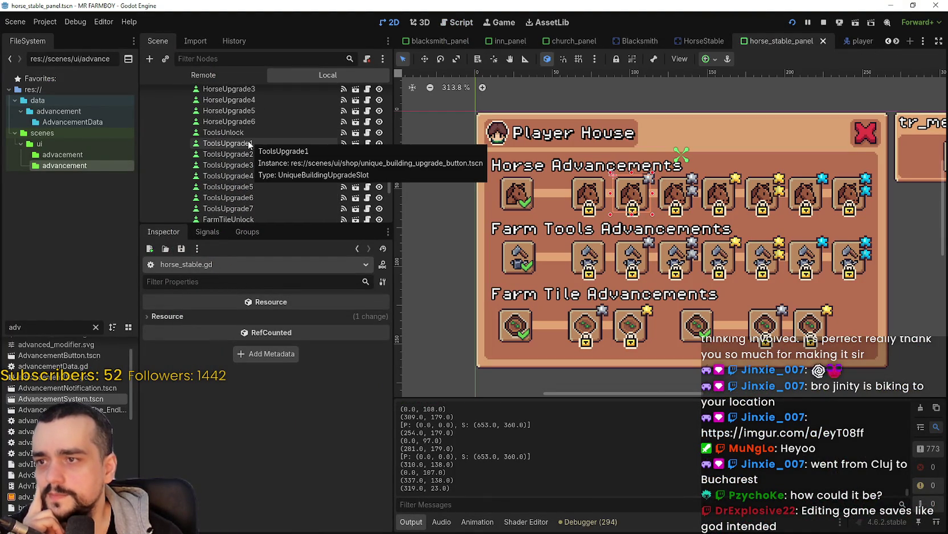
left_click(248, 143)
scroll(251, 478, "down", 5)
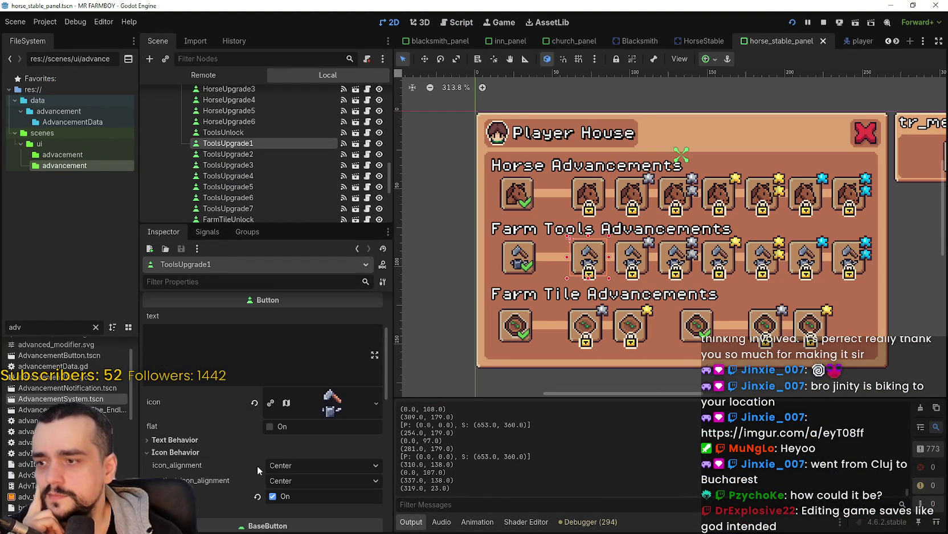
scroll(255, 461, "up", 3)
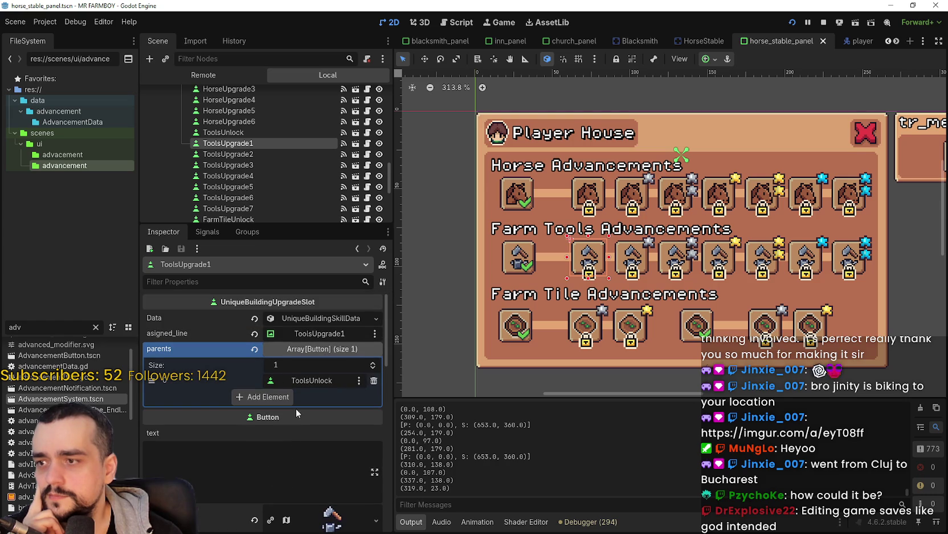
left_click(319, 318)
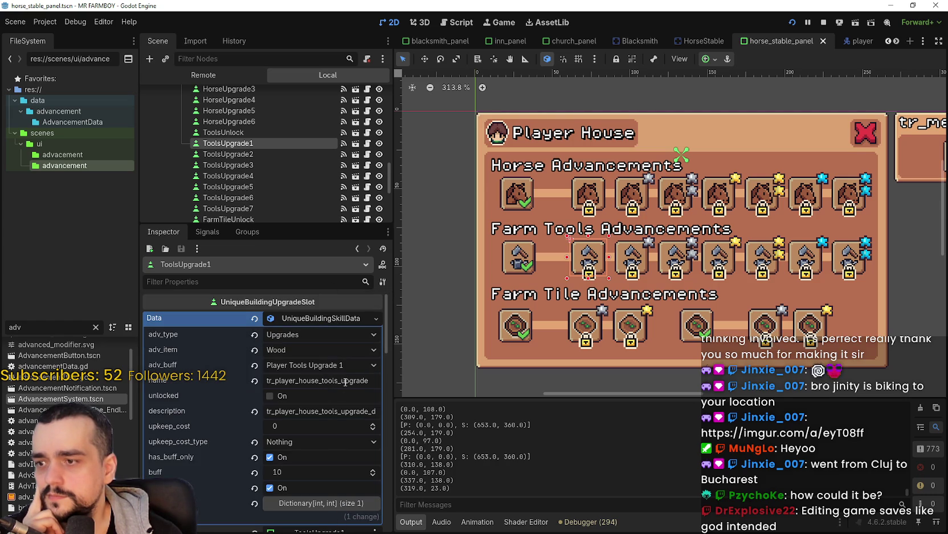
Compare with ToolsUpgrade2, then expand ToolsUpgrade1's button_group showing player_house_tools_upgrades.tres with allow_unpress on.
left_click(277, 152)
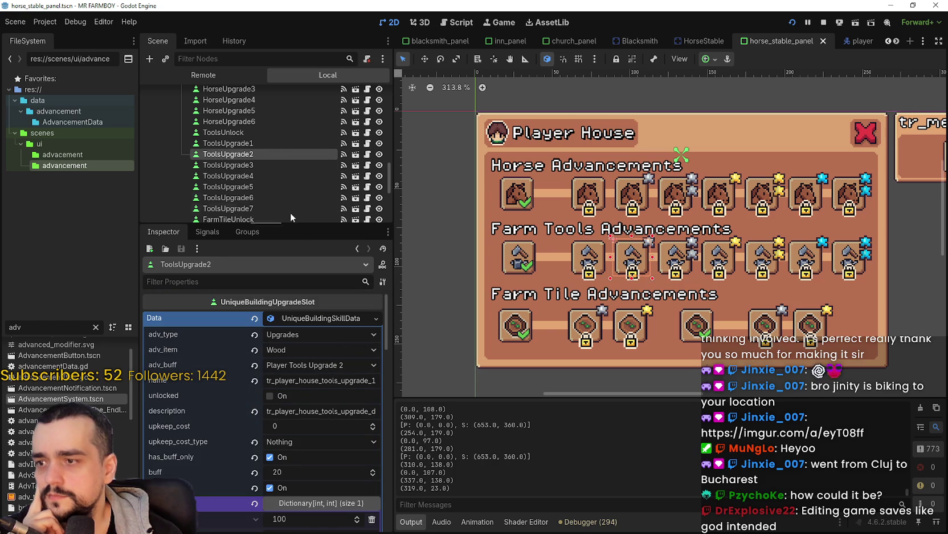
left_click(264, 144)
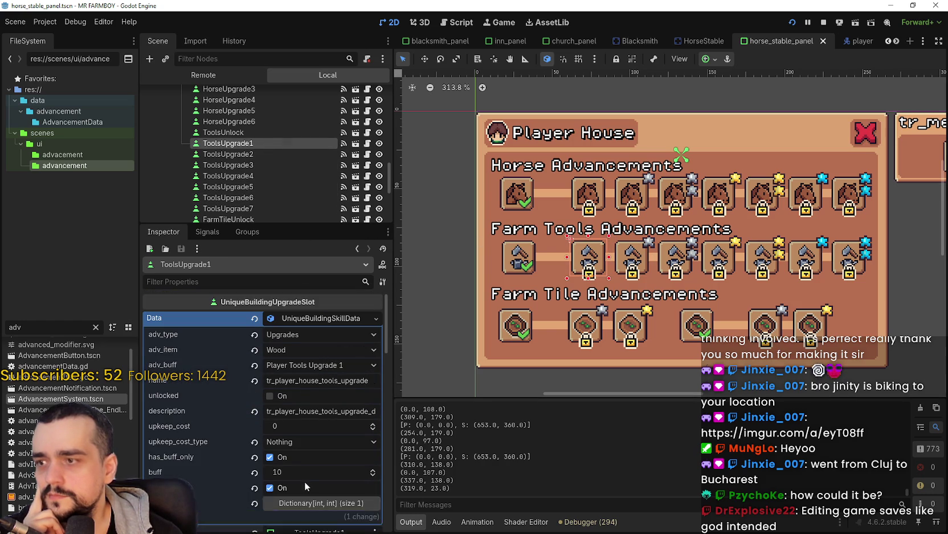
scroll(305, 480, "down", 10)
scroll(301, 468, "down", 10)
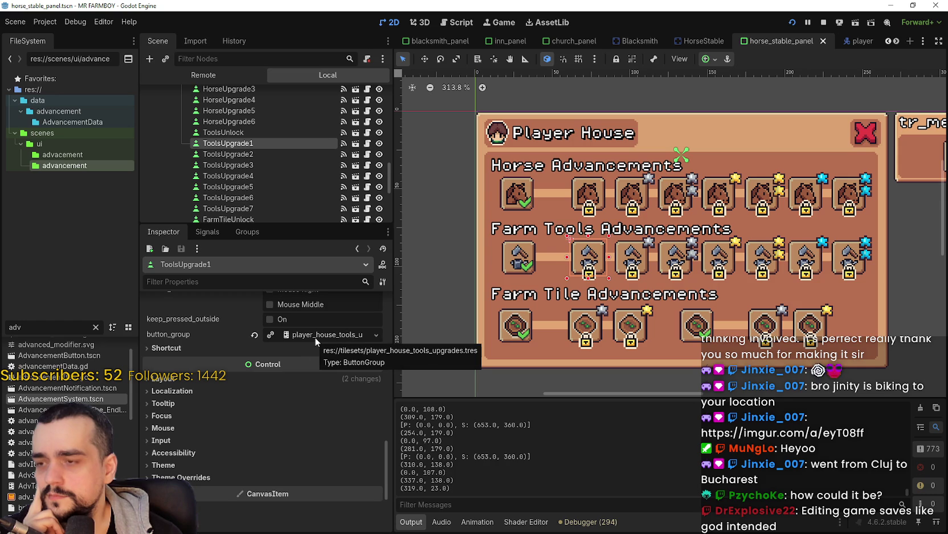
left_click(315, 337)
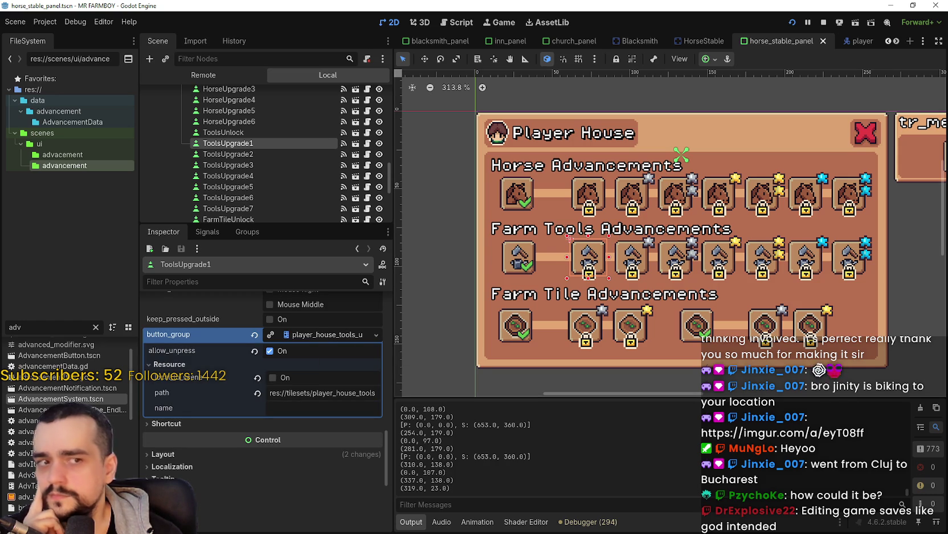
key("alt+Tab")
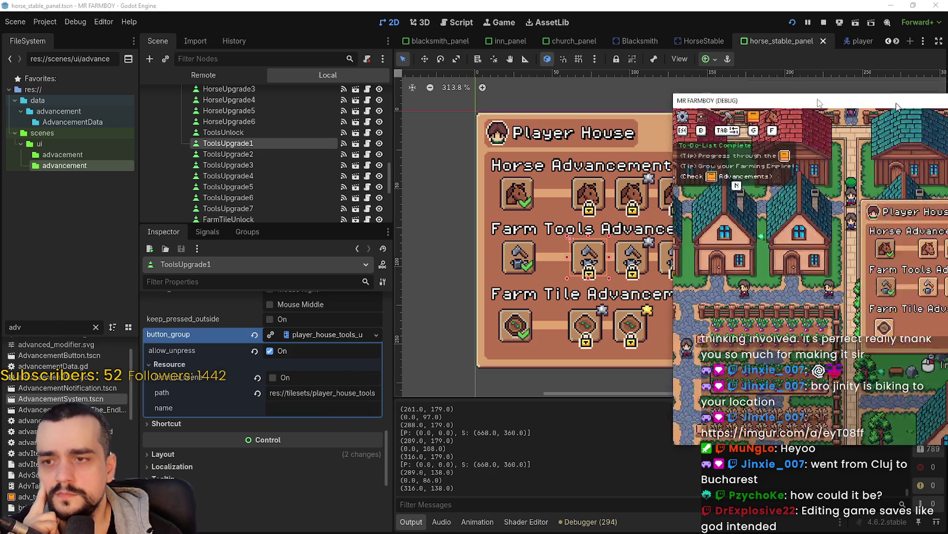
Unlock the last Farm Tools upgrades and make the seventh one active.
left_click(673, 249)
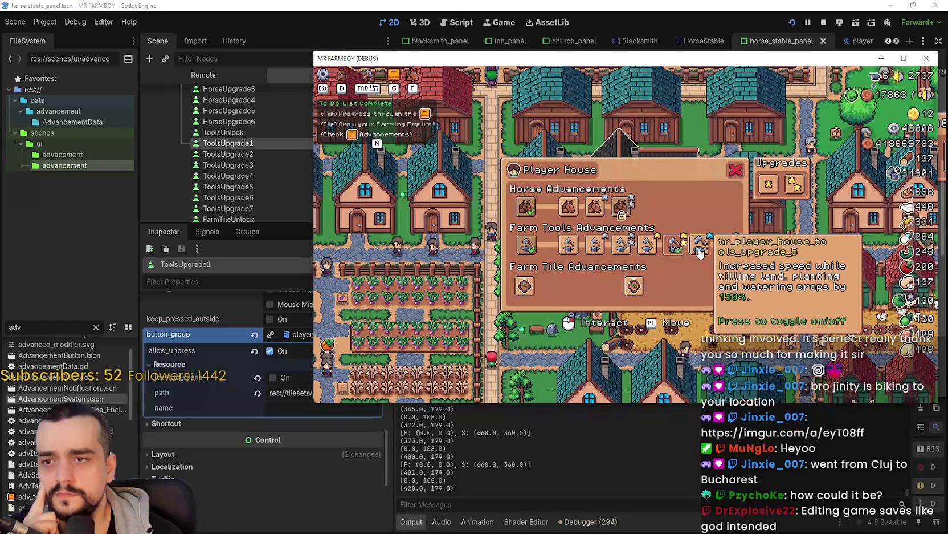
left_click(697, 246)
left_click(726, 246)
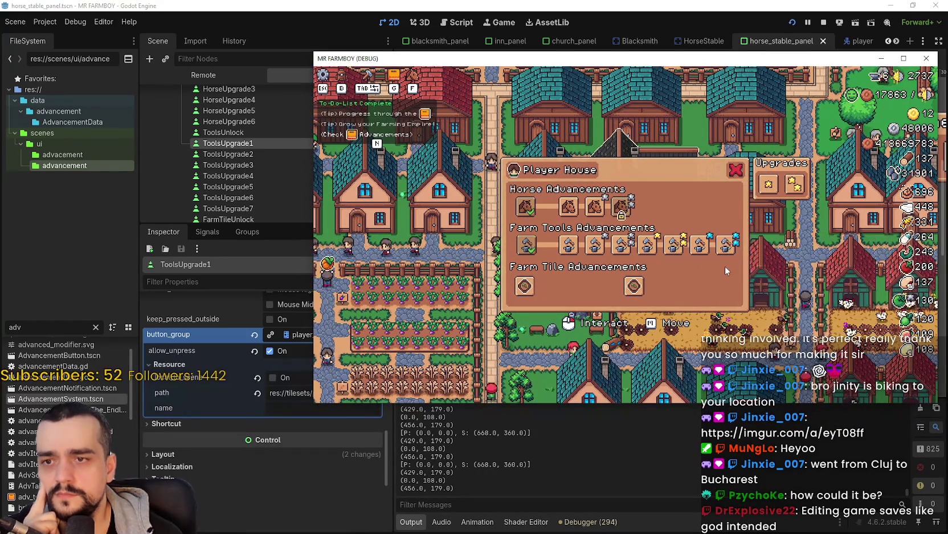
left_click(701, 246)
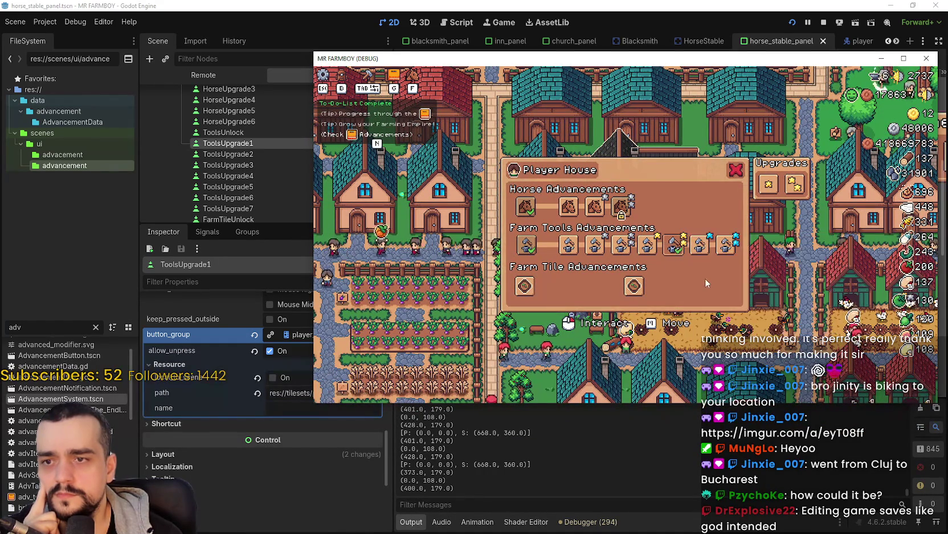
Review ToolsUpgrade2's Inspector properties, including its horse button group.
mouse_move(708, 258)
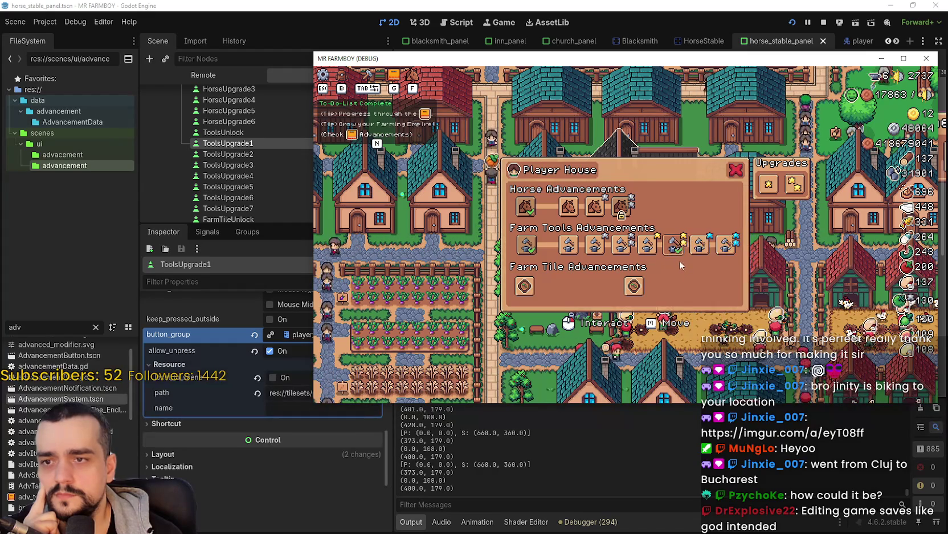
mouse_move(648, 250)
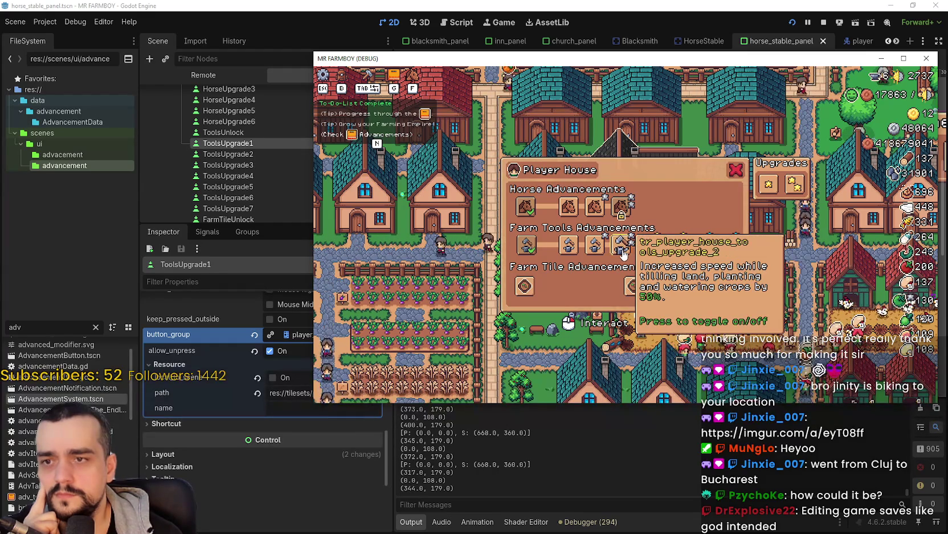
mouse_move(597, 248)
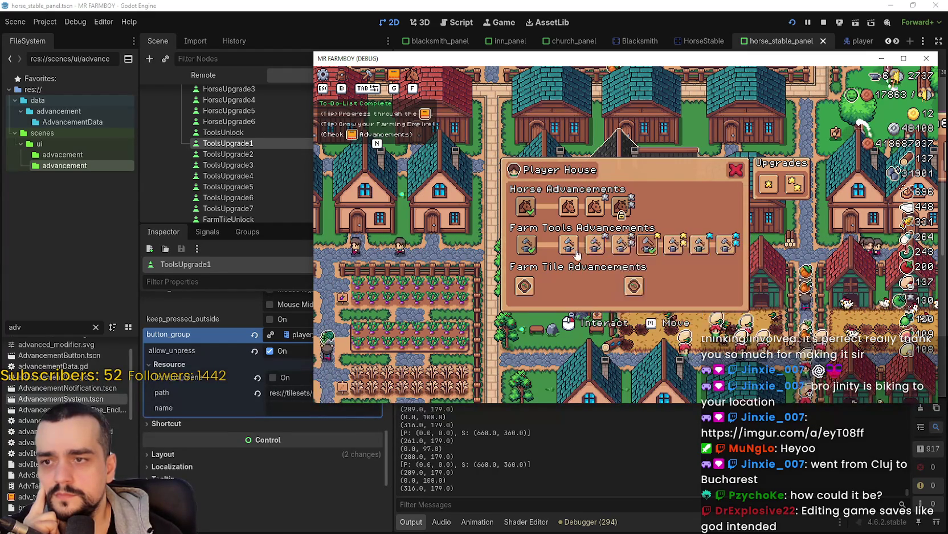
mouse_move(566, 247)
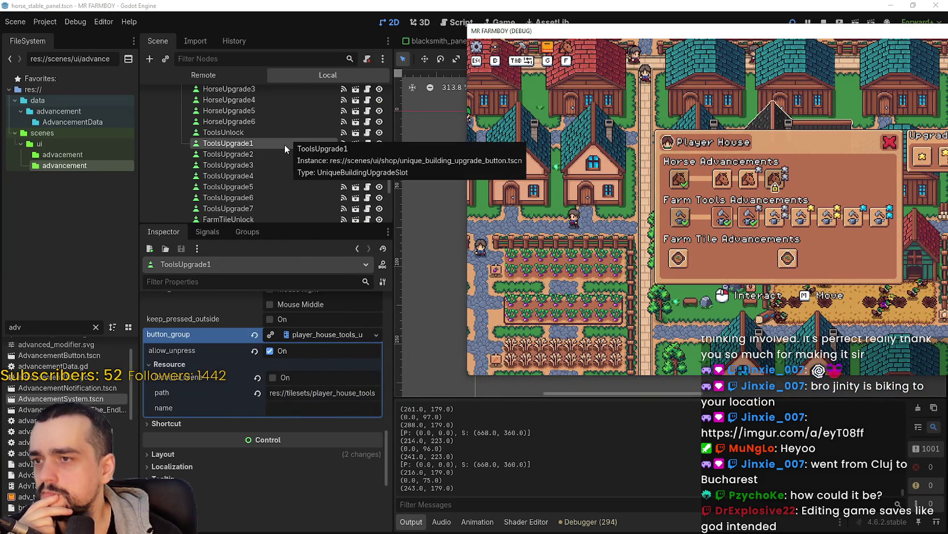
left_click(280, 159)
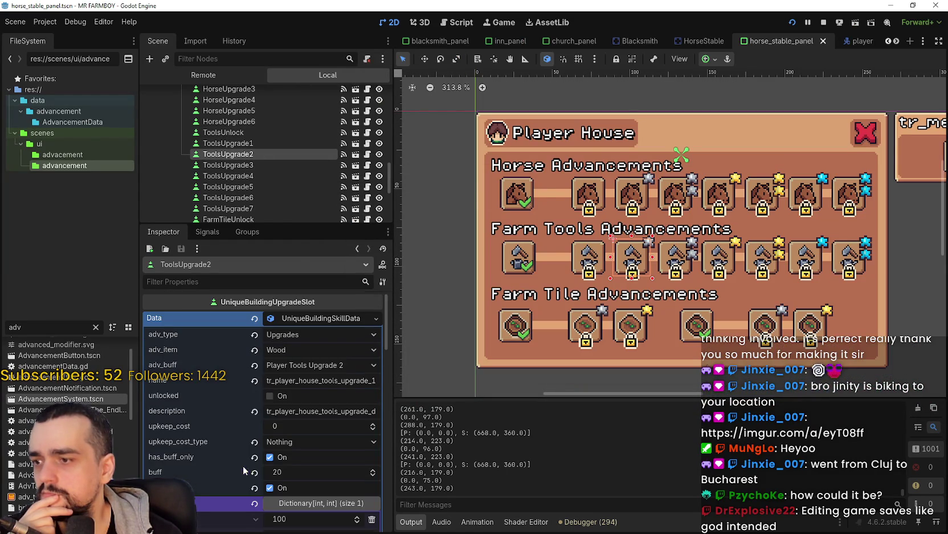
scroll(241, 465, "down", 5)
scroll(253, 455, "down", 8)
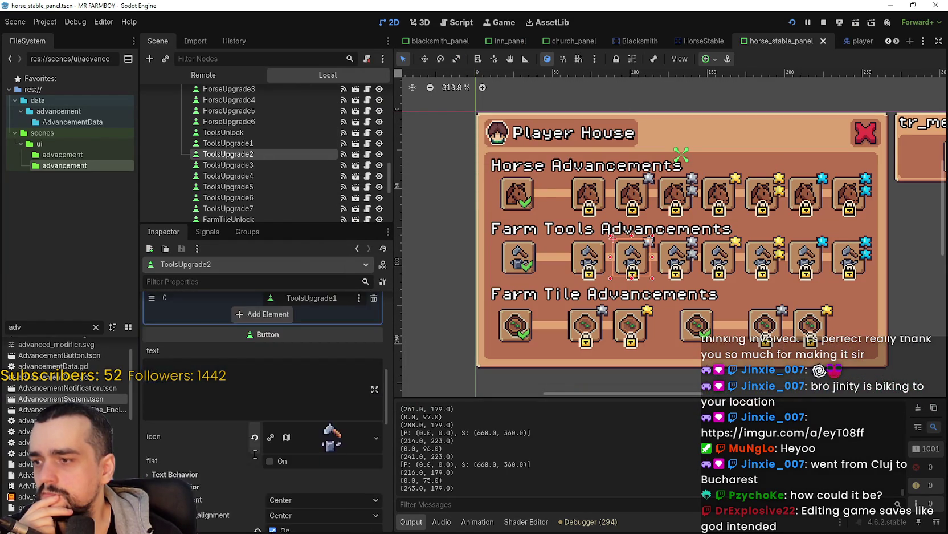
scroll(255, 457, "down", 3)
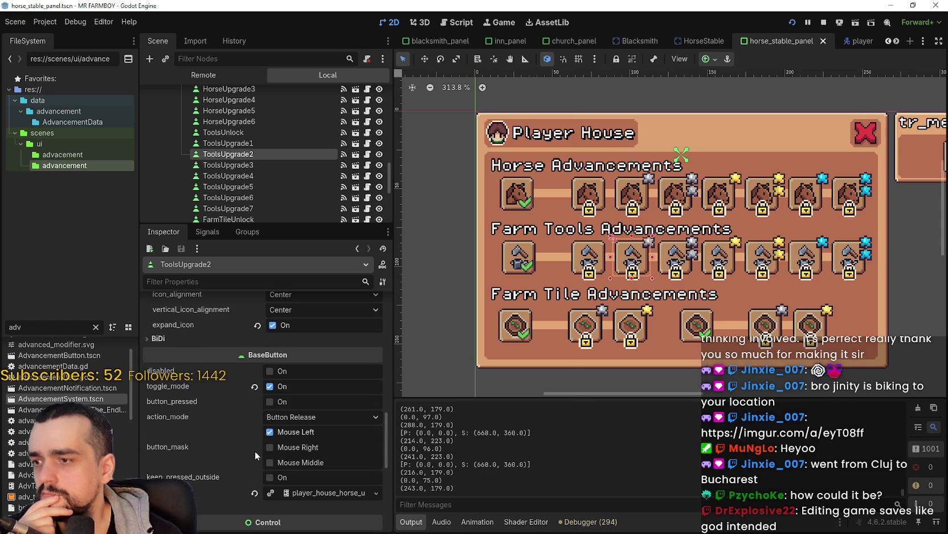
scroll(232, 382, "down", 2)
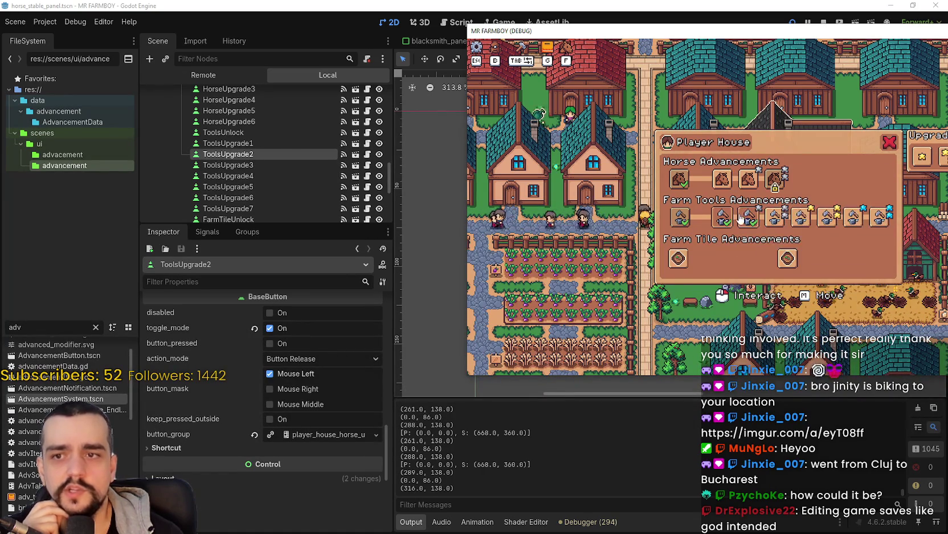
Stop the running debug game and reselect ToolsUpgrade1 to compare its button group.
left_click(515, 4)
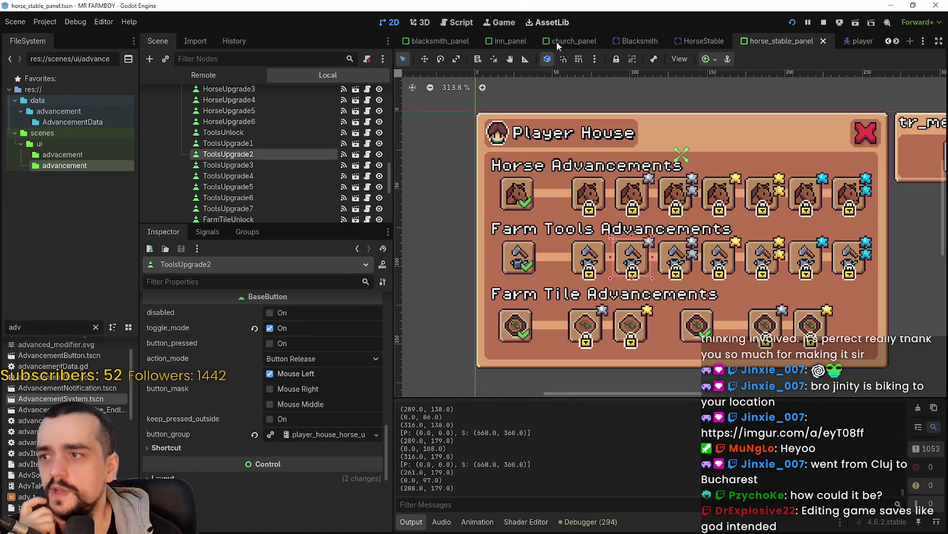
left_click(824, 23)
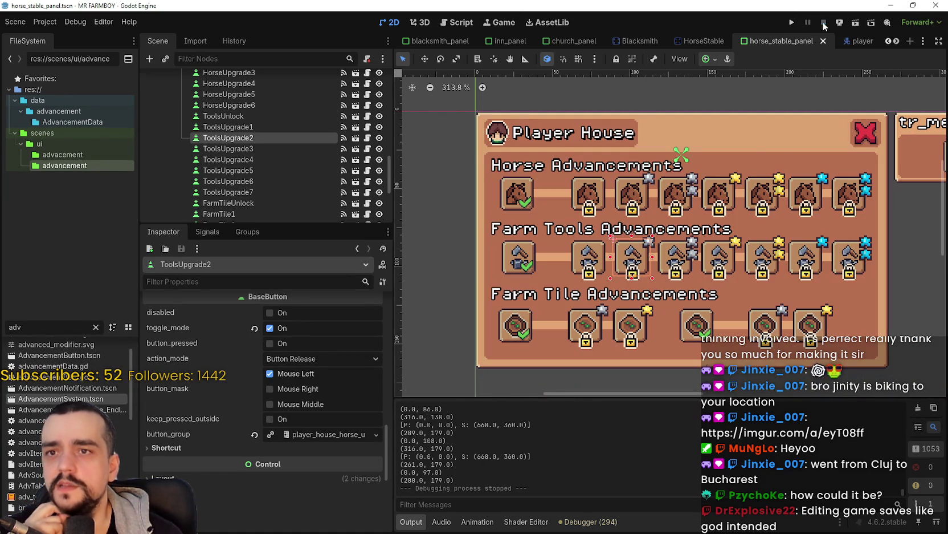
left_click(583, 263)
Replace the horse button group on ToolsUpgrade2 and ToolsUpgrade3 with player_house_tools_upgrades.tres.
scroll(344, 417, "up", 3)
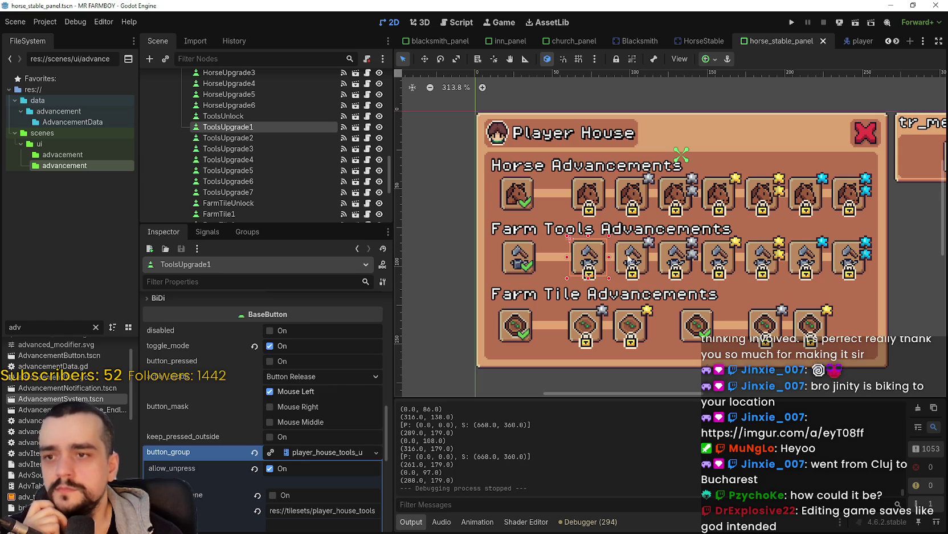
left_click(631, 262)
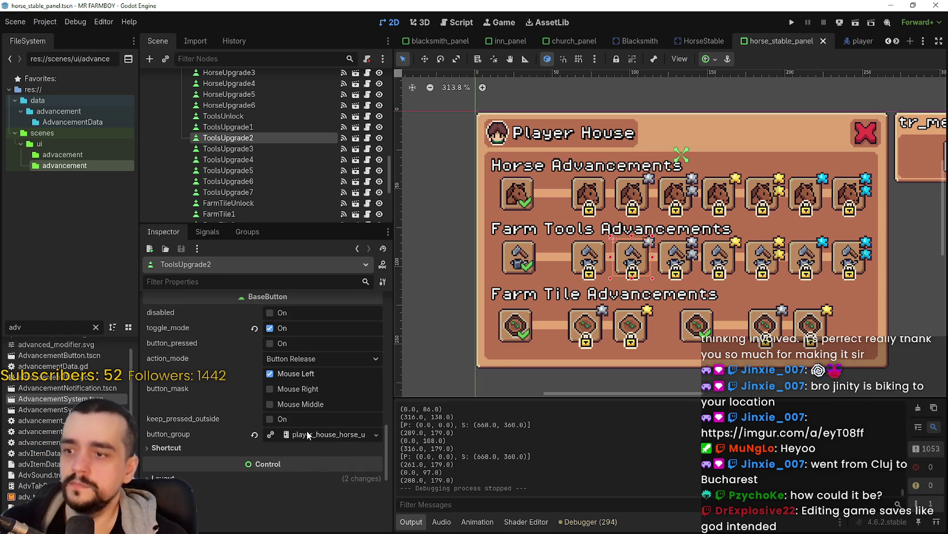
left_click(254, 434)
left_click(291, 437)
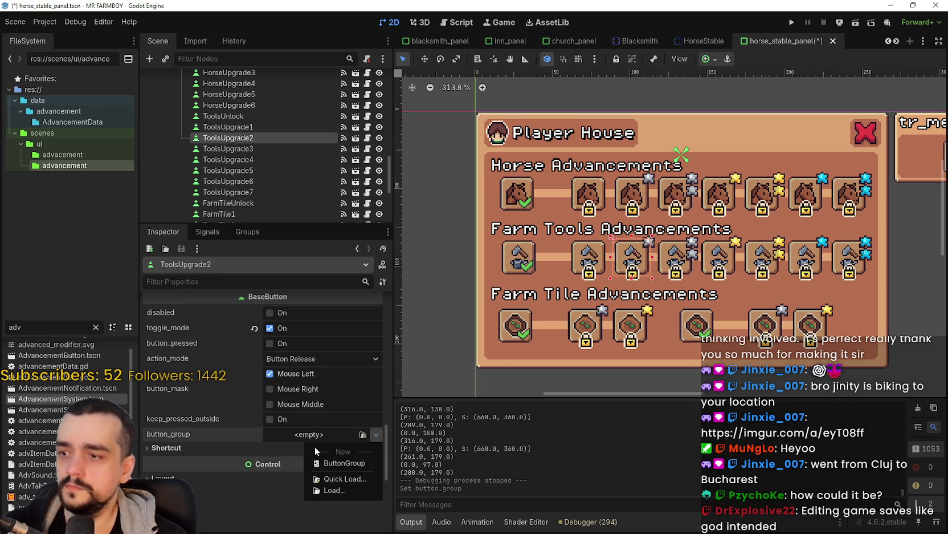
left_click(338, 478)
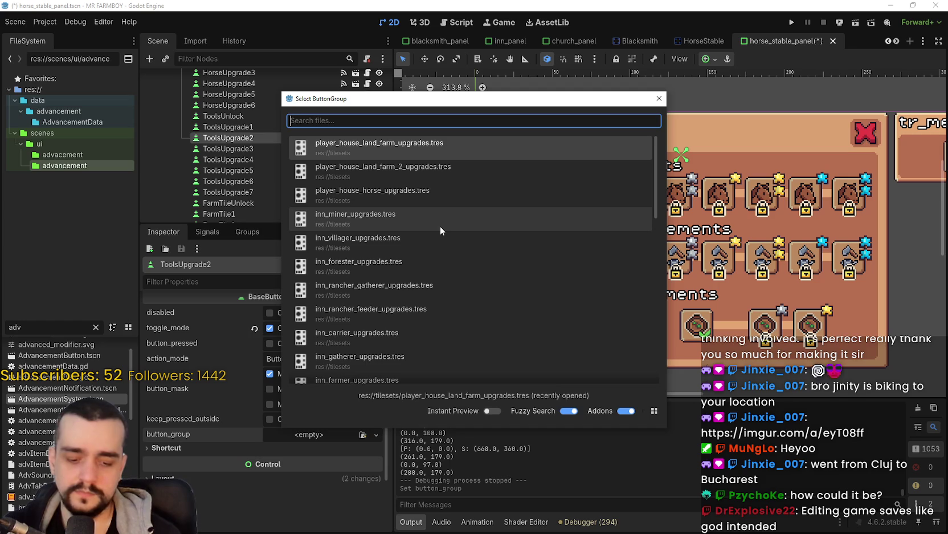
type("tool")
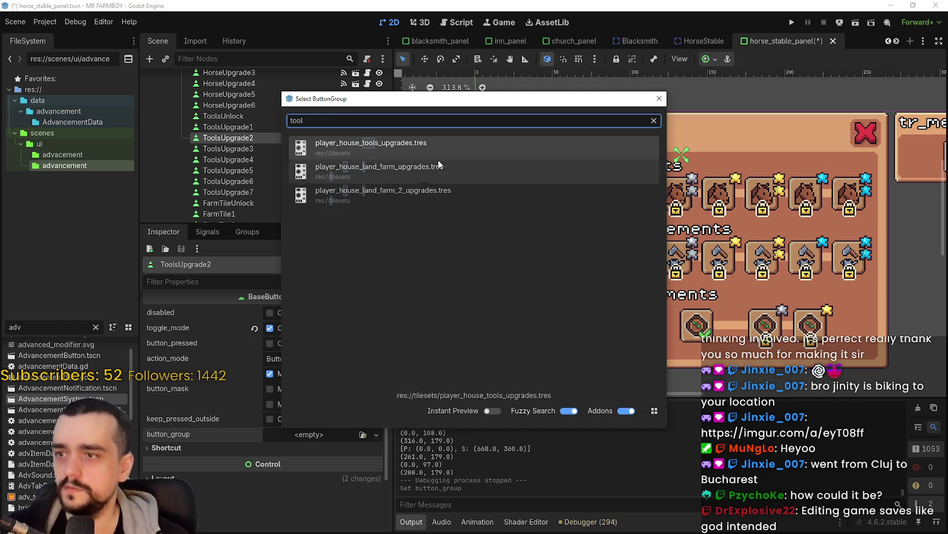
left_click(429, 145)
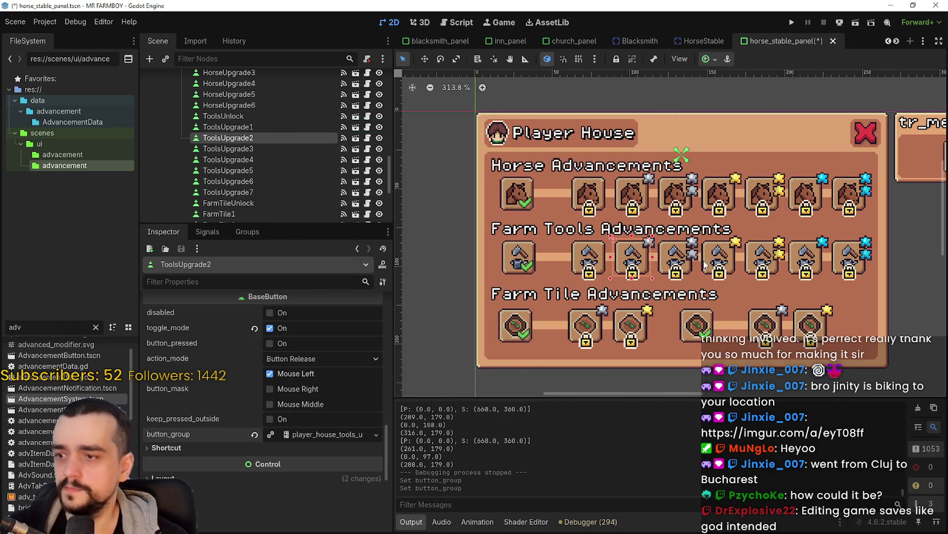
left_click(670, 273)
scroll(305, 470, "down", 10)
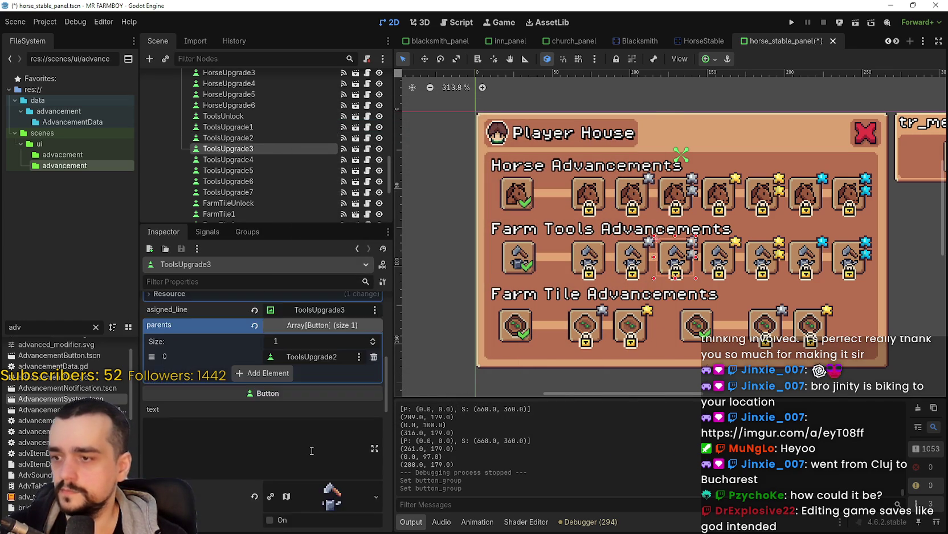
left_click(254, 435)
left_click(304, 438)
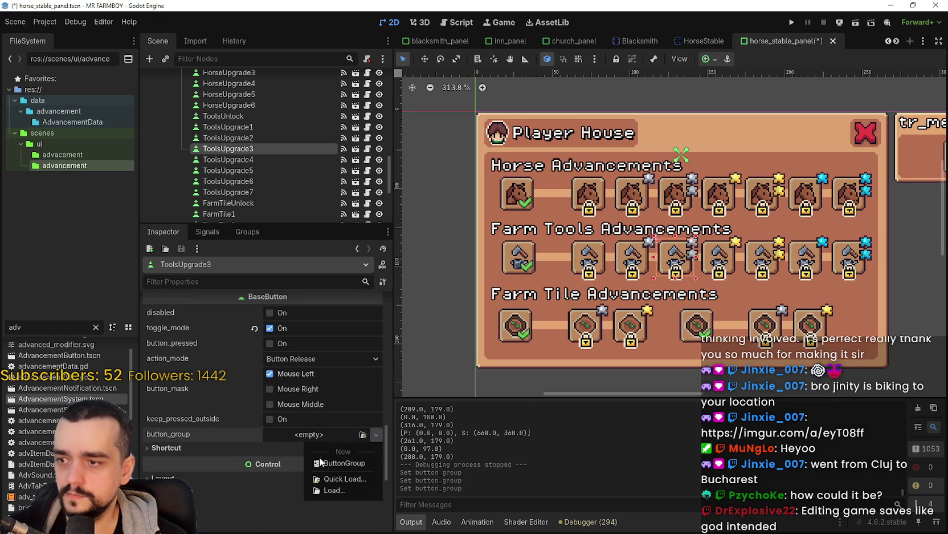
left_click(342, 479)
left_click(432, 195)
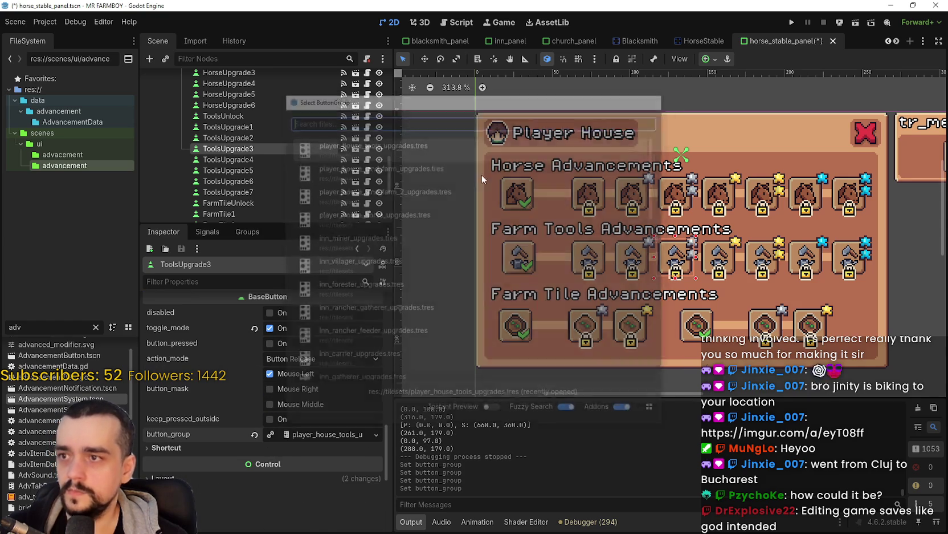
Assign the Player House tools upgrades button group to ToolsUpgrade4 and ToolsUpgrade5.
left_click(720, 268)
scroll(350, 405, "down", 2)
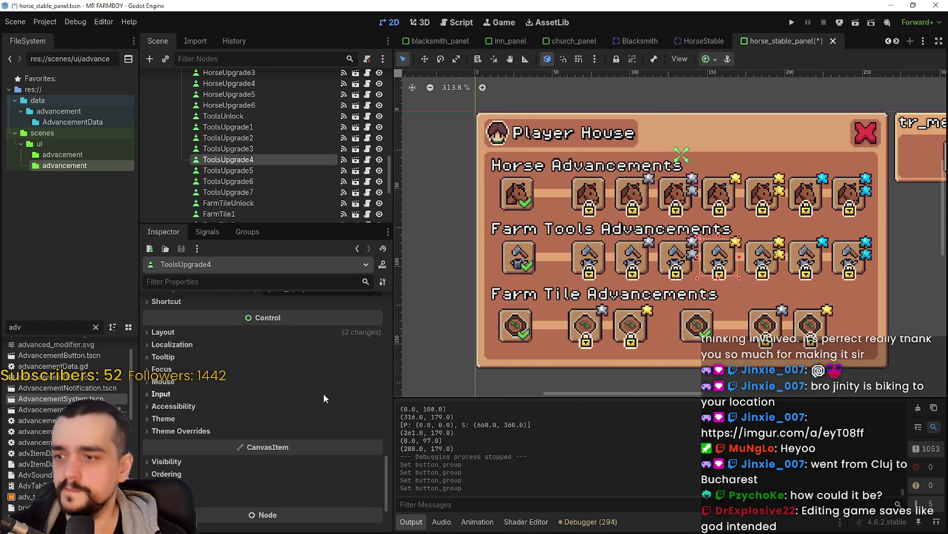
left_click(255, 377)
left_click(305, 377)
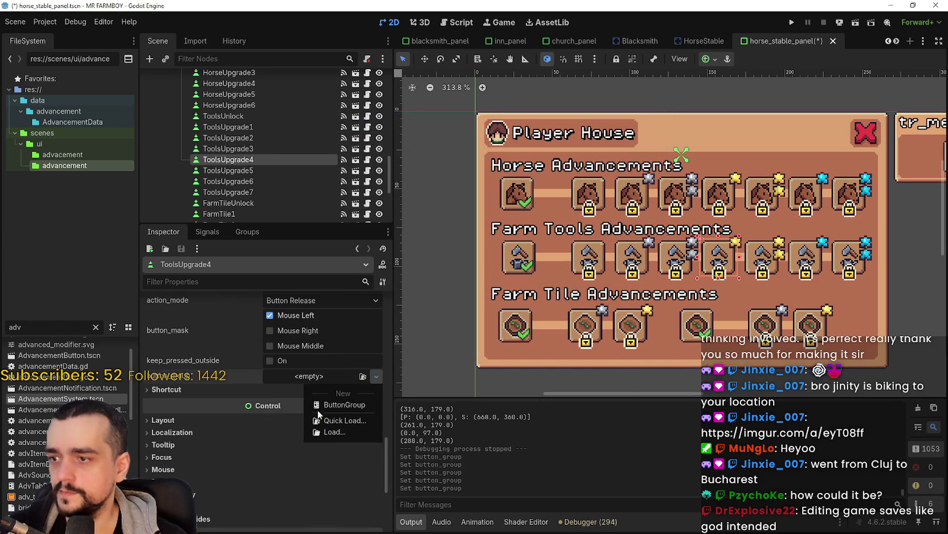
left_click(337, 422)
type("t")
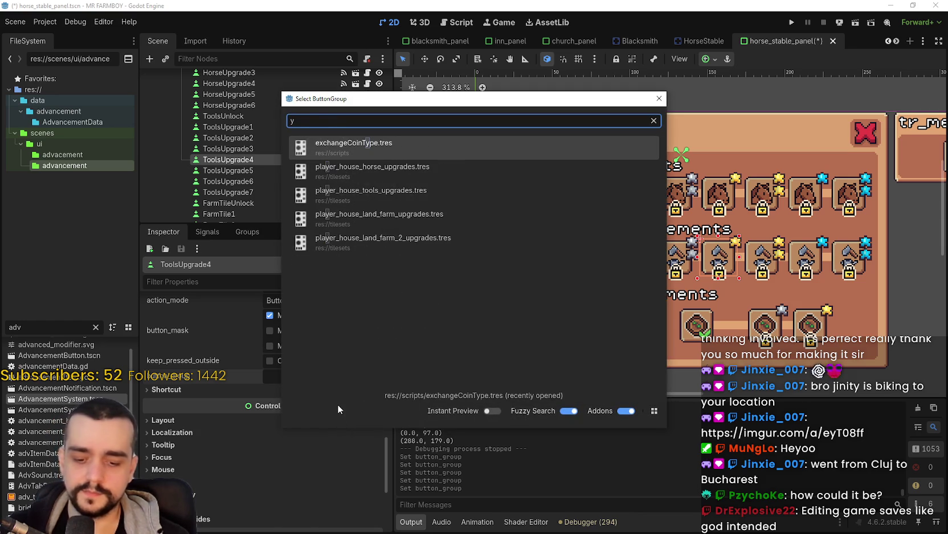
type("ools")
key("Return")
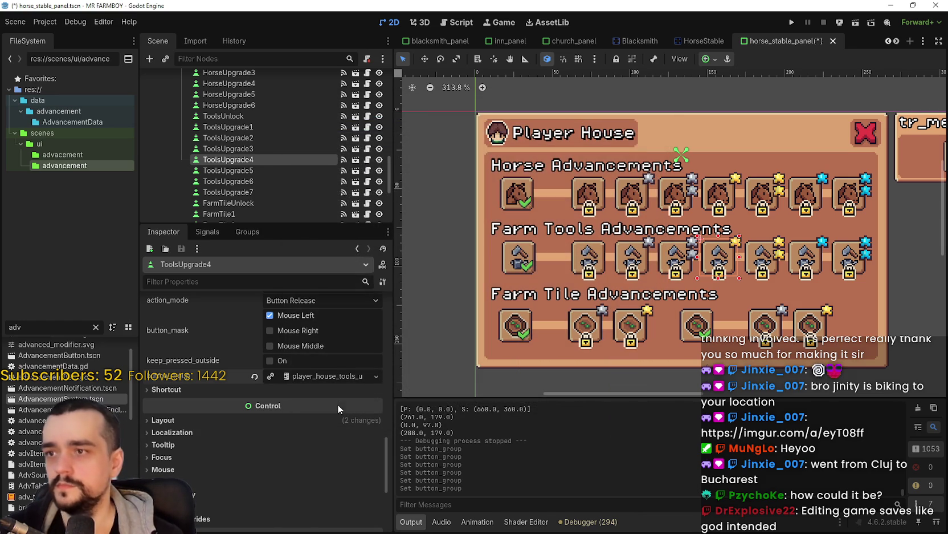
left_click(762, 255)
scroll(352, 448, "down", 5)
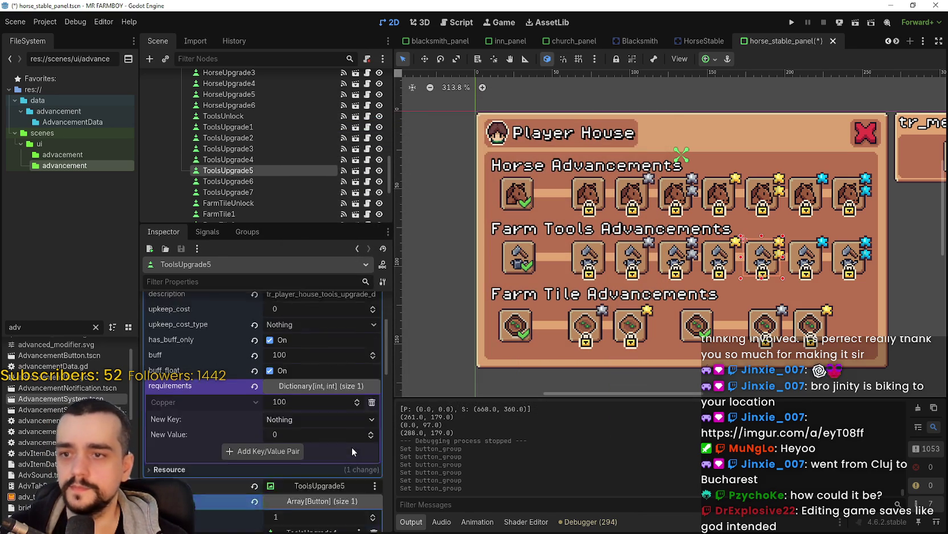
scroll(316, 427, "down", 10)
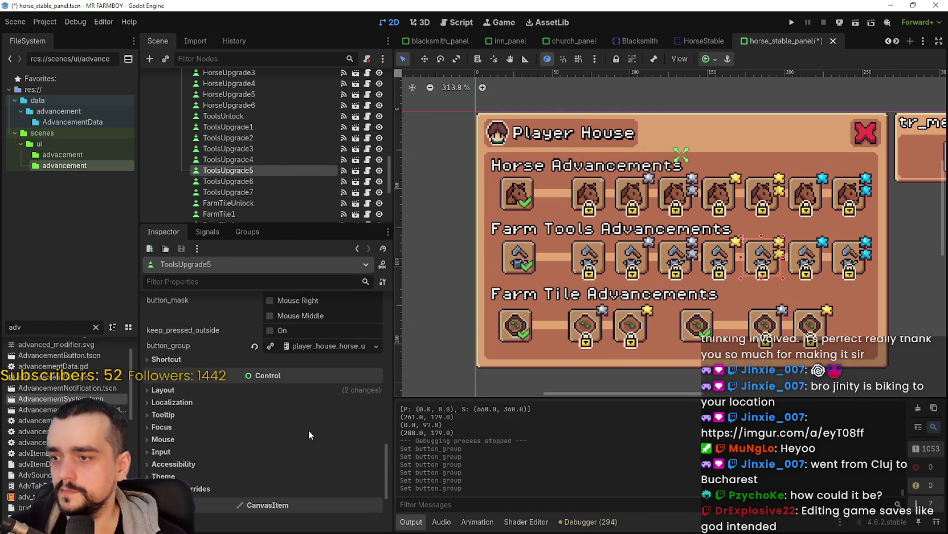
left_click(272, 349)
left_click(308, 351)
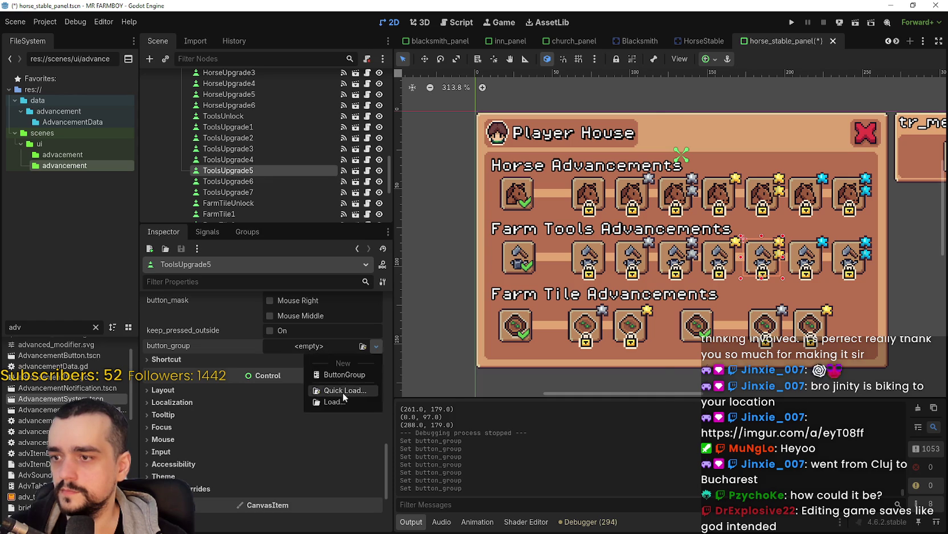
left_click(343, 392)
type("house")
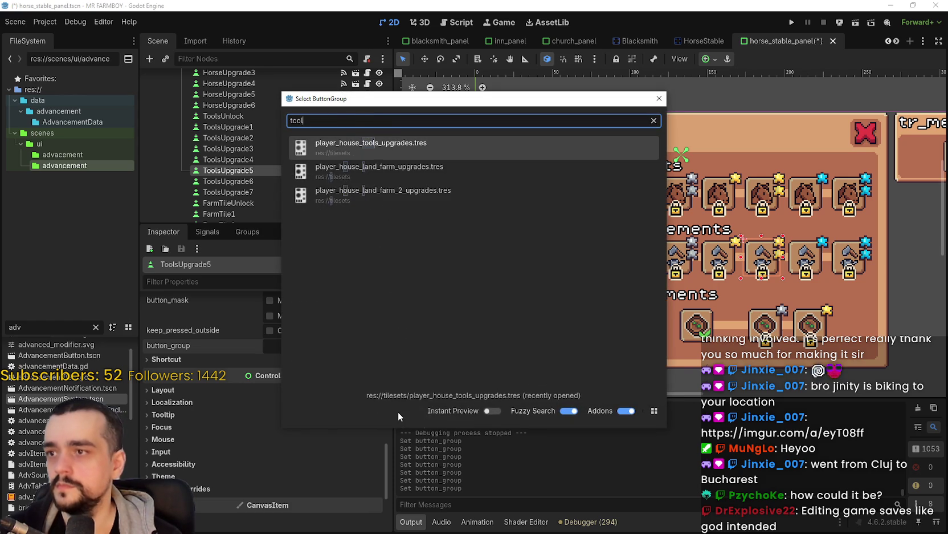
key("Return")
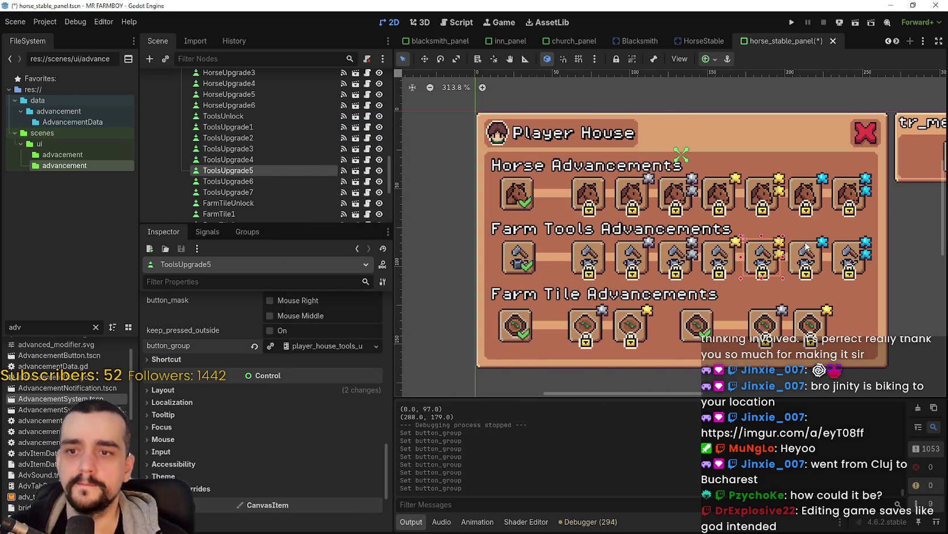
Give ToolsUpgrade6 and ToolsUpgrade7 the tools upgrades button group and save the scene.
left_click(805, 254)
scroll(207, 402, "down", 15)
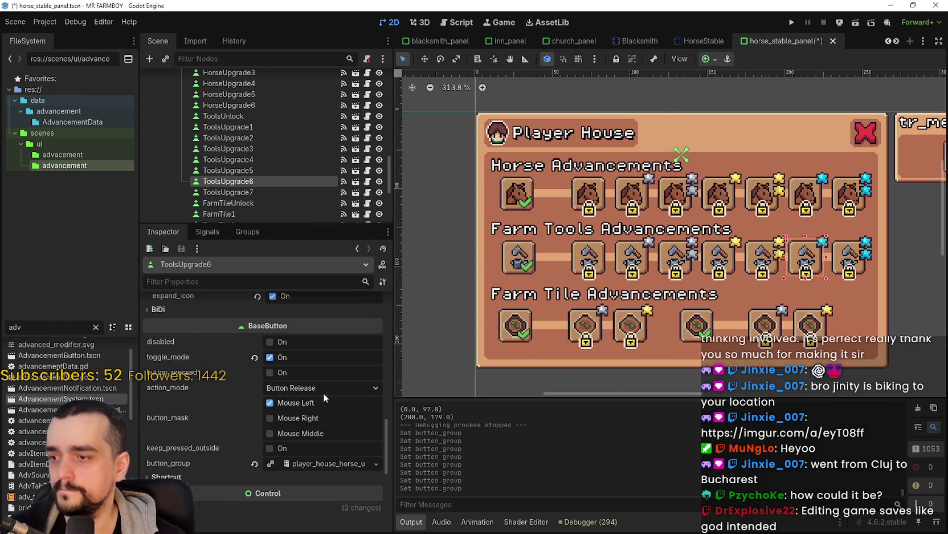
left_click(254, 463)
left_click(302, 464)
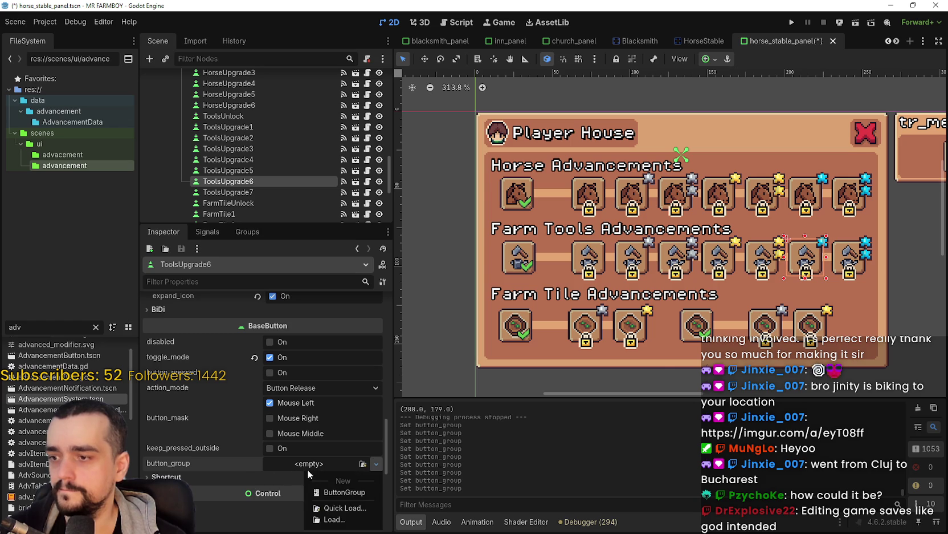
left_click(335, 508)
type("tools")
key("Return")
left_click(852, 253)
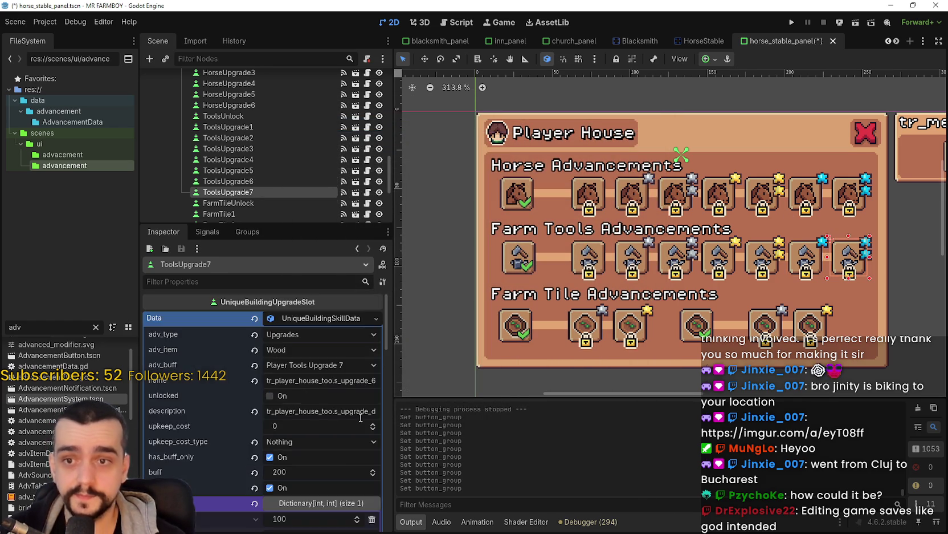
scroll(298, 426, "down", 10)
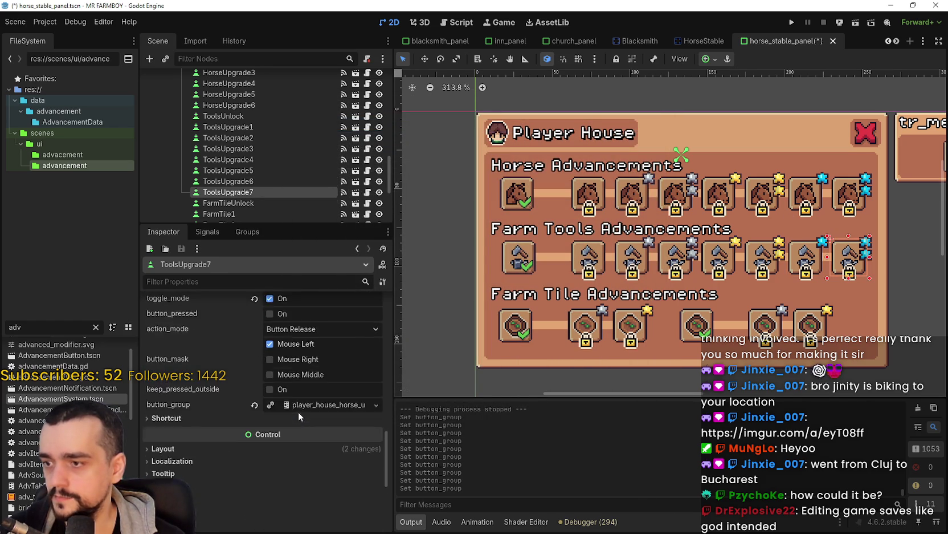
right_click(302, 321)
left_click(341, 359)
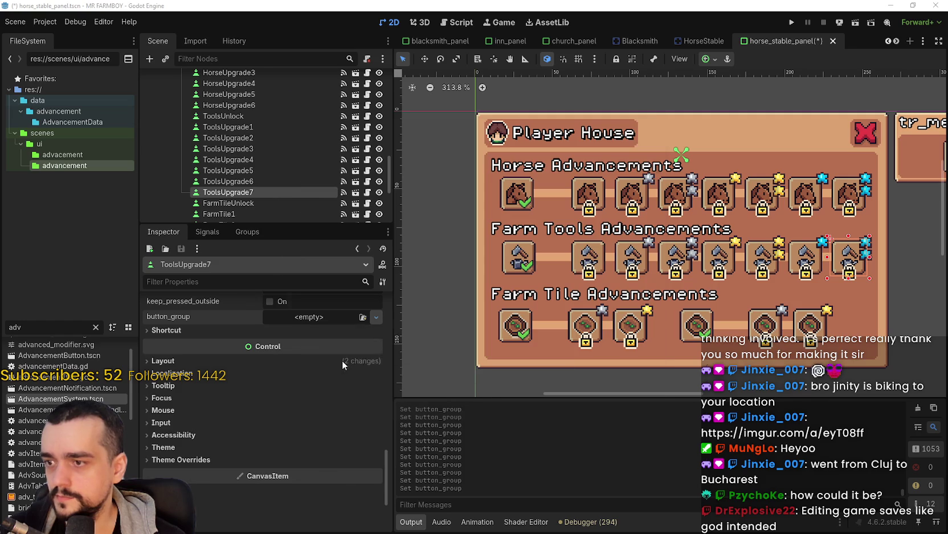
type("tools")
key("Return")
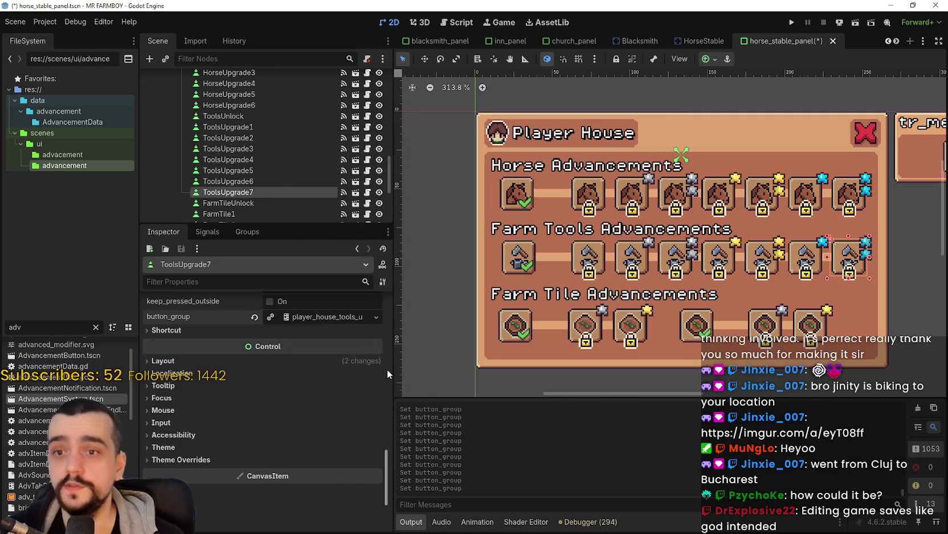
key("ctrl+s")
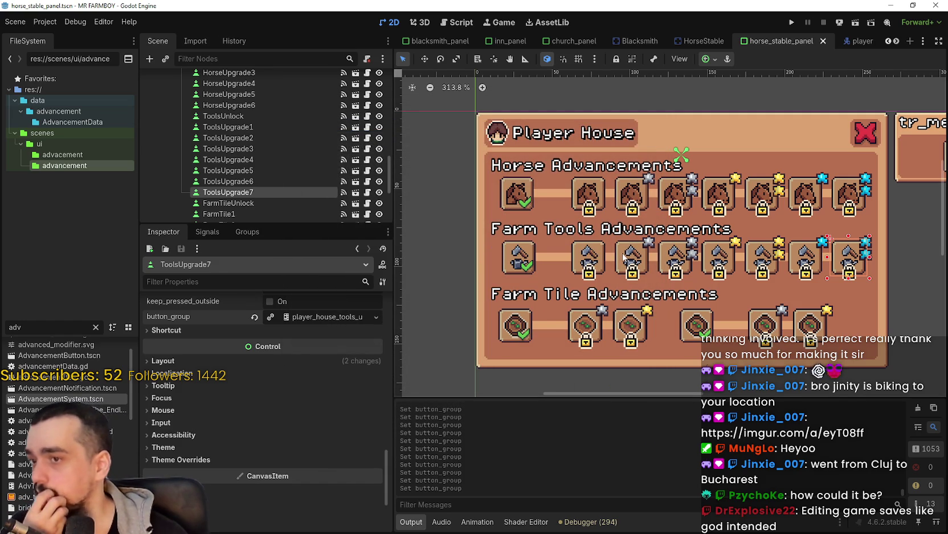
scroll(610, 268, "down", 1)
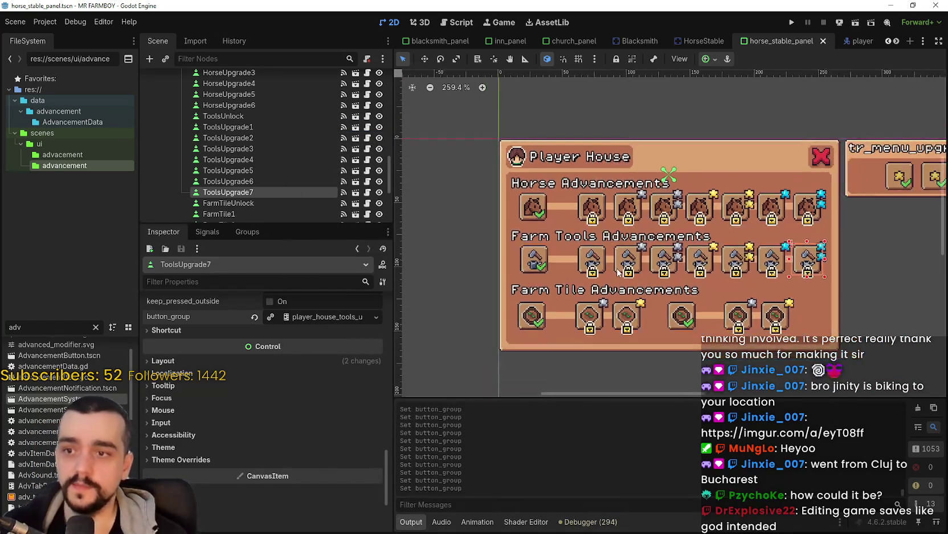
scroll(613, 272, "up", 2)
scroll(613, 268, "down", 2)
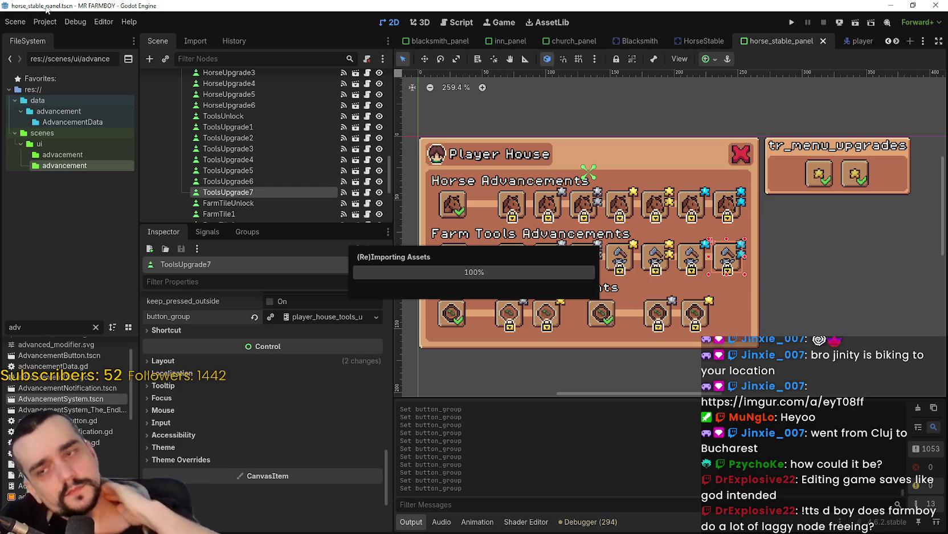
Look over the Debug menu without changes and dismiss the finished asset import progress.
left_click(78, 22)
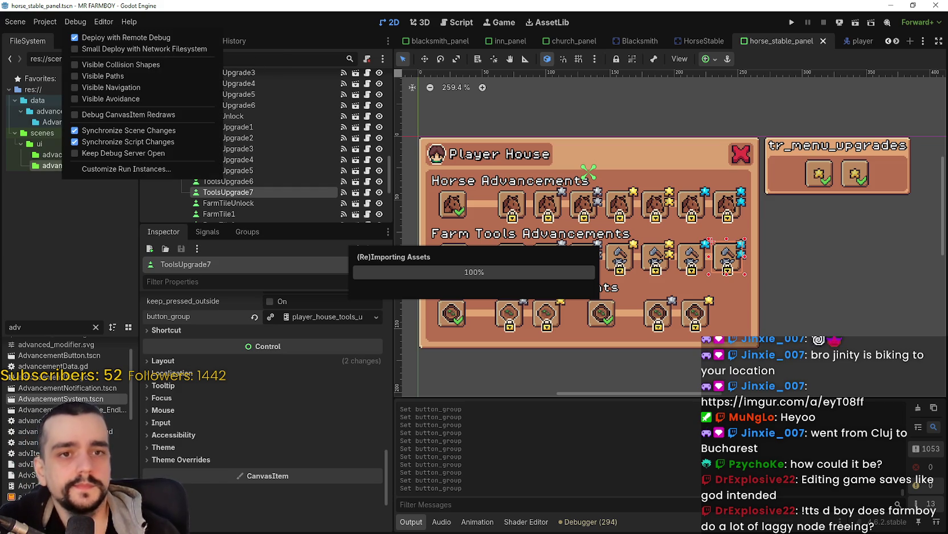
left_click(106, 30)
left_click(128, 23)
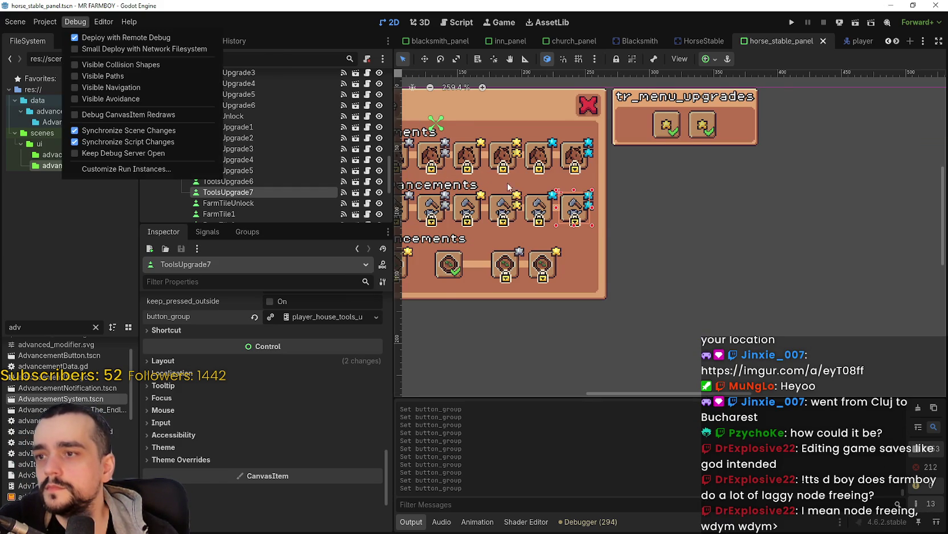
scroll(656, 234, "down", 2)
scroll(640, 252, "up", 2)
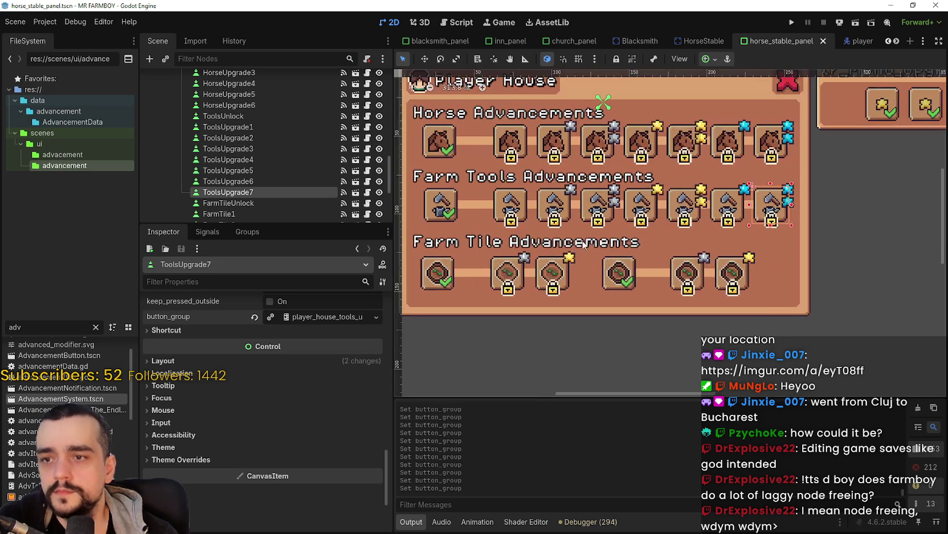
Save the horse_stable_panel scene with Ctrl+S.
key("ctrl+s")
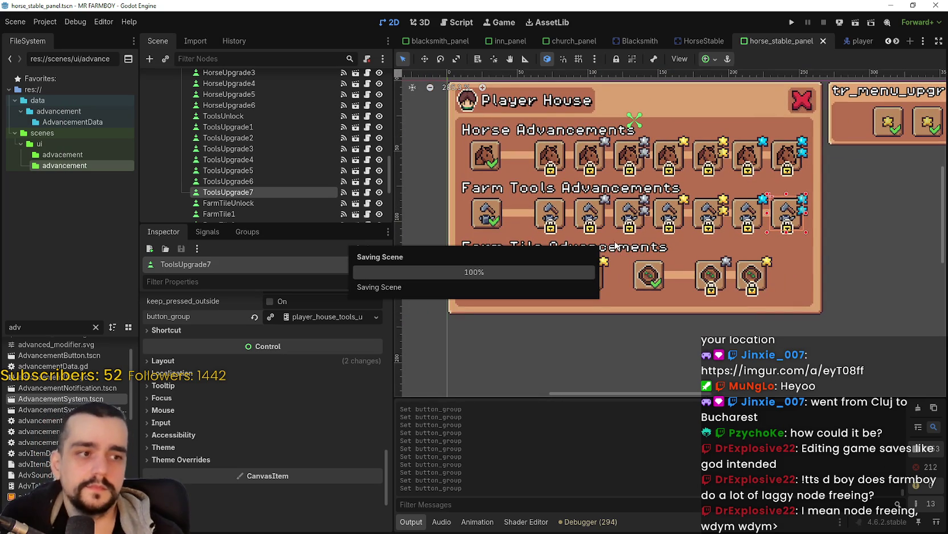
scroll(618, 239, "up", 1)
scroll(618, 240, "down", 2)
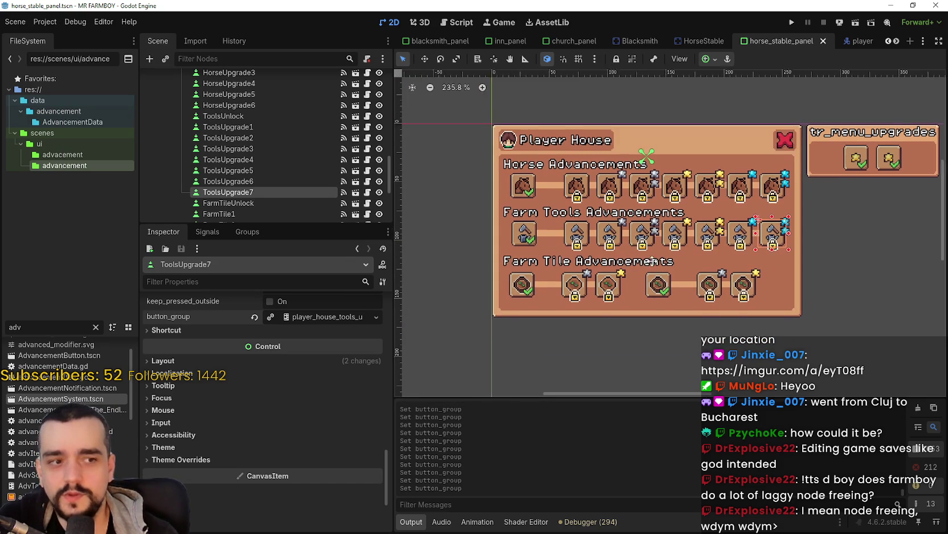
scroll(694, 273, "up", 1)
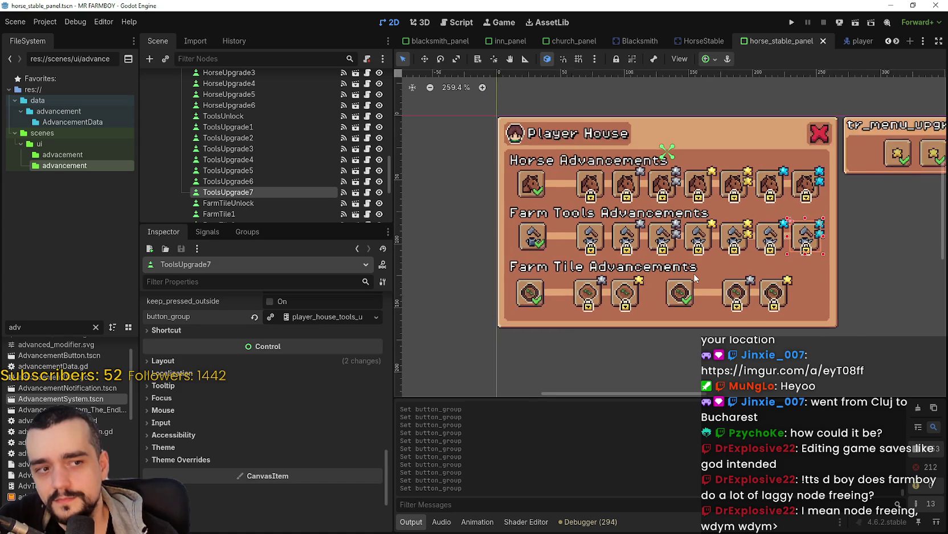
Inspect ToolsUpgrade2, FarmTileUnlock and then FarmTile1 on the canvas to view FarmTile1's settings.
scroll(656, 264, "down", 1)
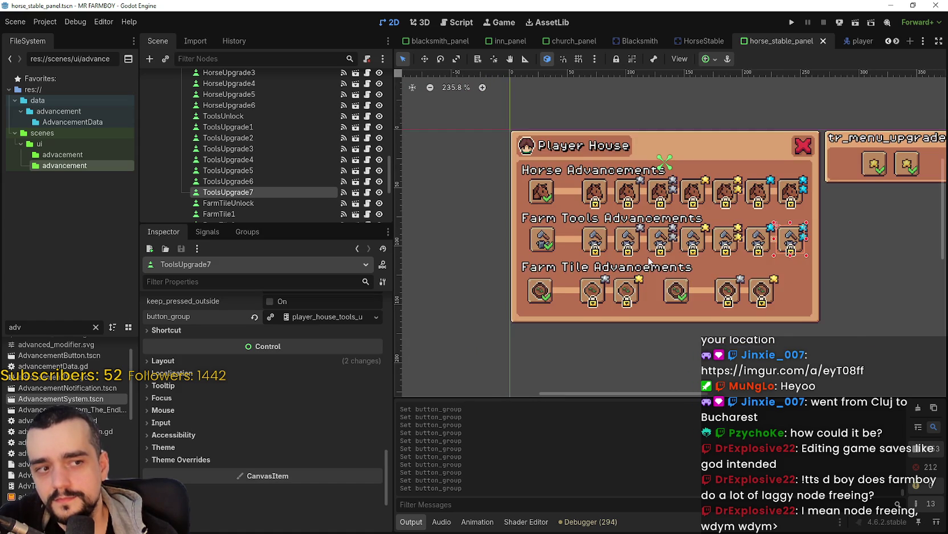
scroll(625, 265, "up", 1)
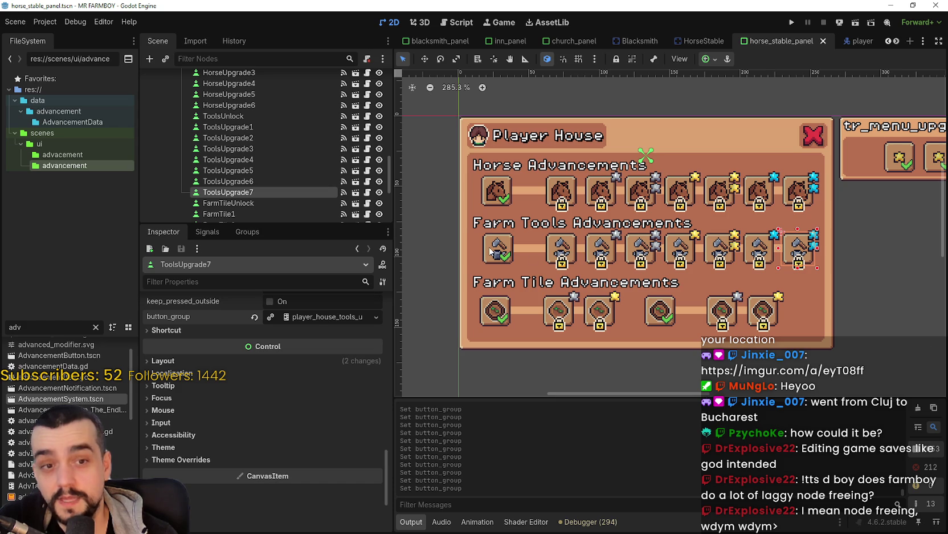
scroll(558, 279, "down", 1)
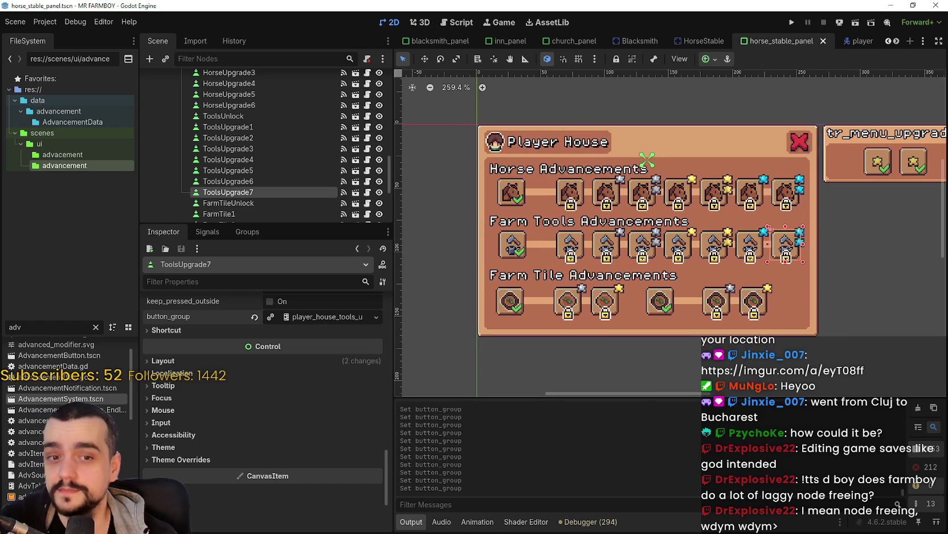
scroll(600, 249, "up", 2)
left_click(600, 250)
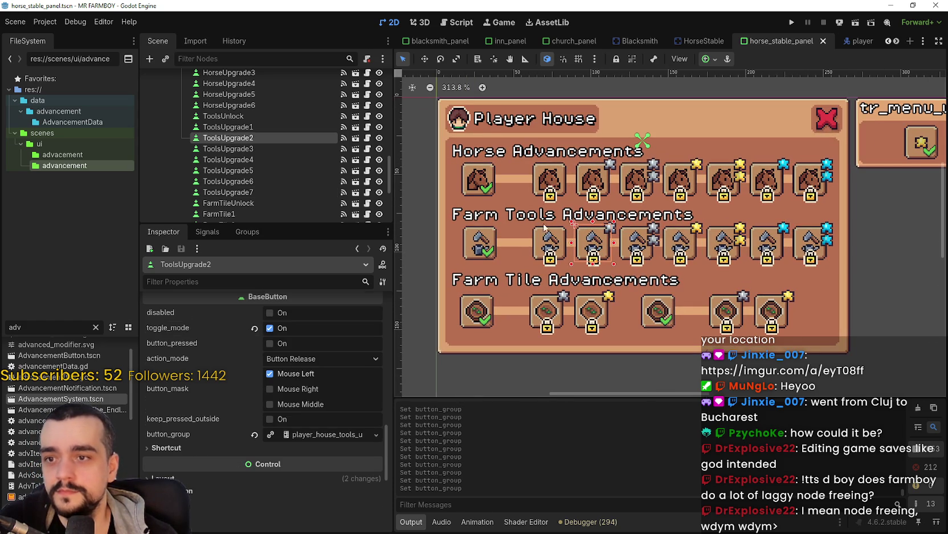
left_click(489, 315)
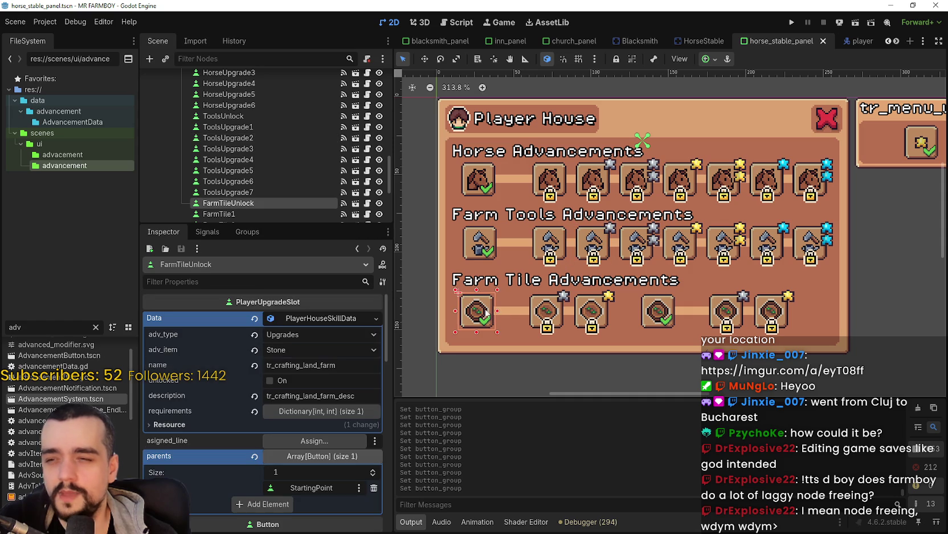
left_click(548, 311)
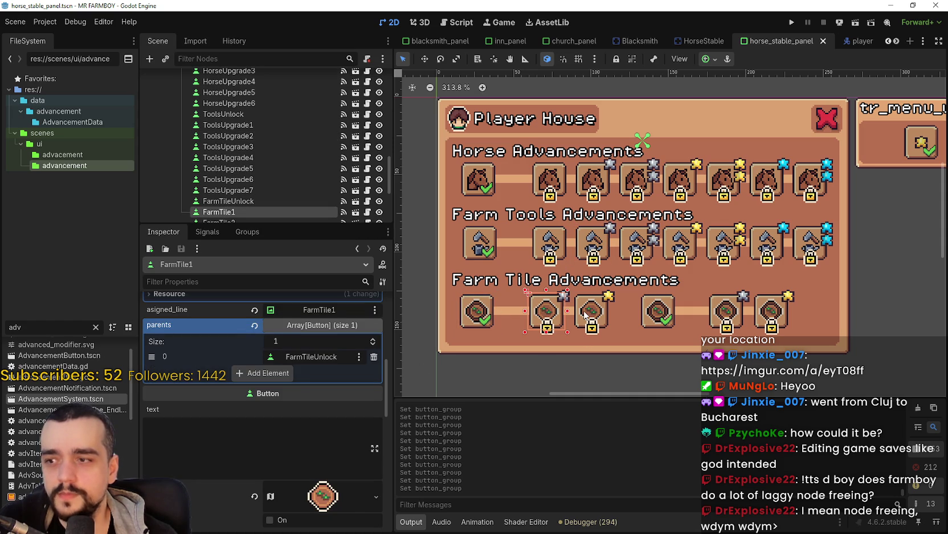
left_click(586, 314)
left_click(545, 312)
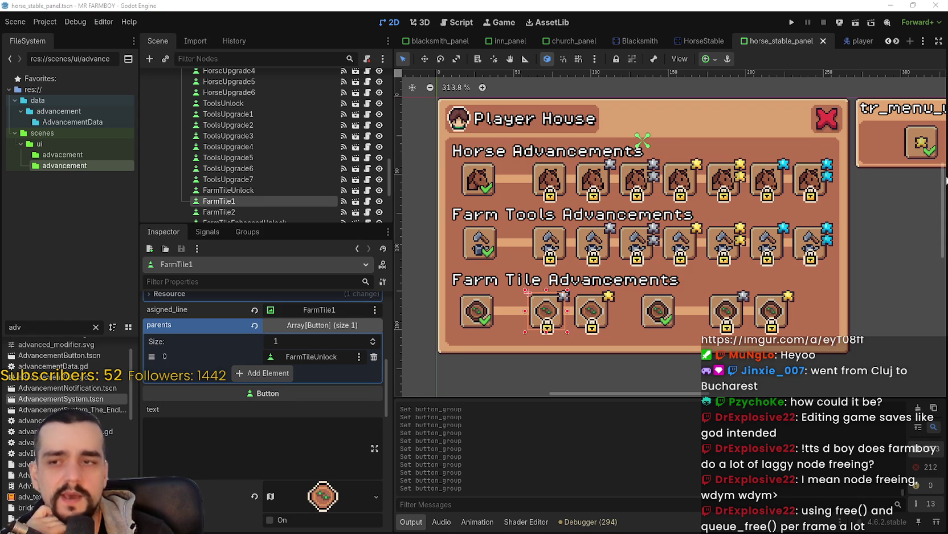
scroll(676, 328, "left", 3)
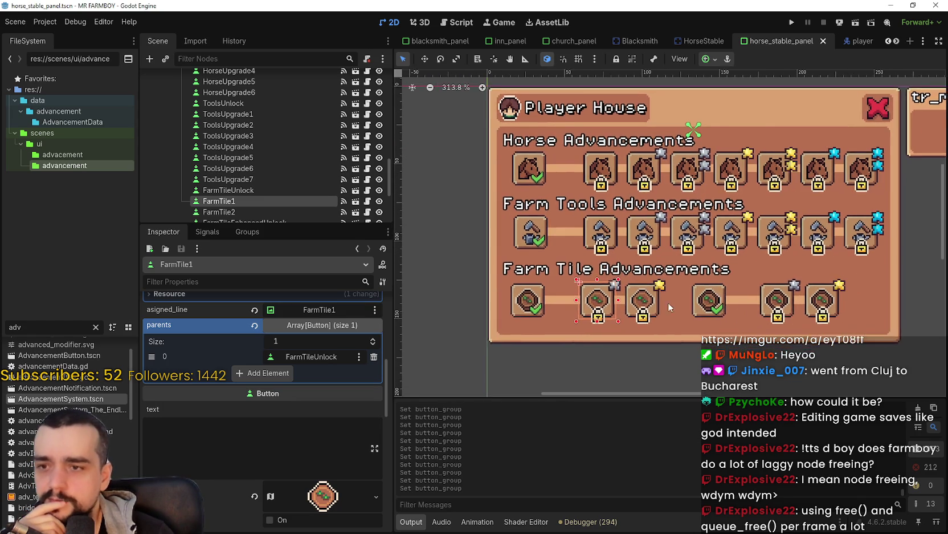
scroll(669, 298, "up", 2)
scroll(675, 298, "down", 2)
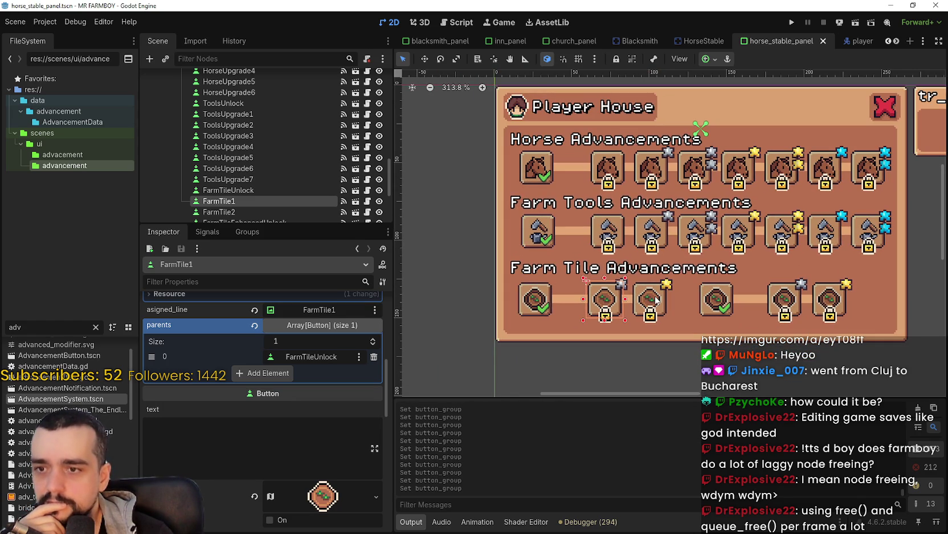
scroll(657, 298, "up", 2)
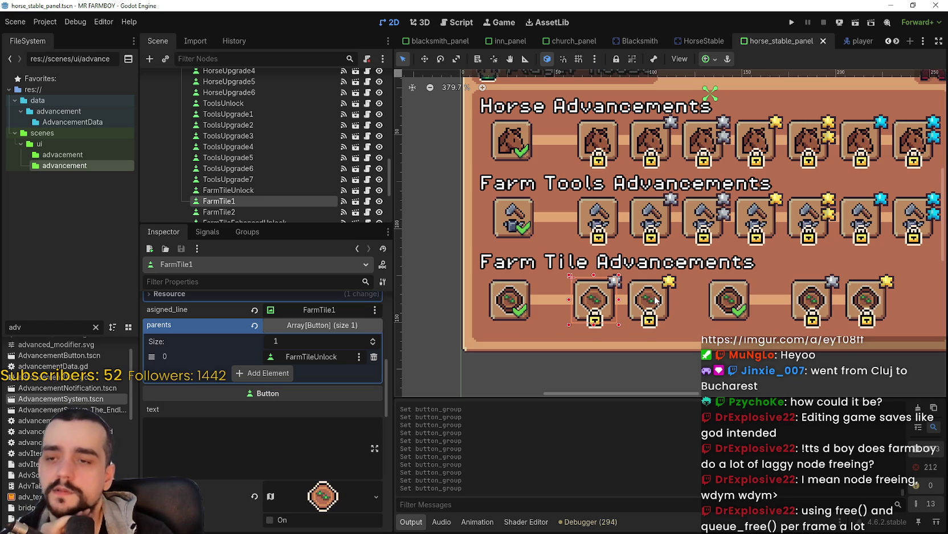
left_click(297, 437)
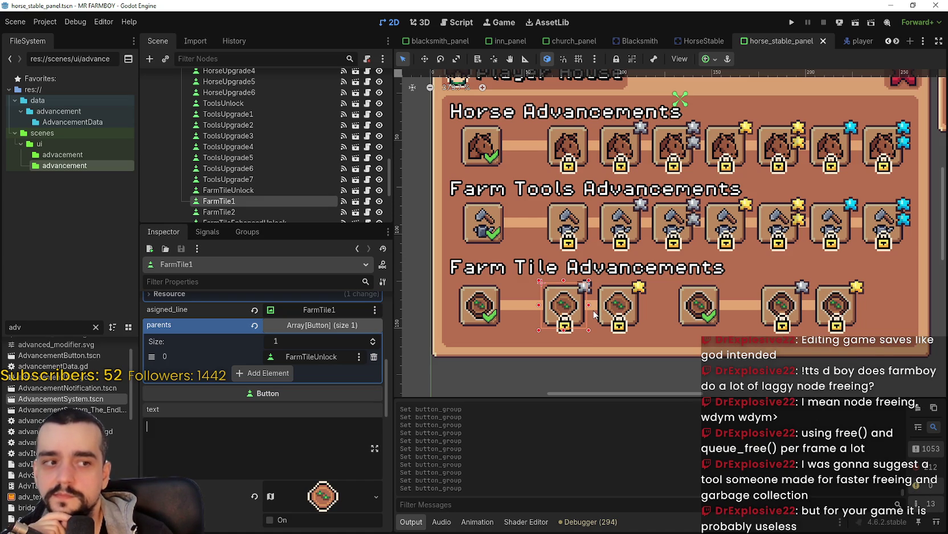
scroll(595, 315, "down", 3)
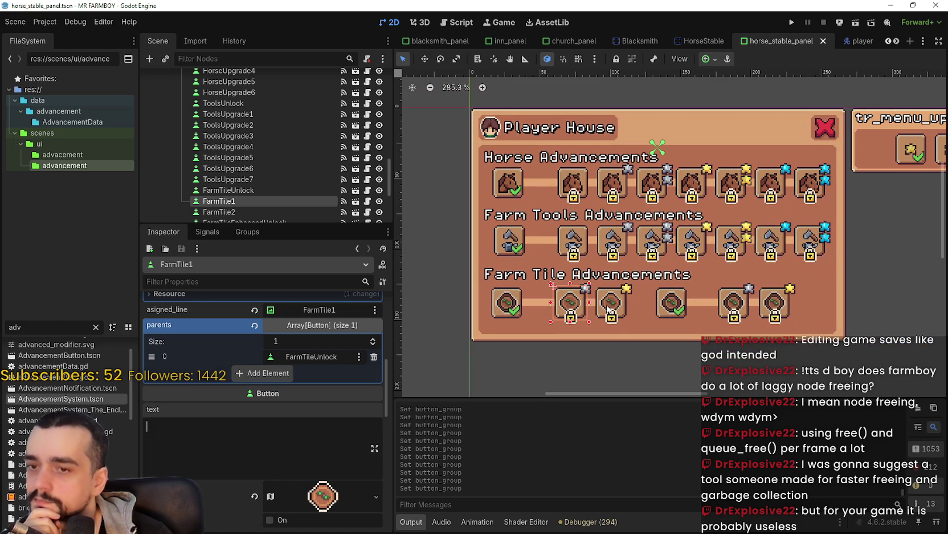
scroll(609, 309, "up", 3)
left_click(609, 310)
scroll(609, 309, "up", 1)
scroll(570, 314, "down", 3)
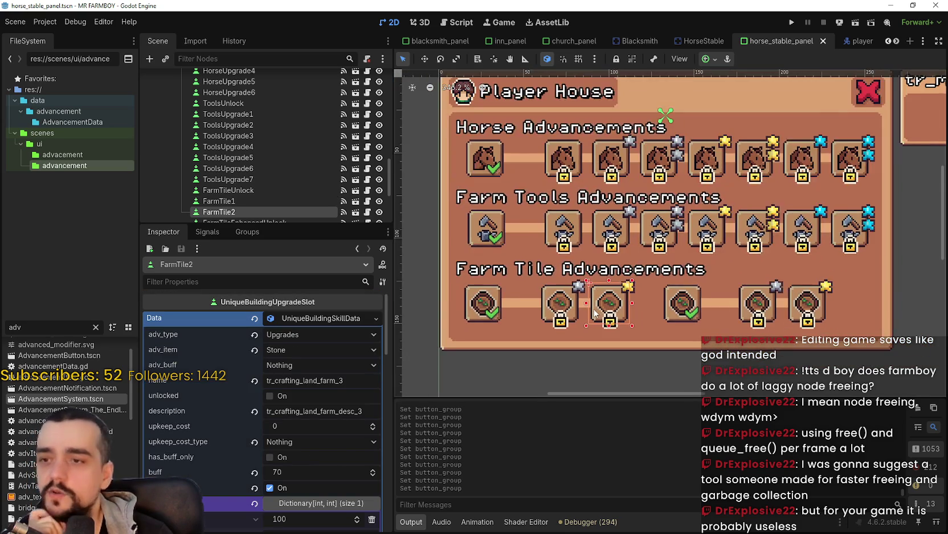
left_click(566, 310)
scroll(566, 313, "up", 2)
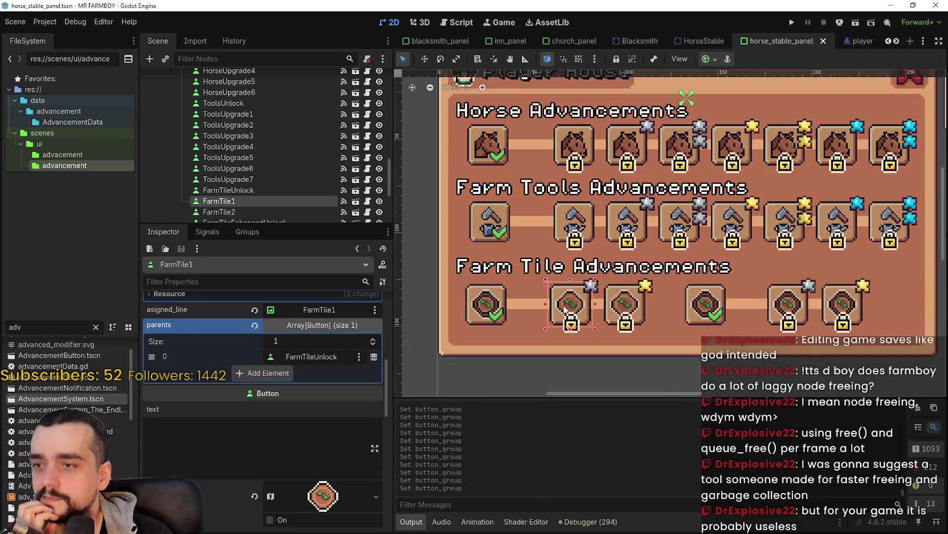
scroll(233, 194, "down", 1)
scroll(233, 194, "down", 2)
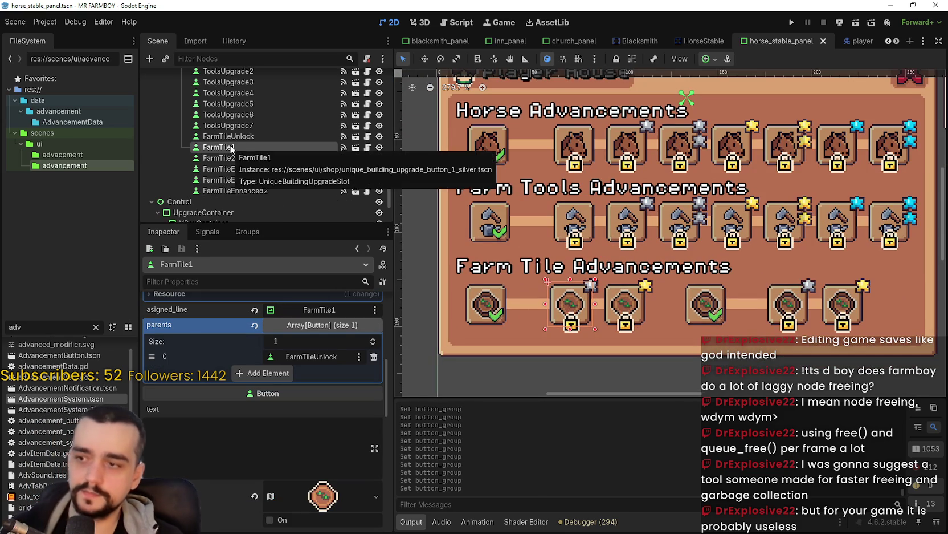
scroll(314, 319, "up", 6)
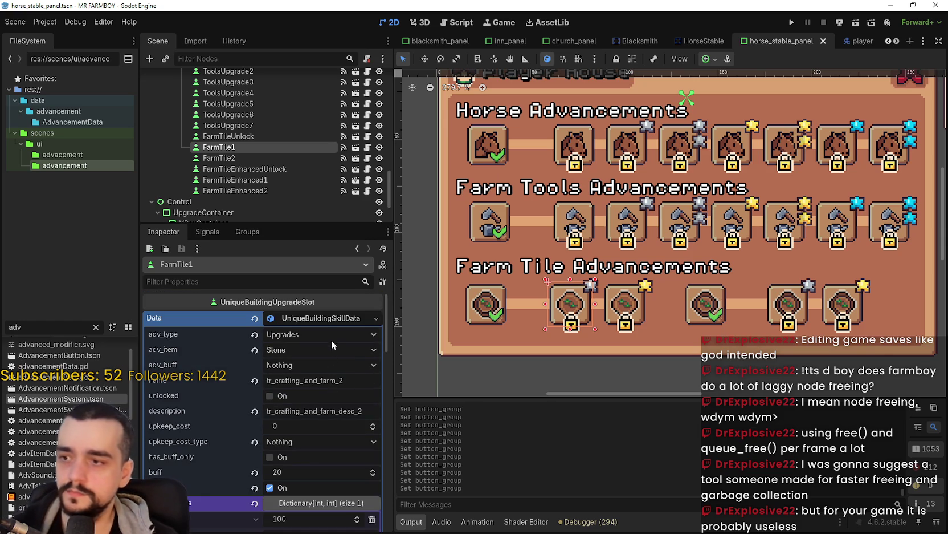
left_click(326, 319)
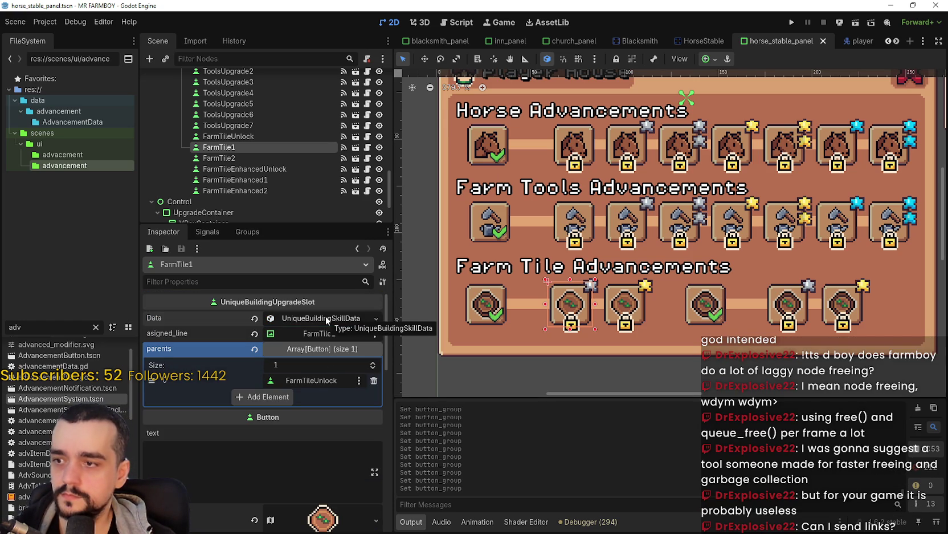
scroll(614, 271, "up", 2)
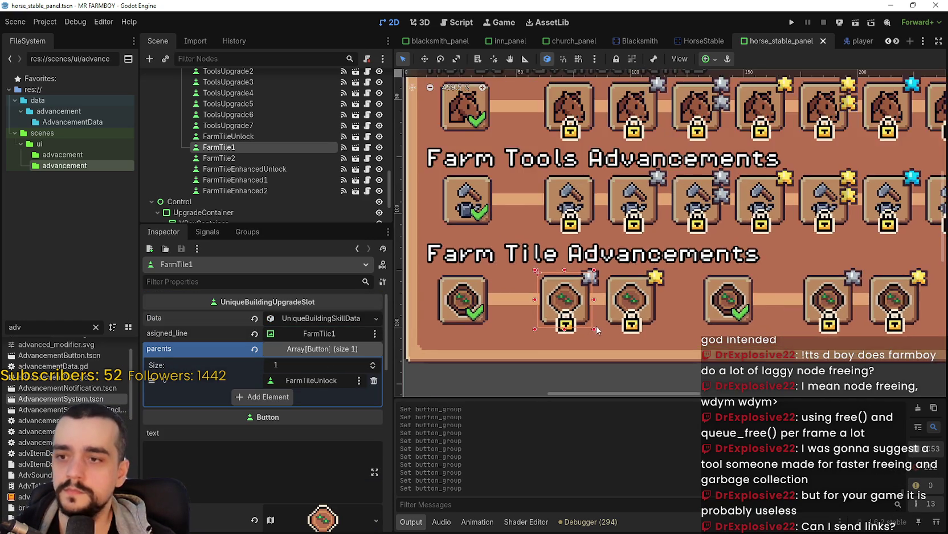
scroll(613, 270, "down", 2)
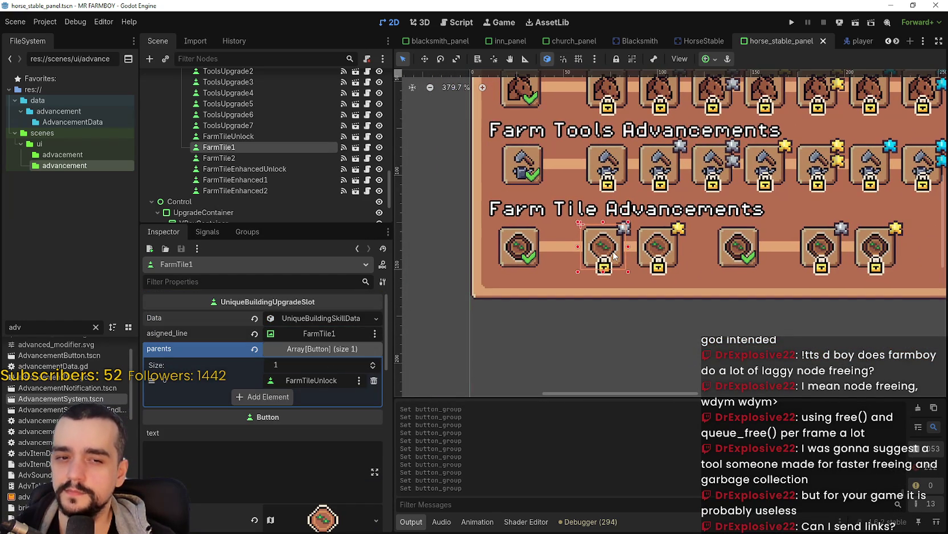
scroll(614, 252, "up", 2)
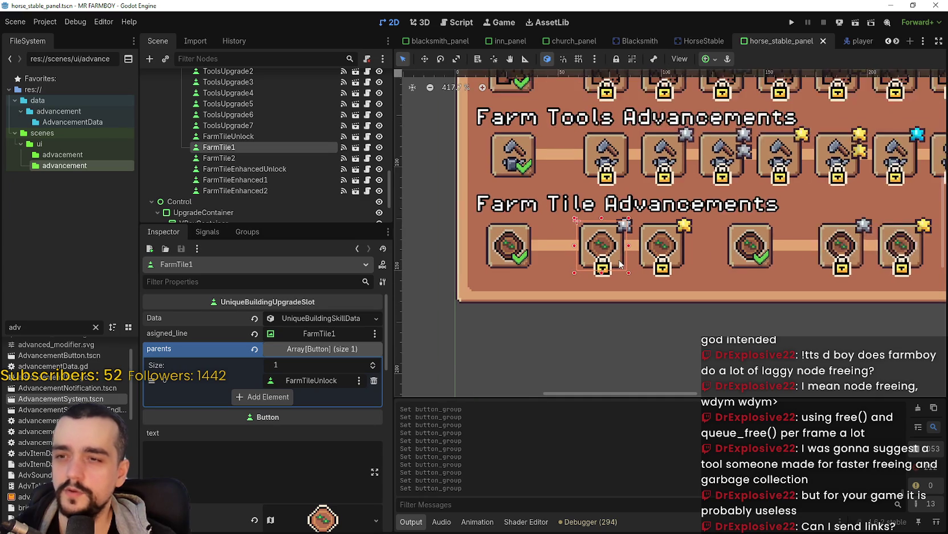
key("ctrl+d")
Shift the duplicated FarmTile3 tile along the Farm Tile row.
key("w")
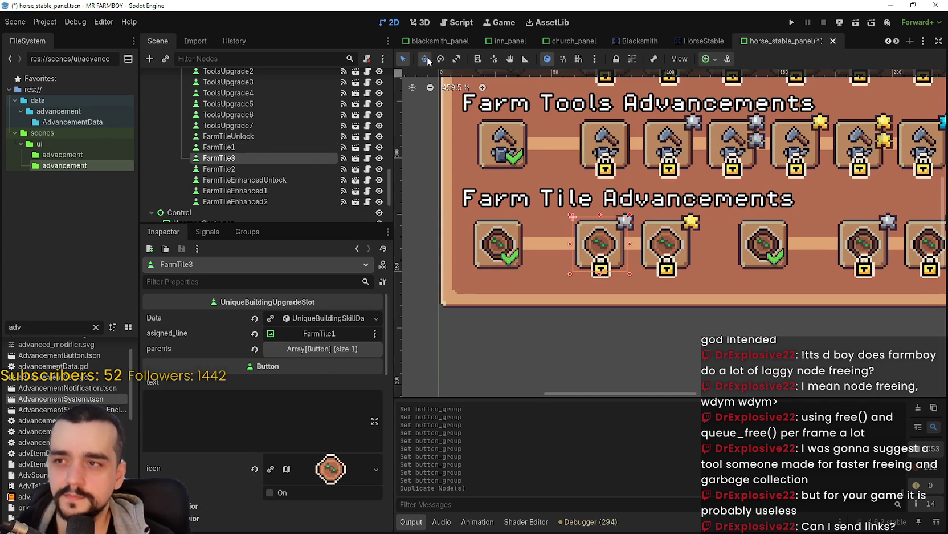
mouse_move(604, 250)
left_mouse_down()
mouse_move(556, 249)
mouse_move(603, 250)
left_mouse_up()
scroll(587, 243, "down", 3)
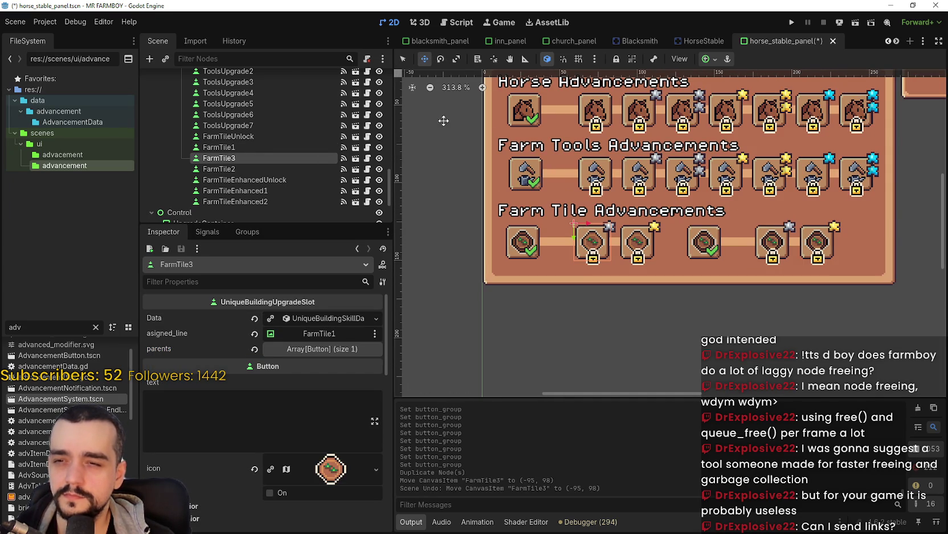
Duplicate ToolsUpgrade1 as ToolsUpgrade8 and move it beside the farm tile nodes.
left_click(404, 58)
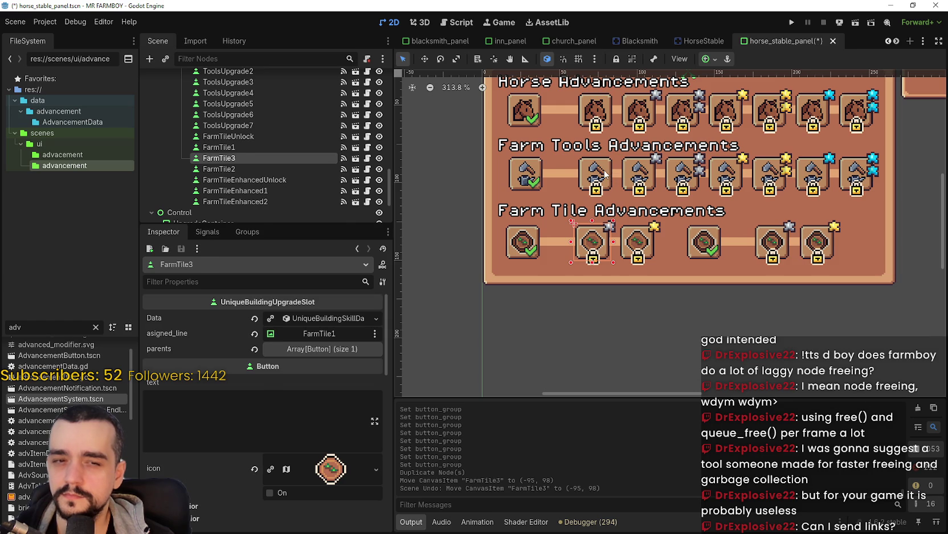
left_click(605, 174)
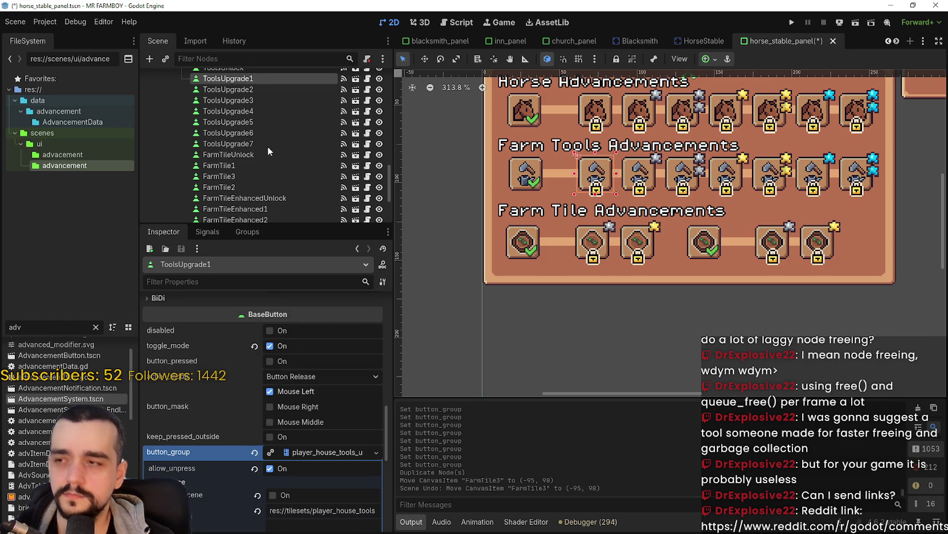
key("ctrl+d")
mouse_move(242, 91)
left_mouse_down()
mouse_move(249, 169)
mouse_move(229, 172)
left_mouse_up()
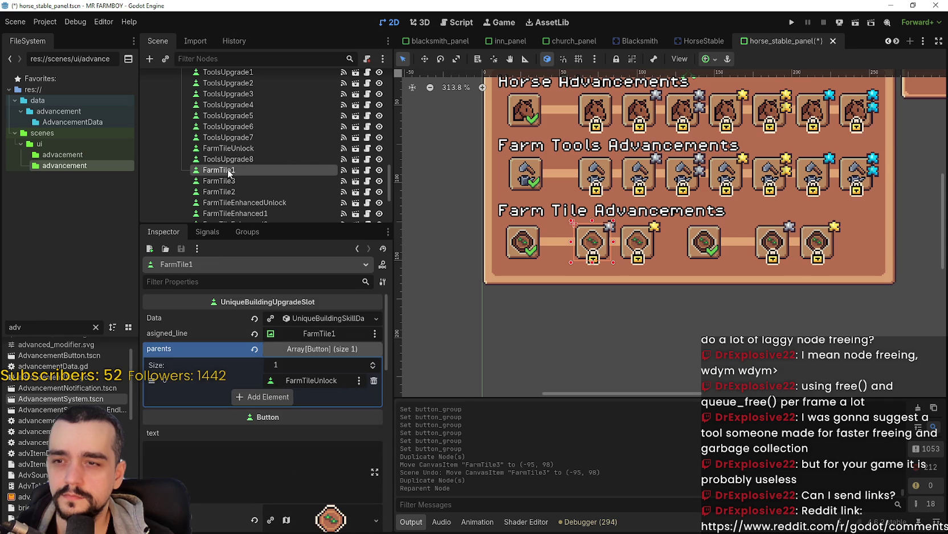
Delete the FarmTile3 node and confirm the deletion.
left_click(240, 181)
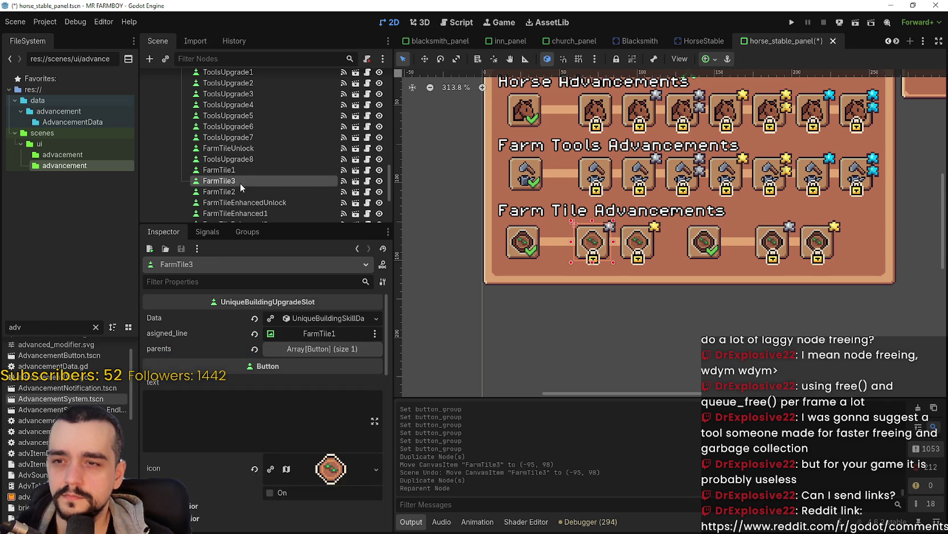
right_click(240, 183)
left_click(342, 523)
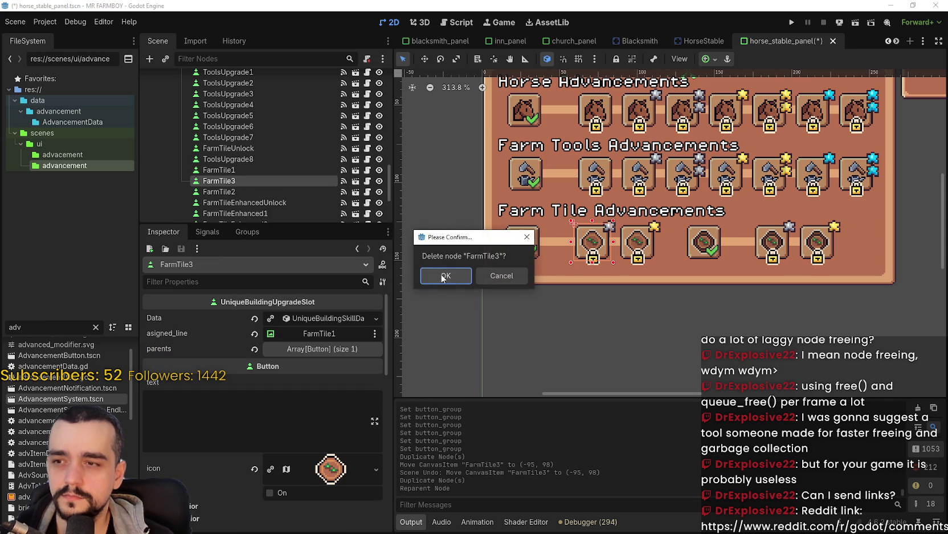
left_click(445, 276)
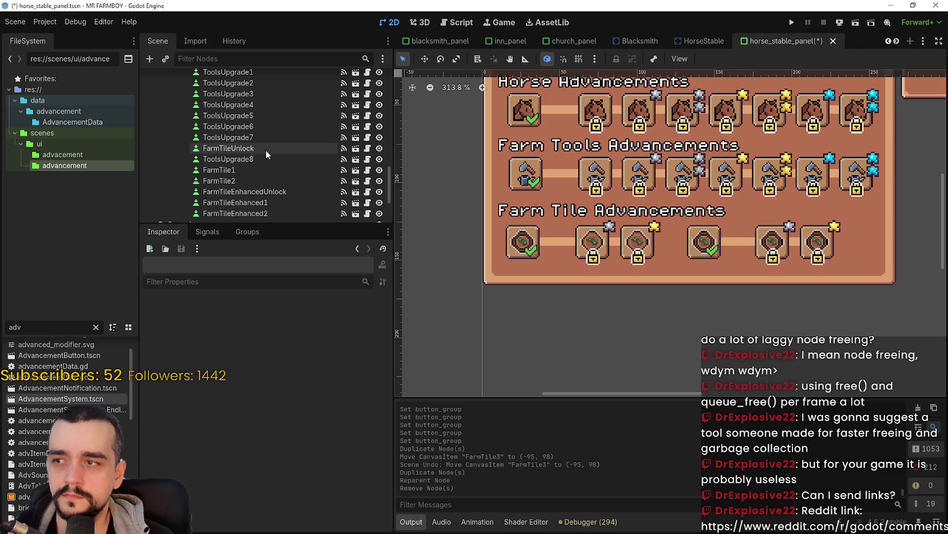
Review the ToolsUpgrade and FarmTile nodes' settings, ending with ToolsUpgrade8 selected.
scroll(282, 214, "up", 3)
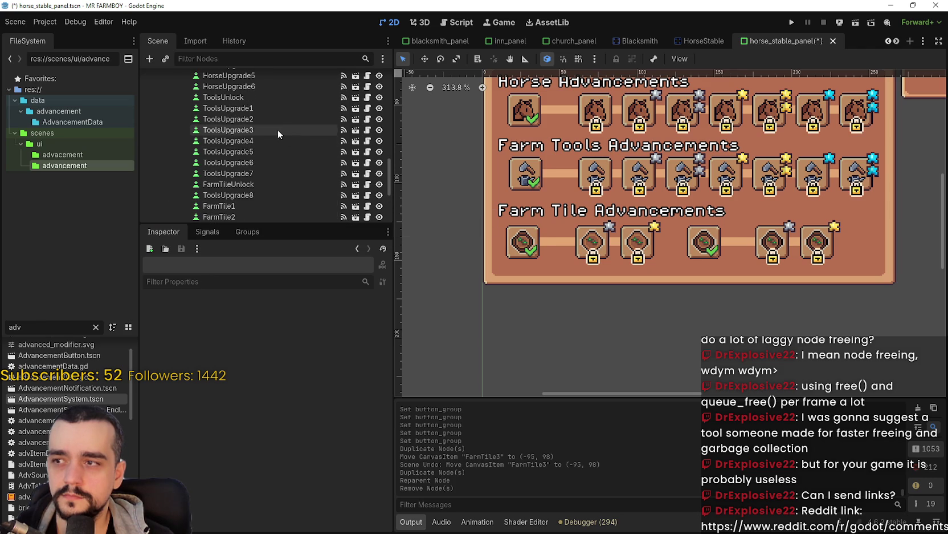
left_click(261, 103)
left_click(264, 119)
left_click(258, 130)
left_click(257, 141)
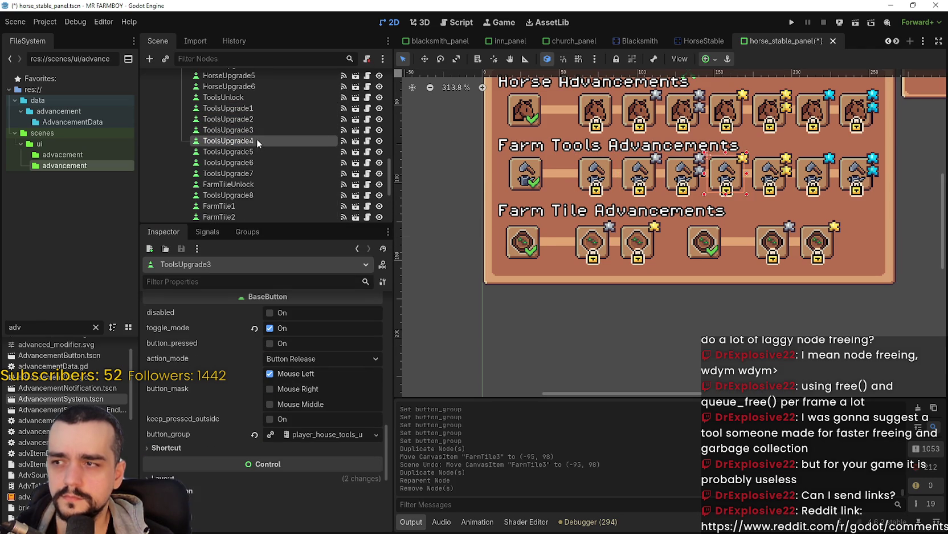
scroll(268, 160, "down", 2)
left_click(281, 144)
scroll(277, 165, "down", 1)
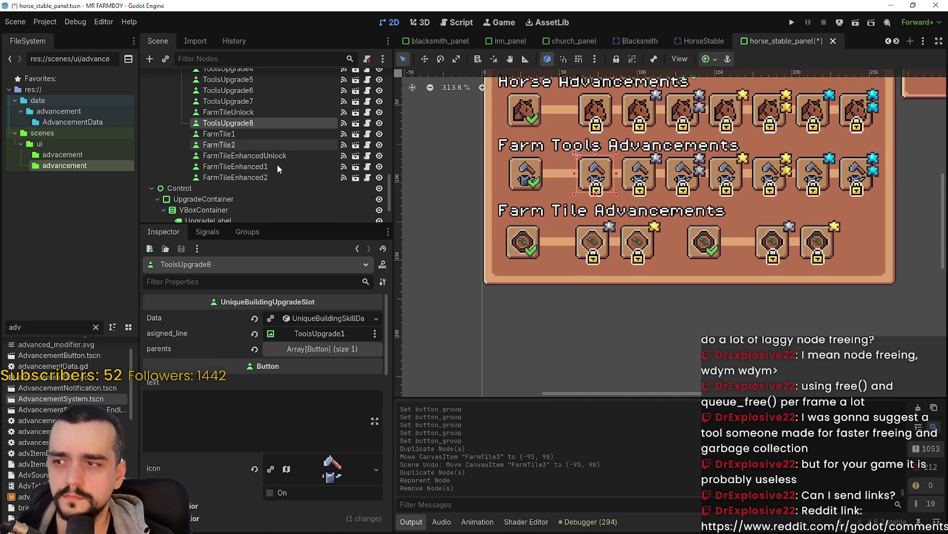
left_click(263, 134)
left_click(255, 144)
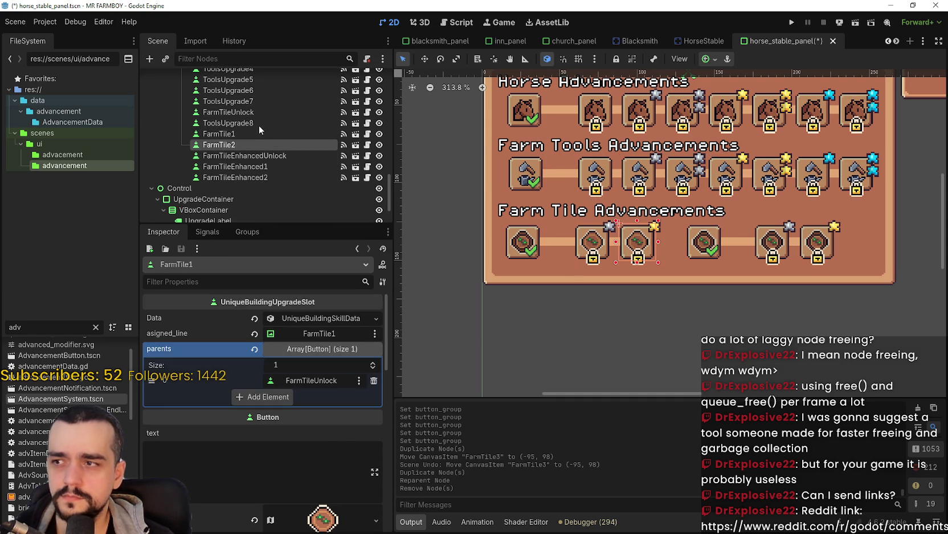
left_click(259, 121)
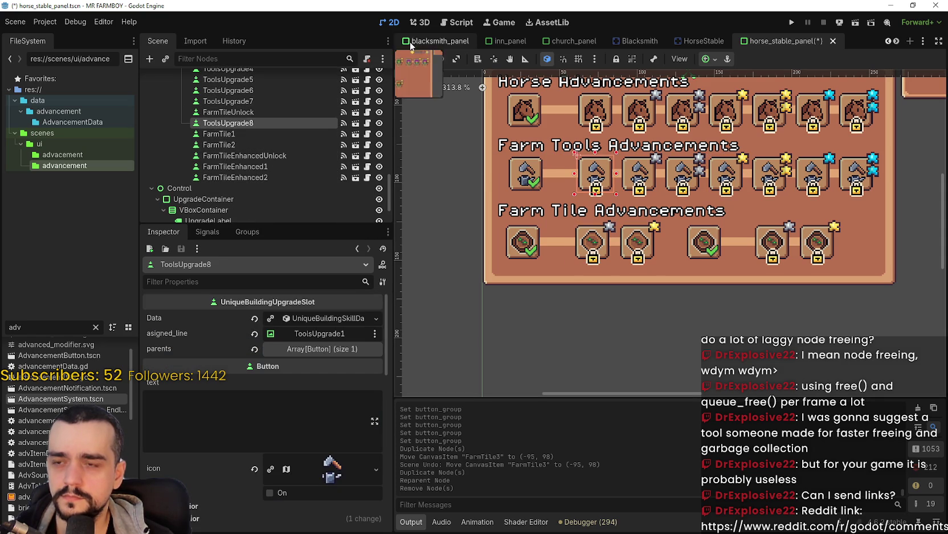
Move the ToolsUpgrade8 tile below the Farm Tile row and rename it FarmTile.
mouse_move(609, 171)
left_mouse_down()
mouse_move(569, 251)
mouse_move(581, 284)
left_mouse_up()
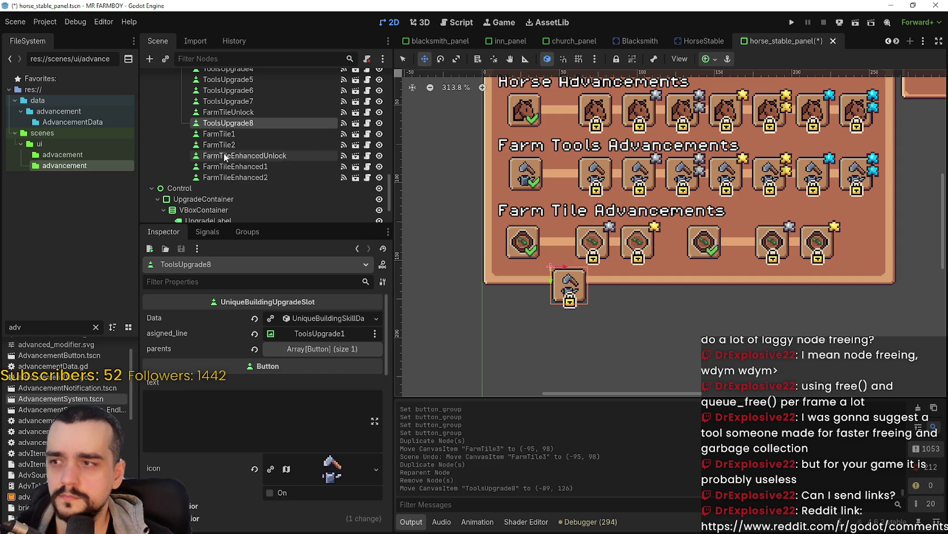
double_click(239, 122)
type("FarmTile")
key("Return")
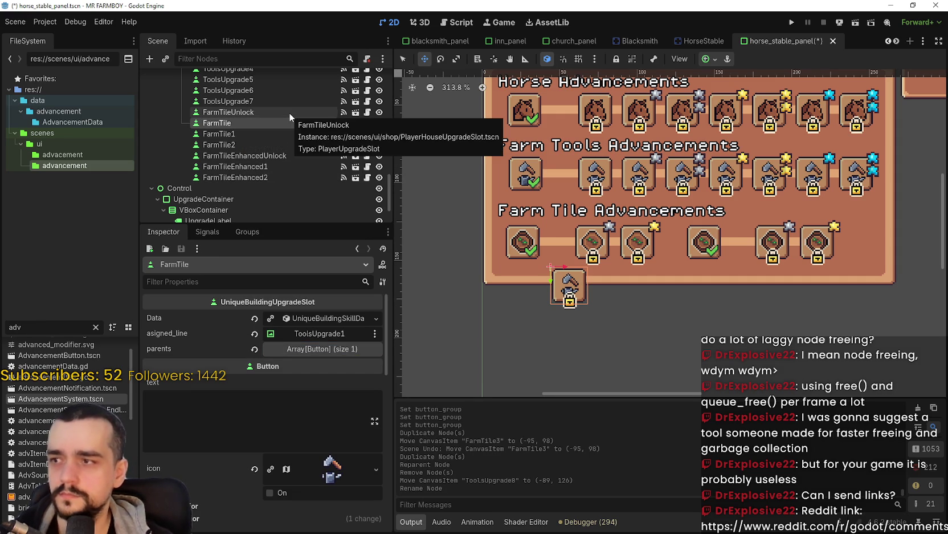
Make FarmTile's data resource unique, then show the Reddit C++ object-pool post.
left_click(270, 318)
scroll(630, 263, "up", 1)
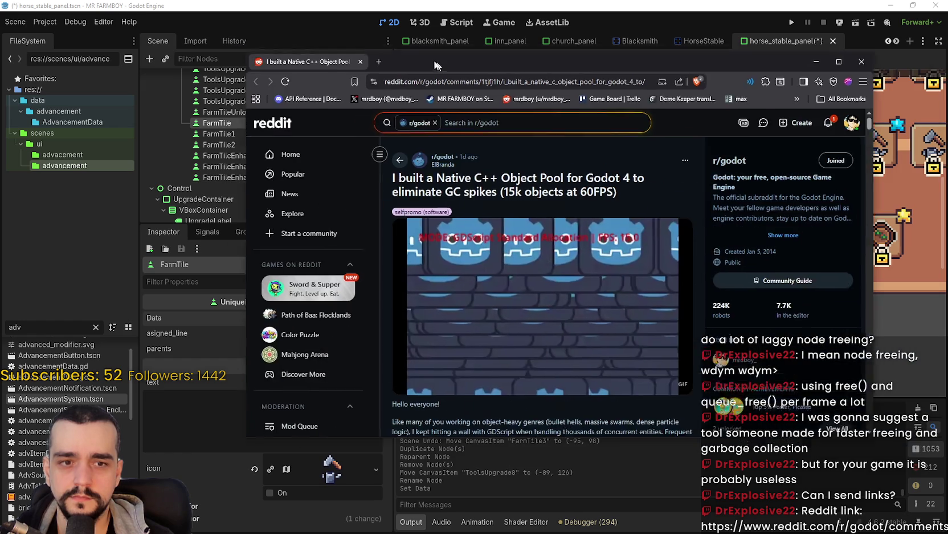
left_click_drag(440, 63, 406, 29)
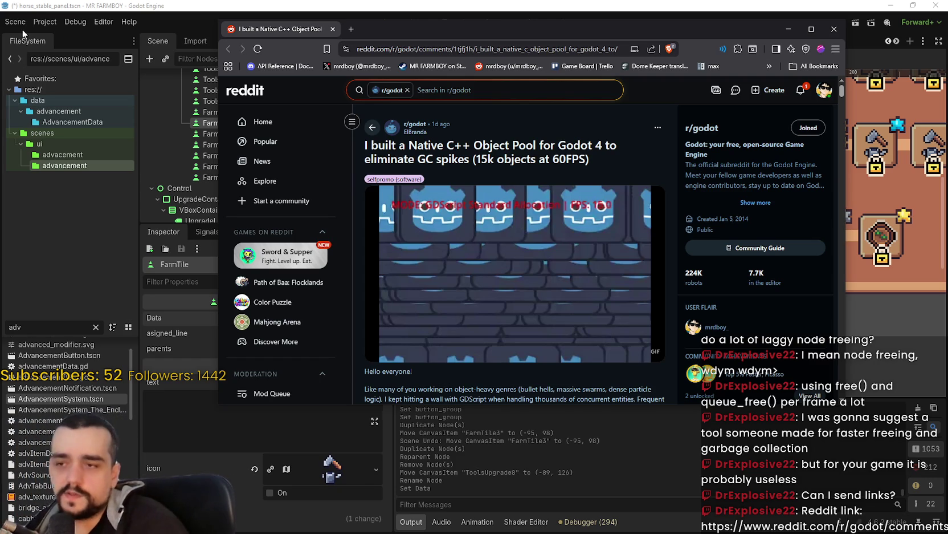
scroll(572, 295, "down", 3)
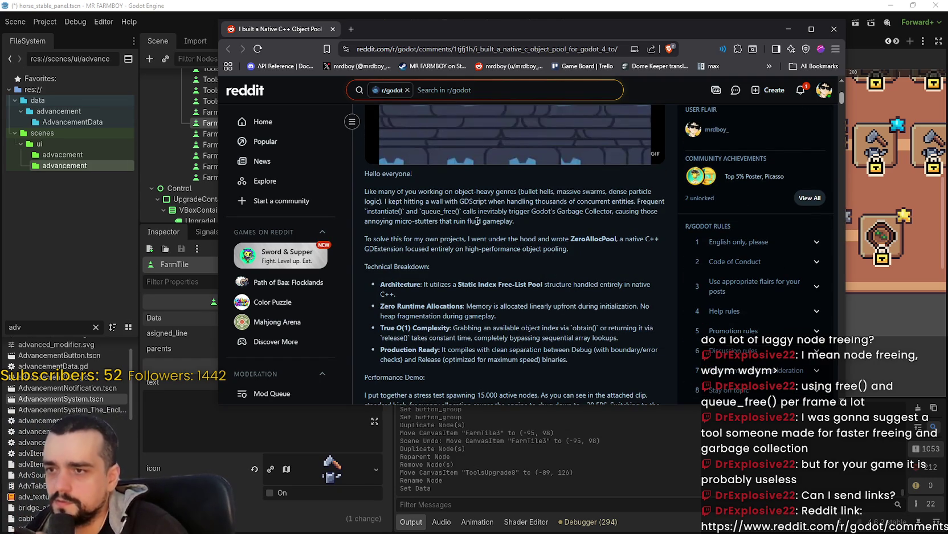
scroll(510, 283, "down", 1)
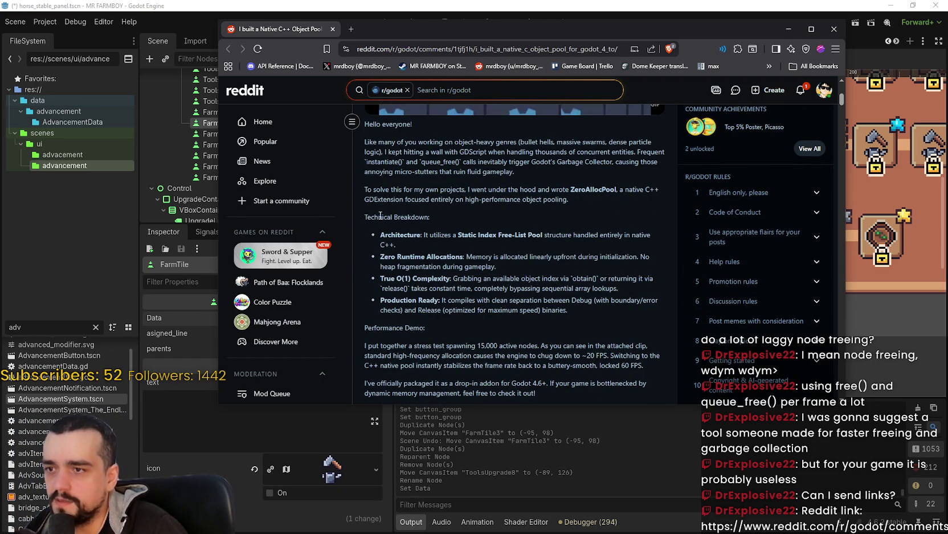
left_click_drag(379, 216, 554, 273)
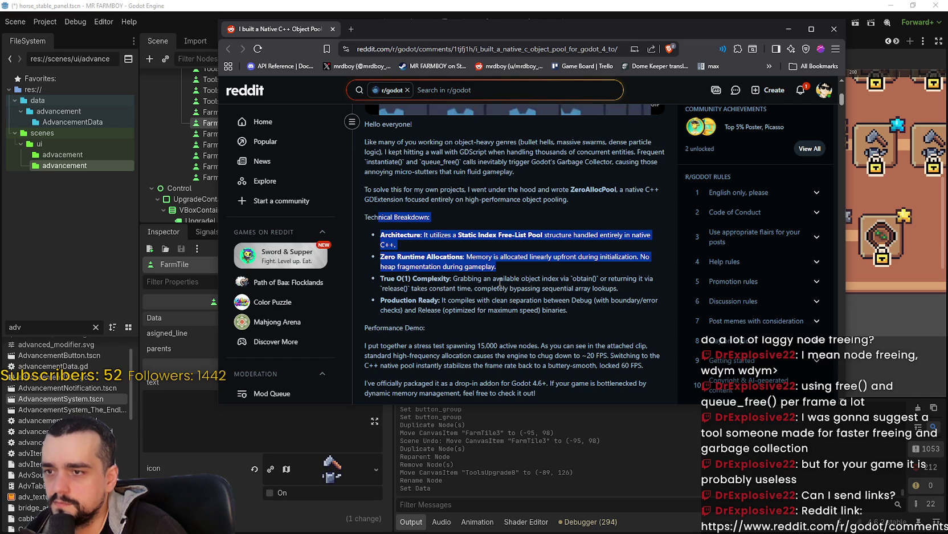
left_click_drag(500, 282, 559, 298)
scroll(525, 329, "down", 3)
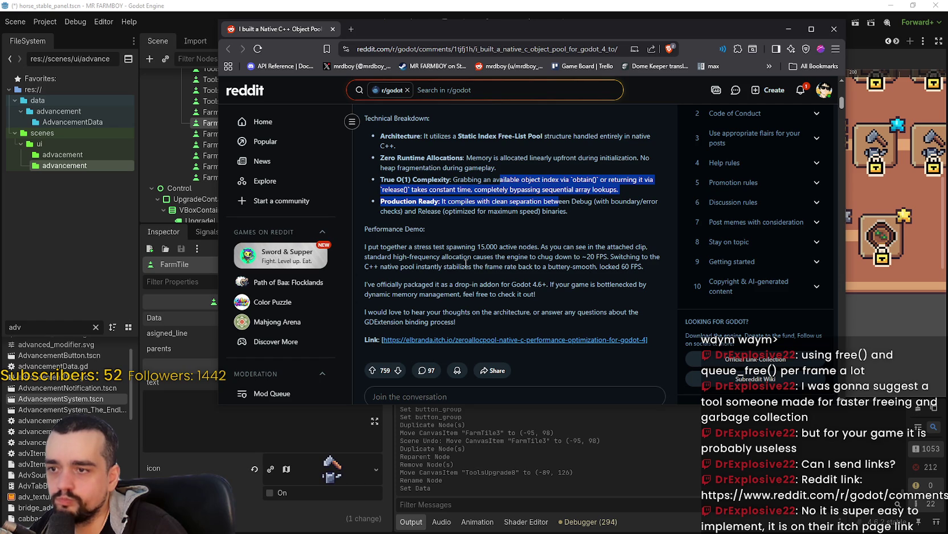
left_click_drag(478, 283, 589, 294)
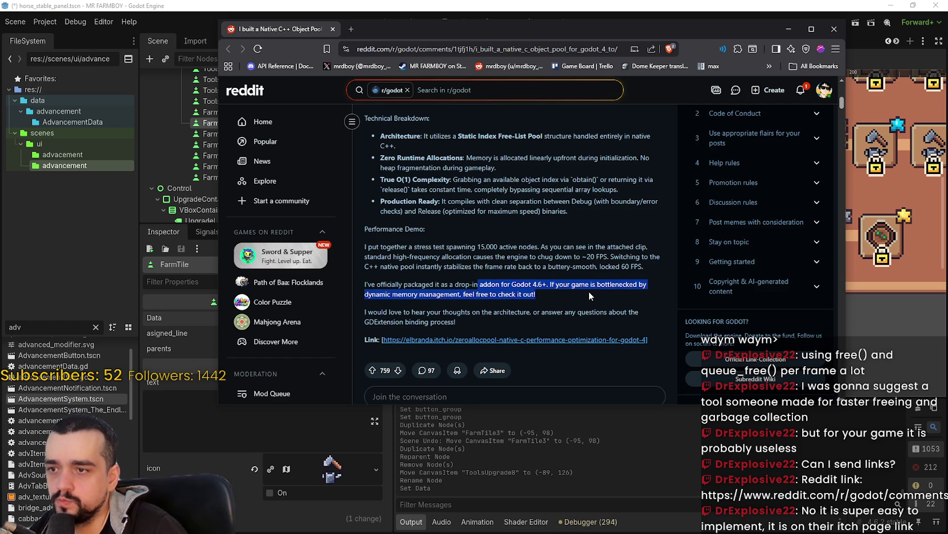
scroll(571, 282, "down", 3)
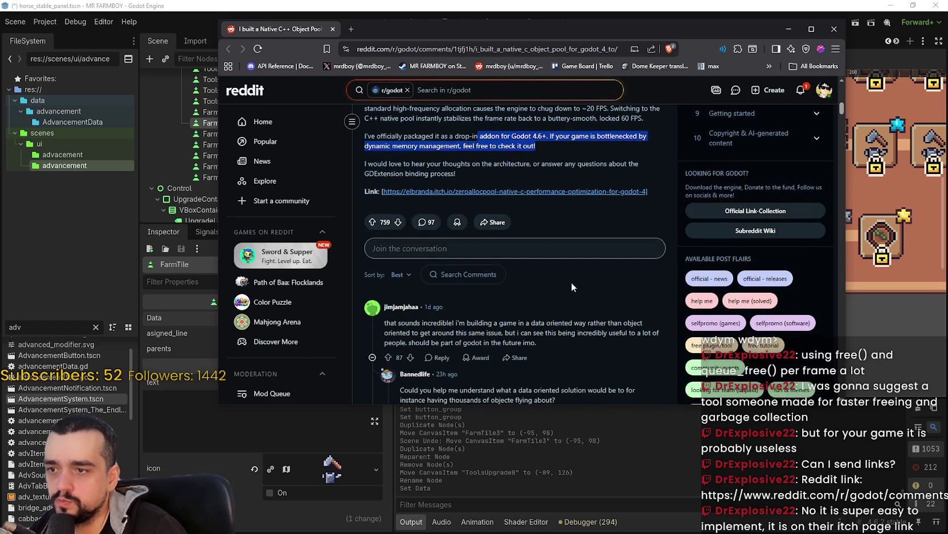
scroll(571, 282, "down", 2)
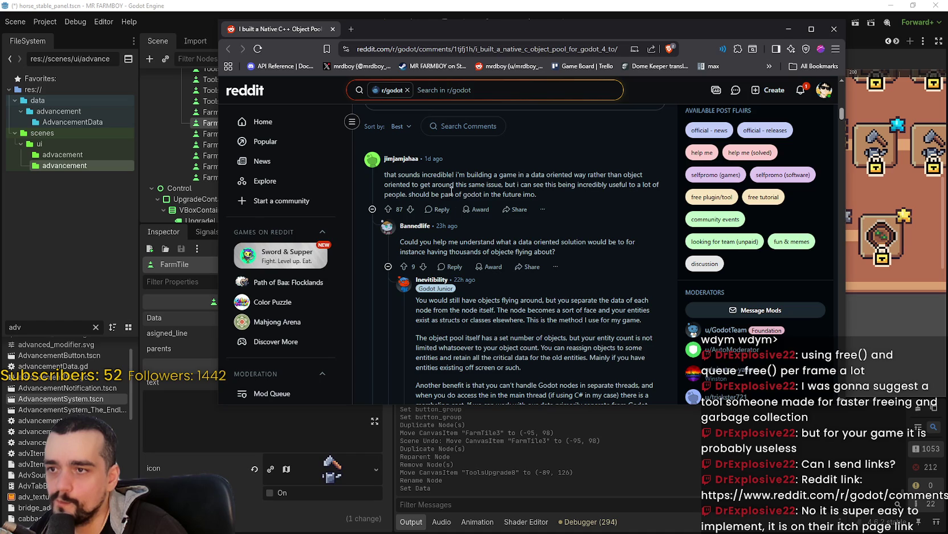
left_click_drag(390, 175, 521, 197)
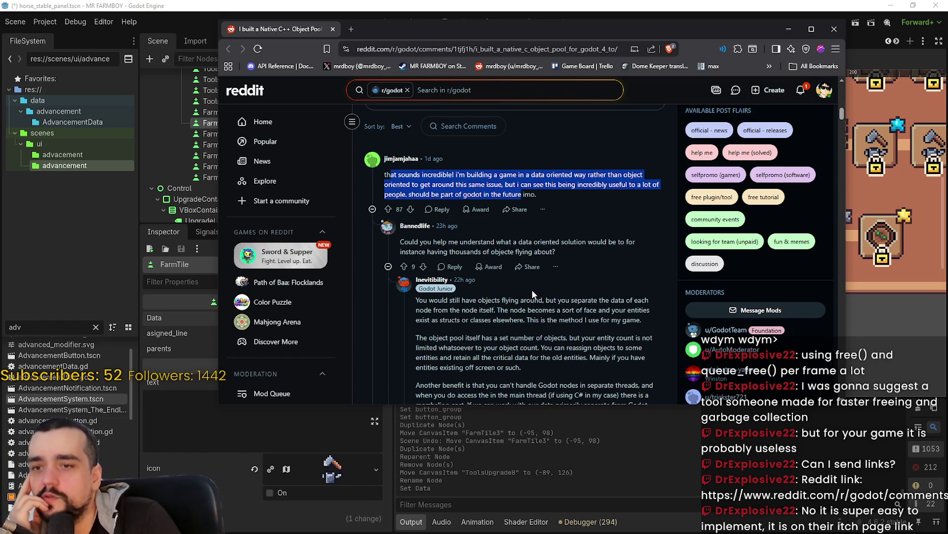
scroll(516, 278, "down", 2)
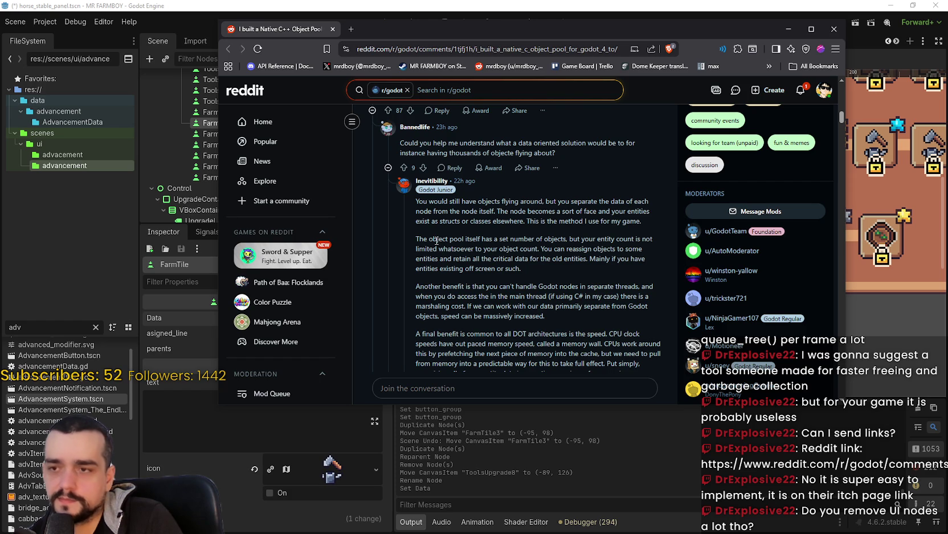
left_click_drag(444, 200, 515, 245)
left_click(514, 245)
scroll(544, 264, "down", 1)
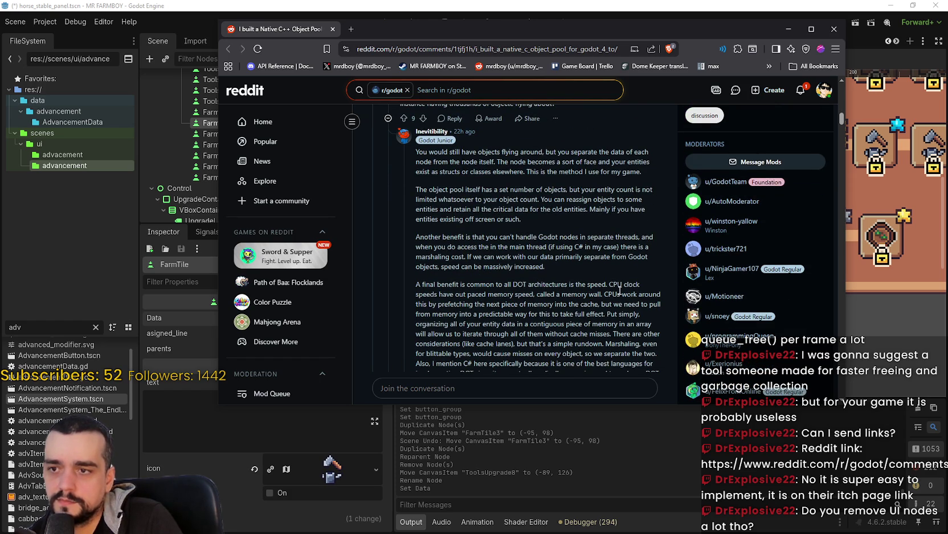
scroll(619, 290, "down", 2)
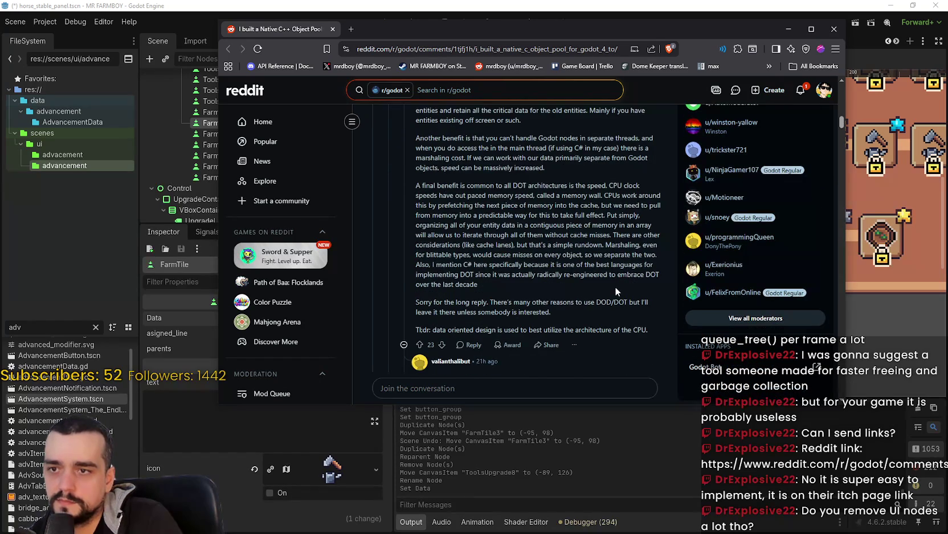
scroll(614, 285, "up", 4)
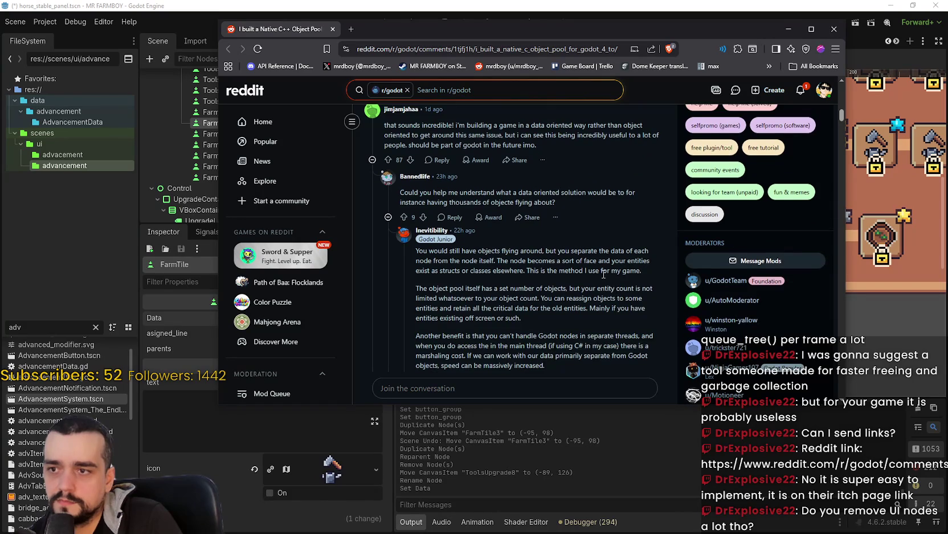
scroll(603, 274, "down", 1)
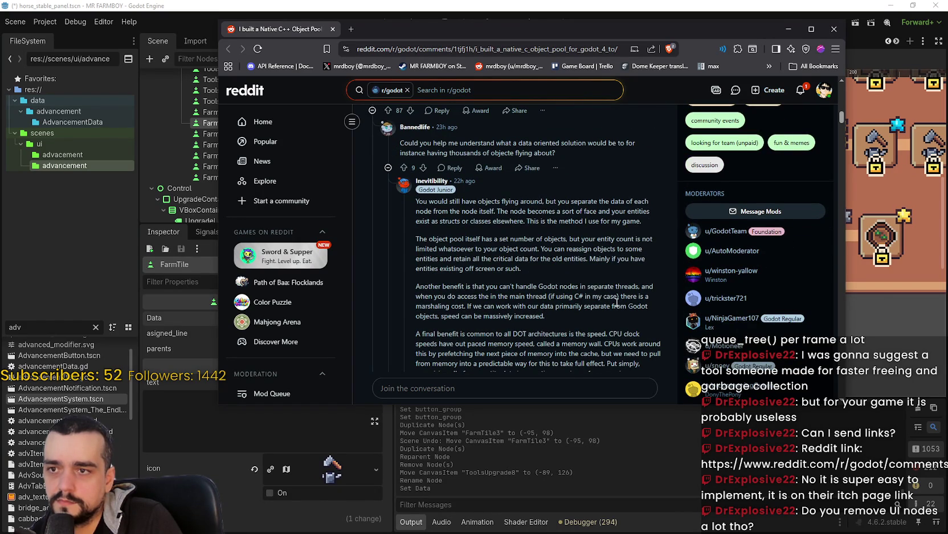
mouse_move(415, 200)
left_mouse_down()
mouse_move(616, 212)
mouse_move(650, 202)
mouse_move(642, 248)
left_mouse_up()
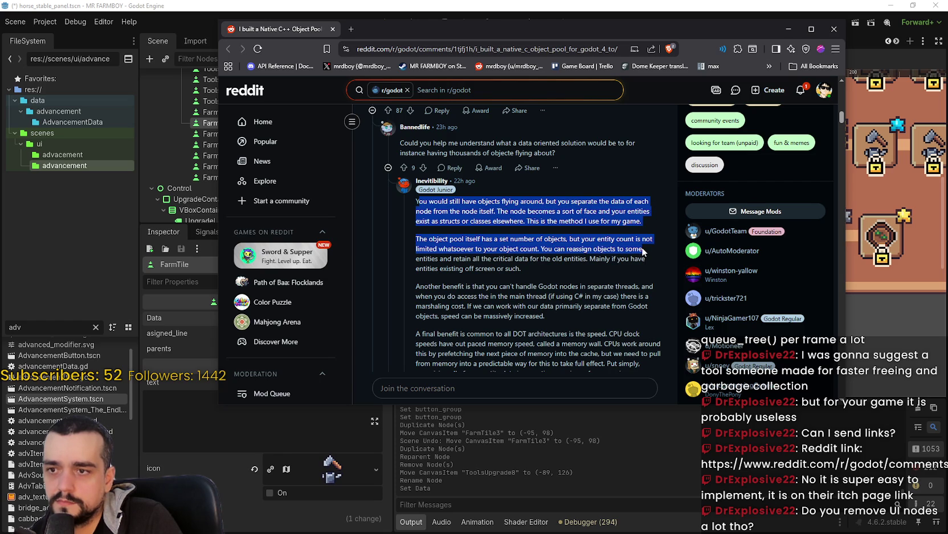
mouse_move(642, 252)
left_mouse_down()
mouse_move(640, 294)
mouse_move(649, 286)
left_mouse_up()
scroll(649, 286, "down", 1)
left_click(628, 250)
mouse_move(471, 248)
left_mouse_down()
mouse_move(573, 255)
mouse_move(607, 268)
mouse_move(610, 280)
left_mouse_up()
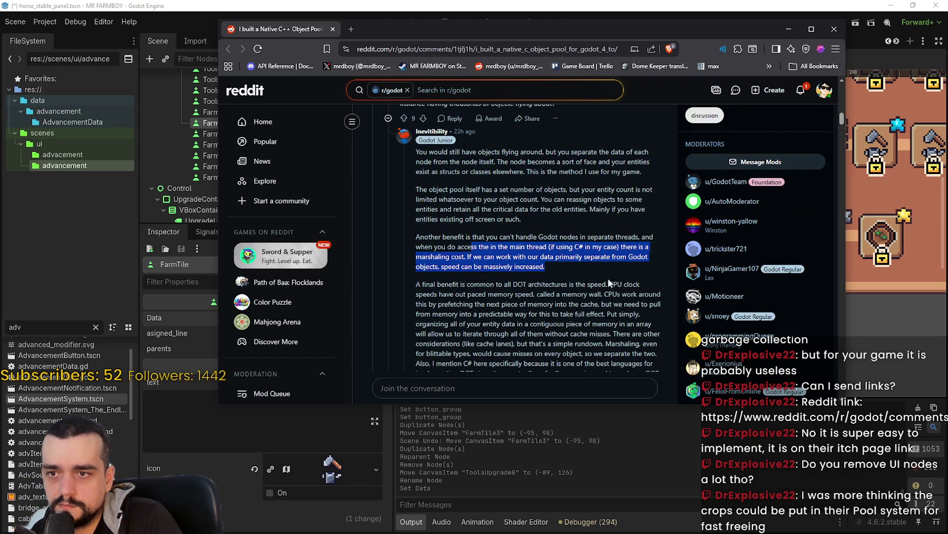
left_click(535, 271)
scroll(605, 278, "down", 1)
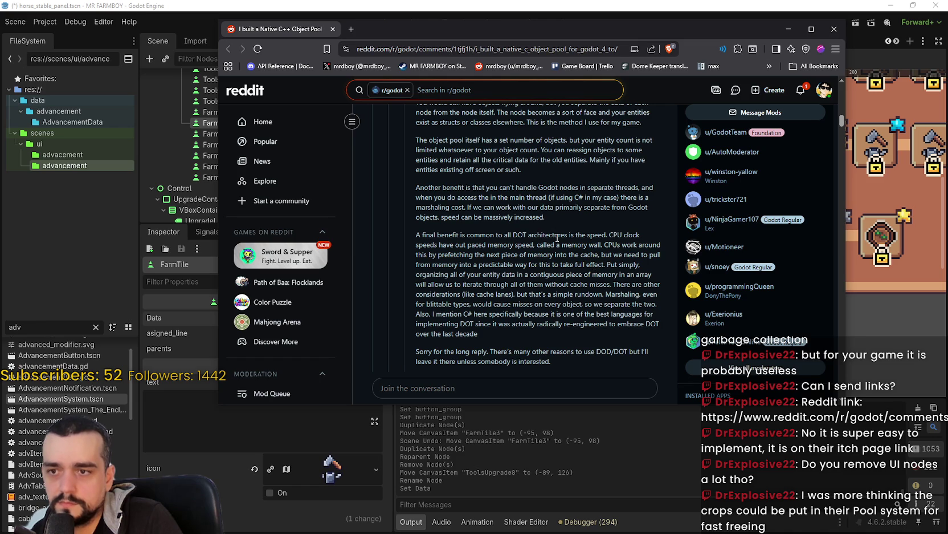
mouse_move(426, 244)
left_mouse_down()
mouse_move(638, 247)
mouse_move(664, 259)
mouse_move(656, 275)
mouse_move(652, 264)
mouse_move(655, 295)
mouse_move(659, 284)
mouse_move(646, 341)
left_mouse_up()
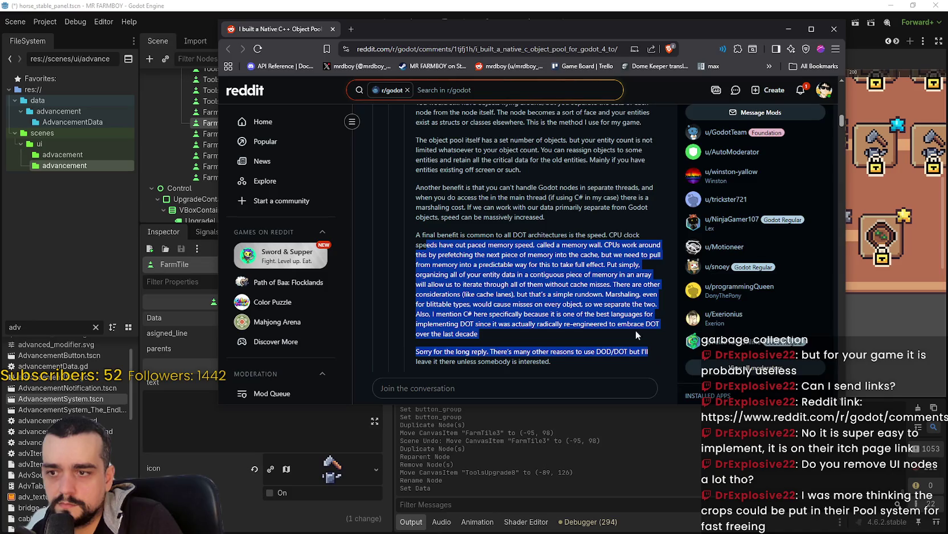
scroll(645, 338, "down", 3)
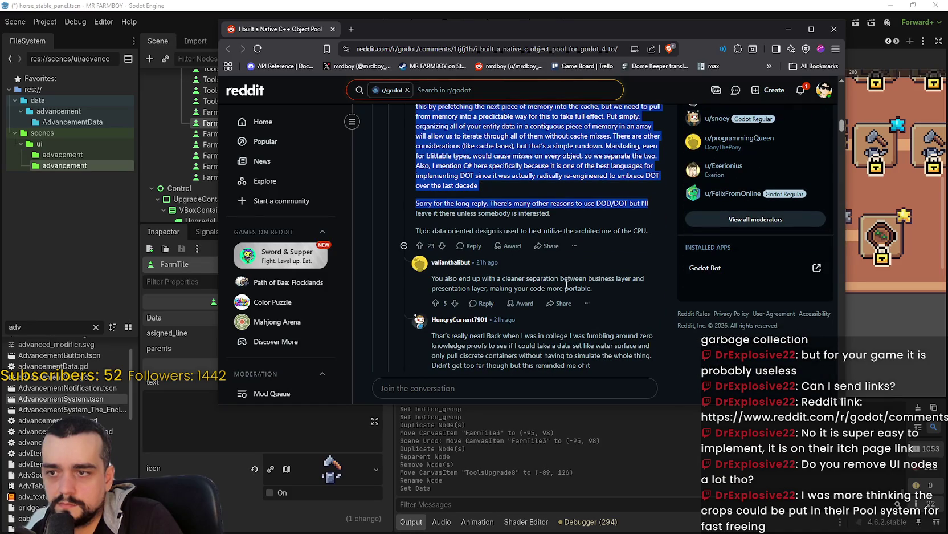
left_click_drag(422, 279, 619, 285)
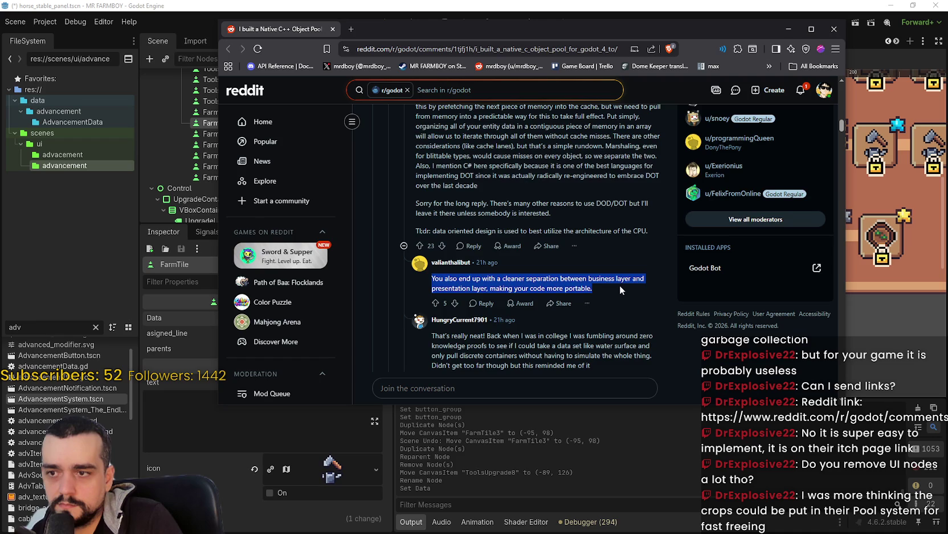
scroll(620, 285, "down", 2)
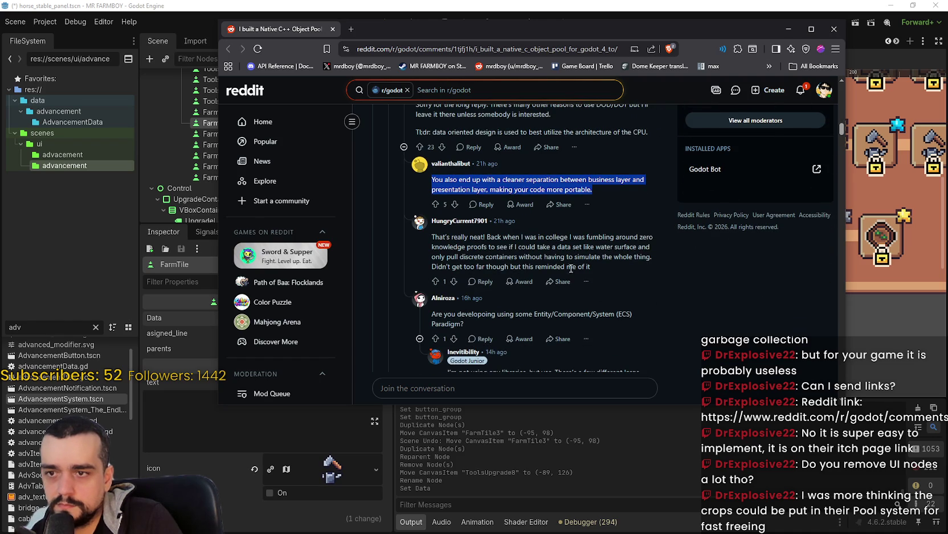
scroll(679, 288, "down", 2)
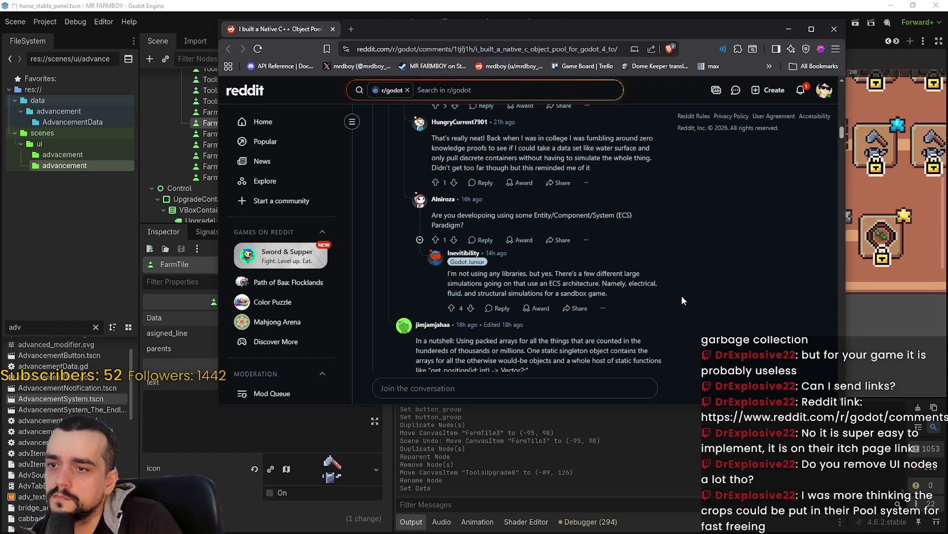
scroll(682, 300, "down", 3)
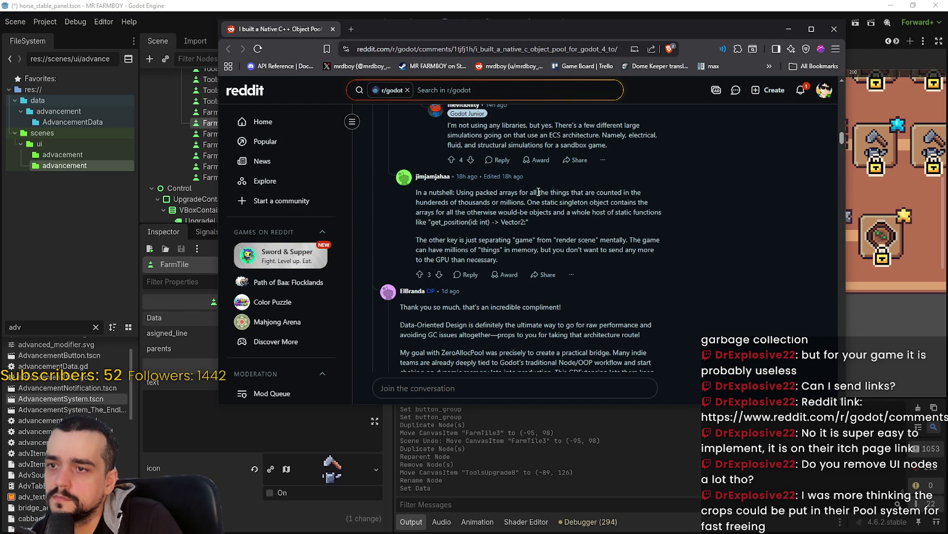
mouse_move(530, 193)
left_mouse_down()
mouse_move(667, 205)
mouse_move(655, 194)
mouse_move(626, 202)
mouse_move(664, 213)
mouse_move(657, 236)
mouse_move(667, 266)
left_mouse_up()
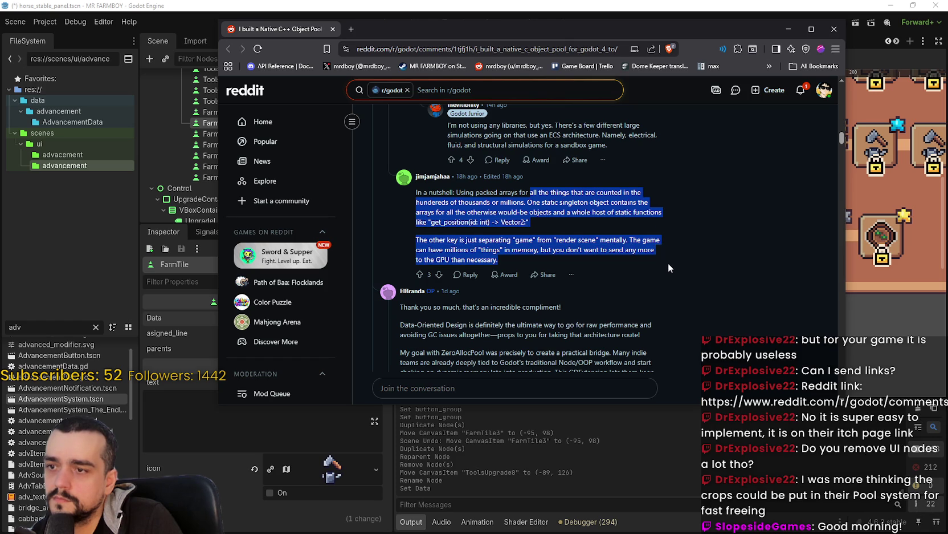
scroll(669, 263, "down", 2)
left_click(472, 212)
left_click_drag(414, 228, 649, 273)
scroll(609, 319, "down", 4)
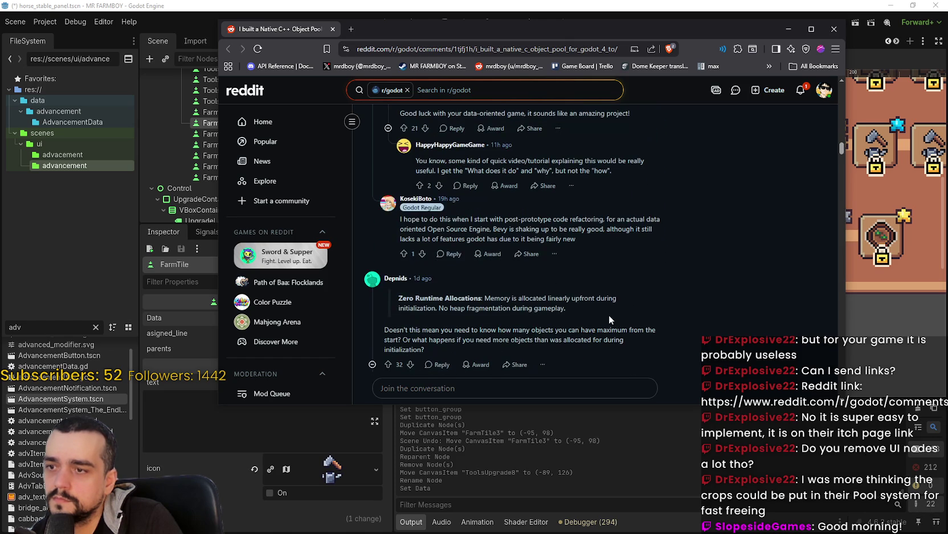
scroll(608, 314, "down", 2)
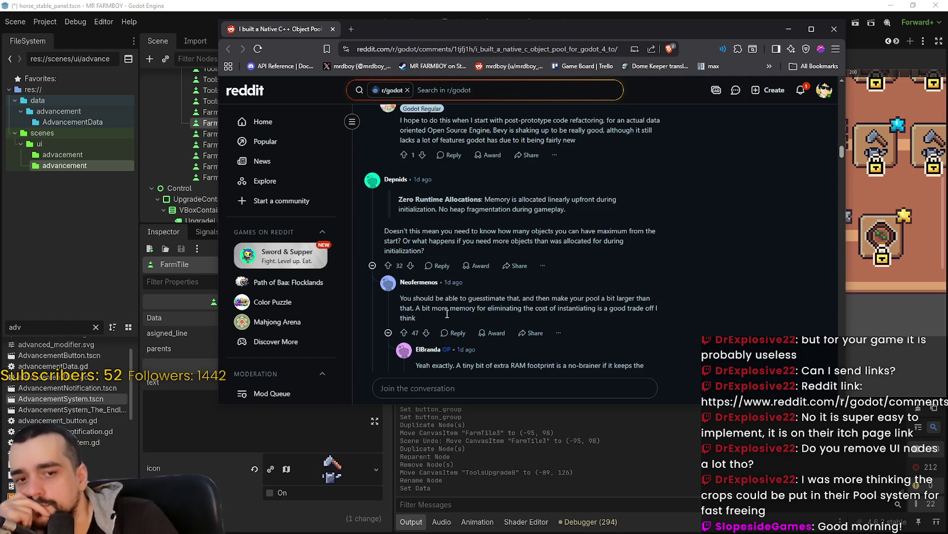
scroll(607, 342, "down", 2)
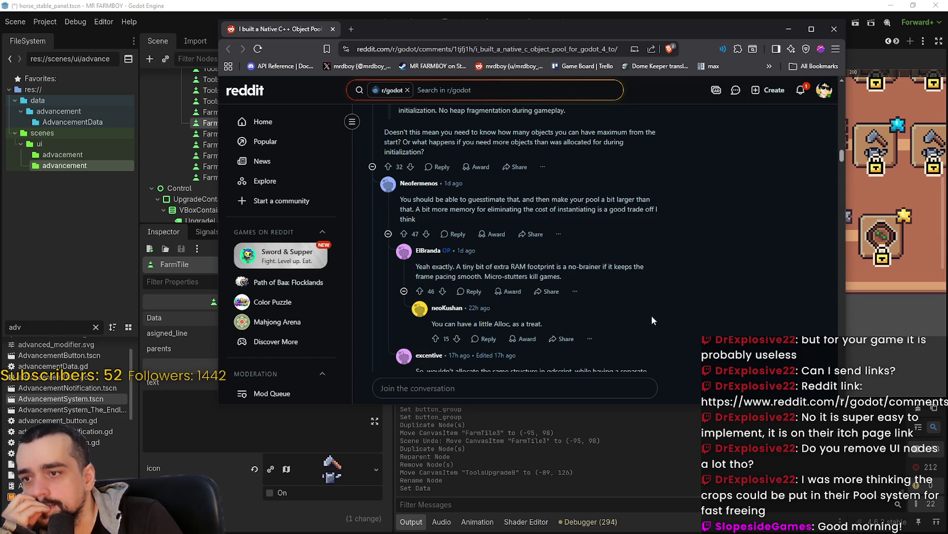
scroll(651, 319, "up", 1)
scroll(649, 320, "down", 3)
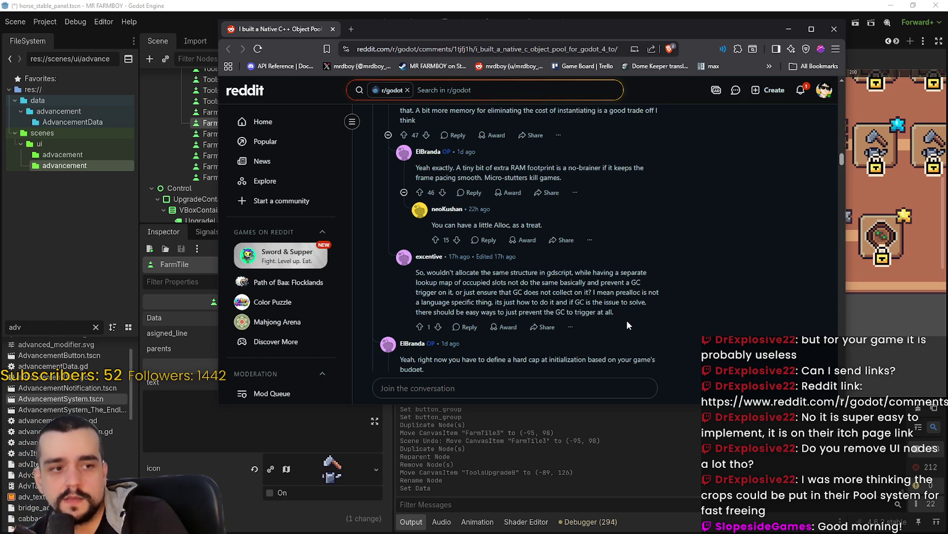
scroll(638, 291, "down", 1)
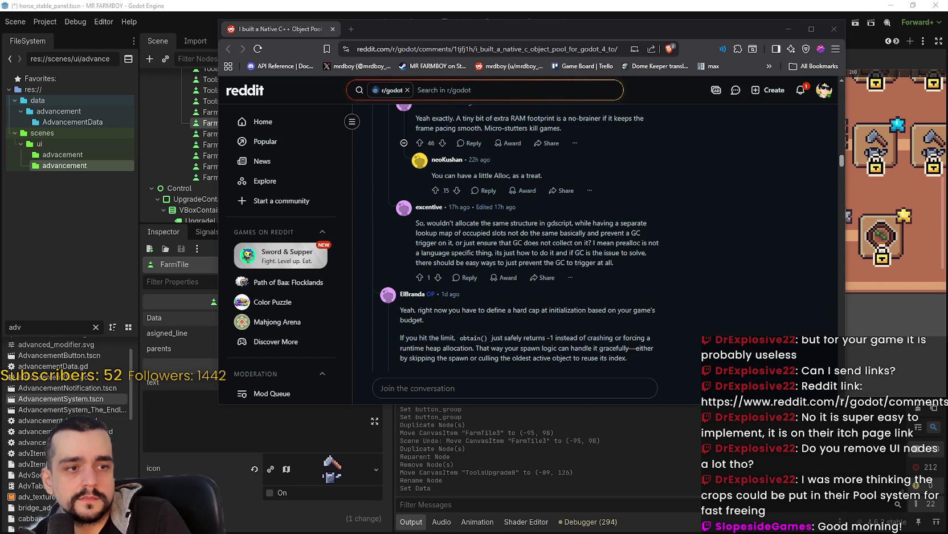
scroll(693, 335, "down", 4)
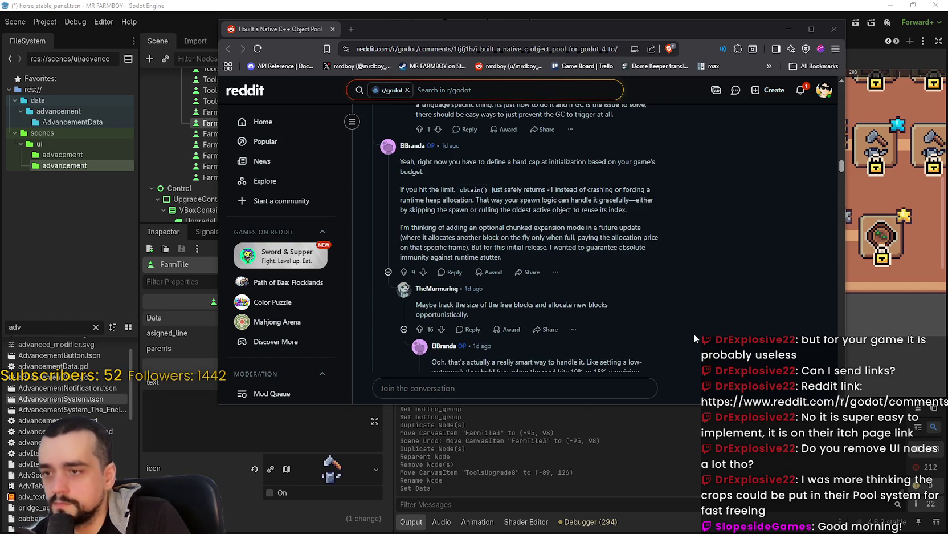
scroll(596, 276, "down", 6)
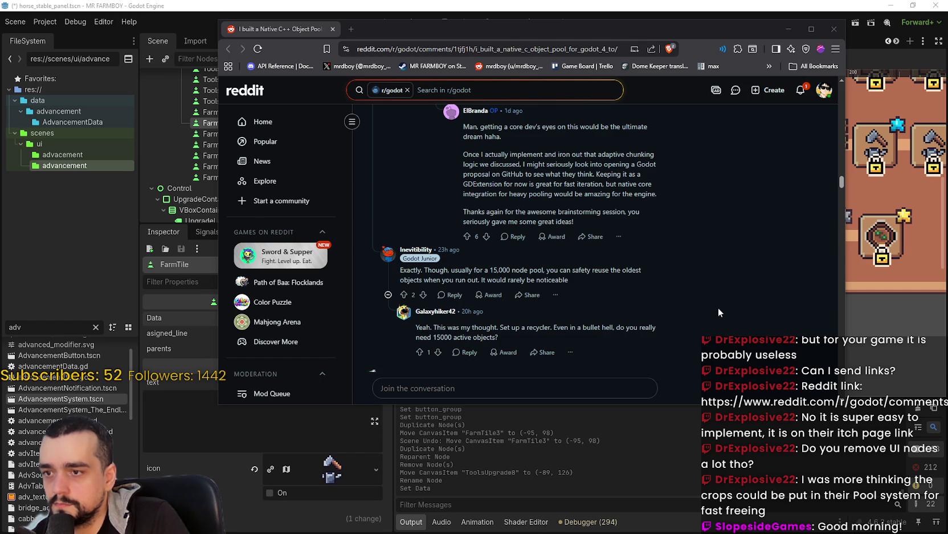
scroll(718, 312, "down", 3)
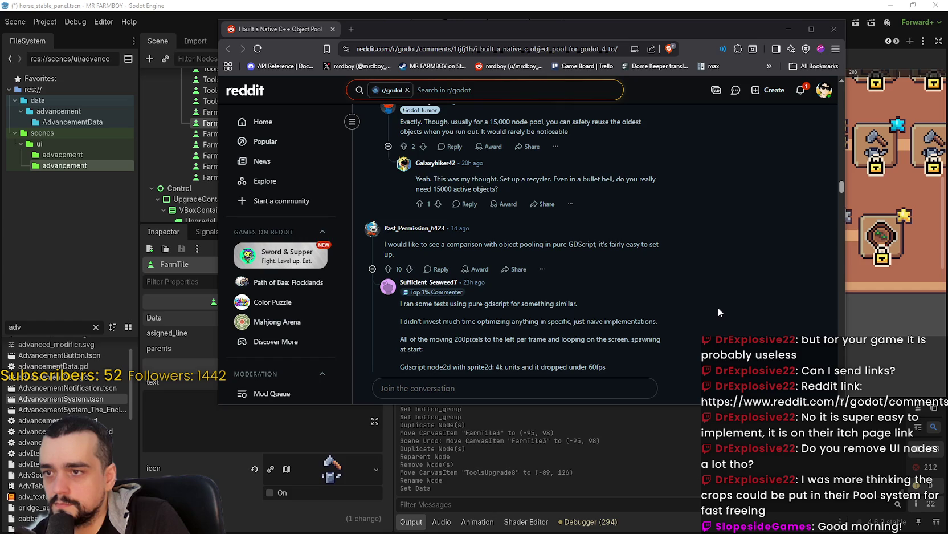
scroll(719, 312, "down", 3)
scroll(719, 312, "up", 1)
scroll(609, 250, "down", 3)
scroll(641, 271, "up", 2)
scroll(694, 304, "down", 1)
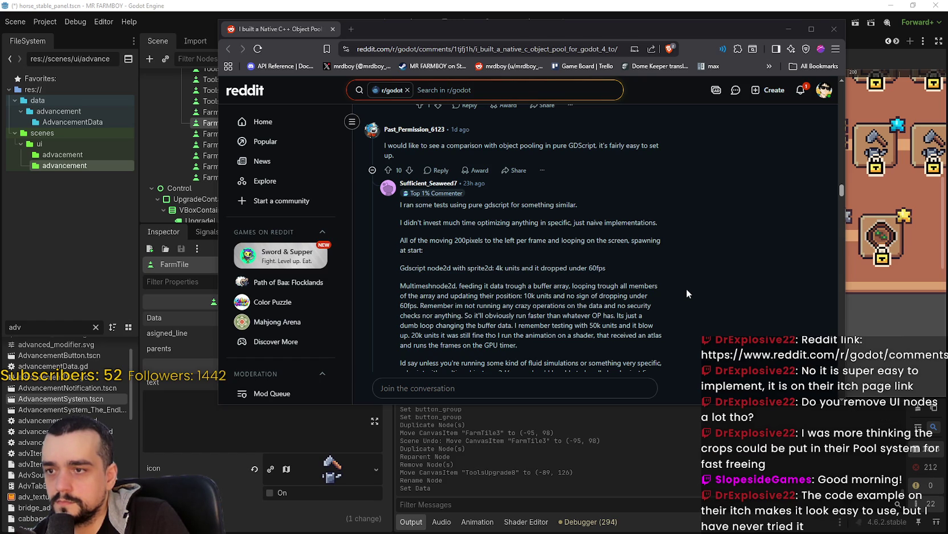
mouse_move(605, 268)
left_mouse_down()
mouse_move(398, 267)
mouse_move(524, 296)
mouse_move(676, 279)
mouse_move(456, 286)
mouse_move(434, 295)
mouse_move(651, 299)
mouse_move(420, 307)
mouse_move(627, 311)
mouse_move(663, 348)
mouse_move(617, 308)
mouse_move(452, 323)
mouse_move(406, 313)
mouse_move(624, 314)
mouse_move(670, 324)
mouse_move(662, 350)
mouse_move(673, 319)
mouse_move(595, 326)
mouse_move(556, 292)
mouse_move(530, 302)
left_mouse_up()
scroll(663, 341, "down", 1)
left_click(453, 323)
scroll(662, 348, "down", 1)
mouse_move(460, 320)
left_mouse_down()
mouse_move(634, 313)
mouse_move(661, 318)
mouse_move(651, 329)
mouse_move(440, 338)
mouse_move(656, 331)
mouse_move(662, 352)
left_mouse_up()
scroll(662, 352, "up", 1)
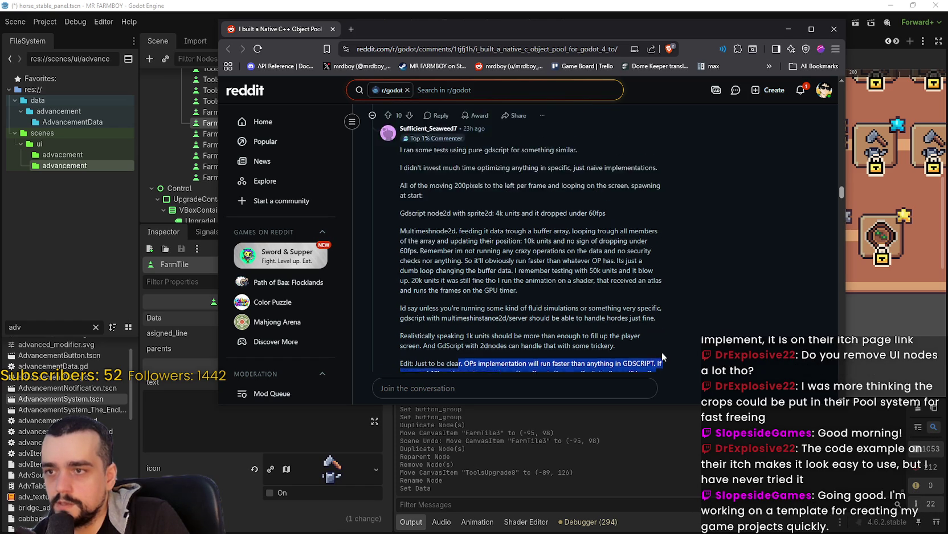
scroll(662, 352, "up", 2)
mouse_move(400, 204)
left_mouse_down()
mouse_move(605, 268)
mouse_move(519, 334)
mouse_move(397, 254)
mouse_move(399, 272)
left_mouse_up()
left_click(423, 290)
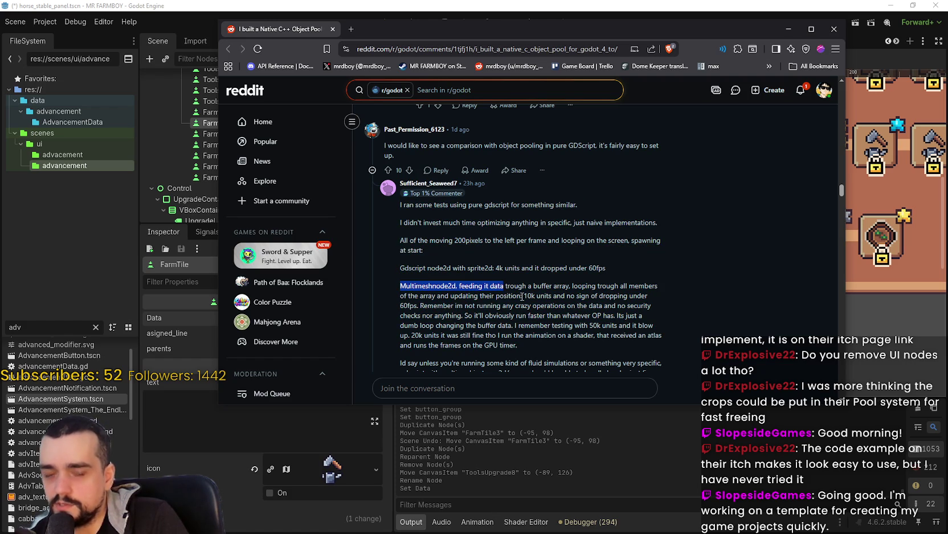
left_click(524, 292)
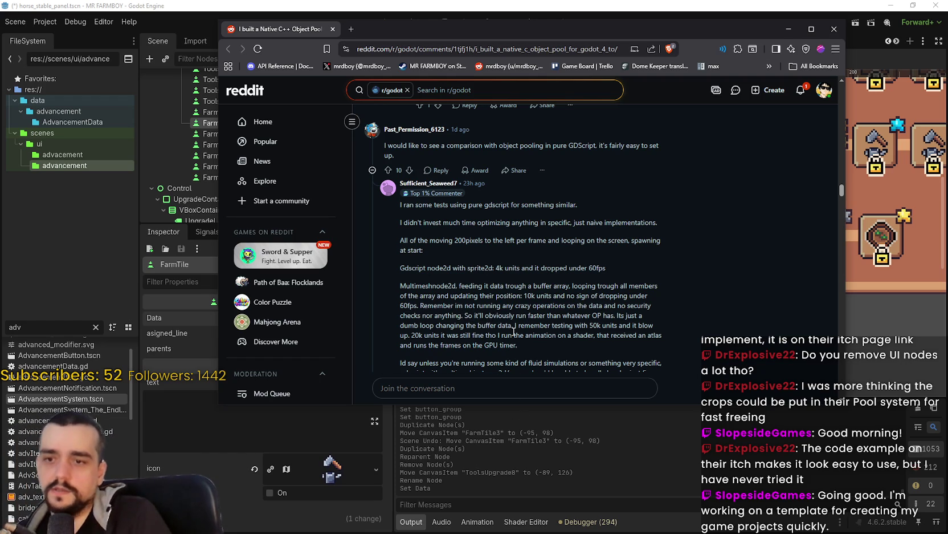
mouse_move(528, 344)
left_mouse_down()
mouse_move(389, 284)
mouse_move(411, 282)
mouse_move(397, 269)
left_mouse_up()
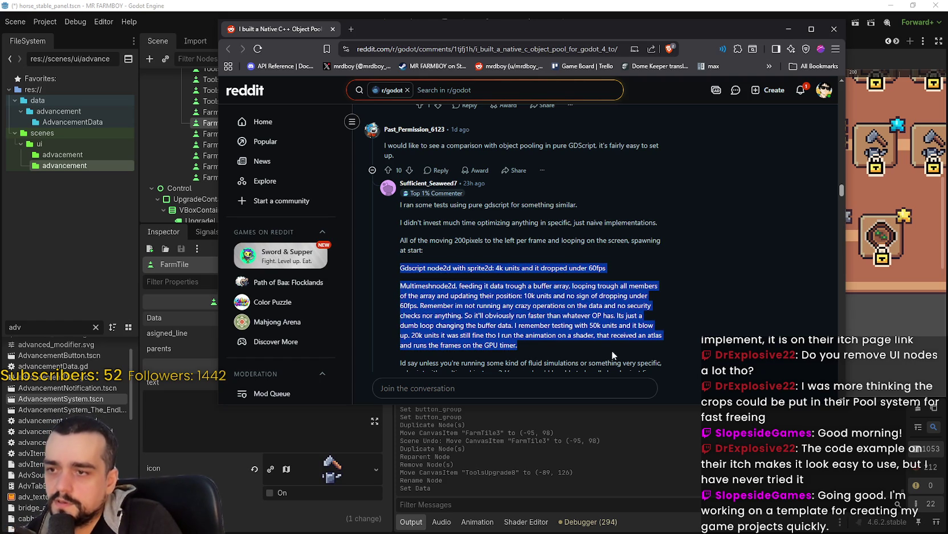
scroll(533, 259, "down", 2)
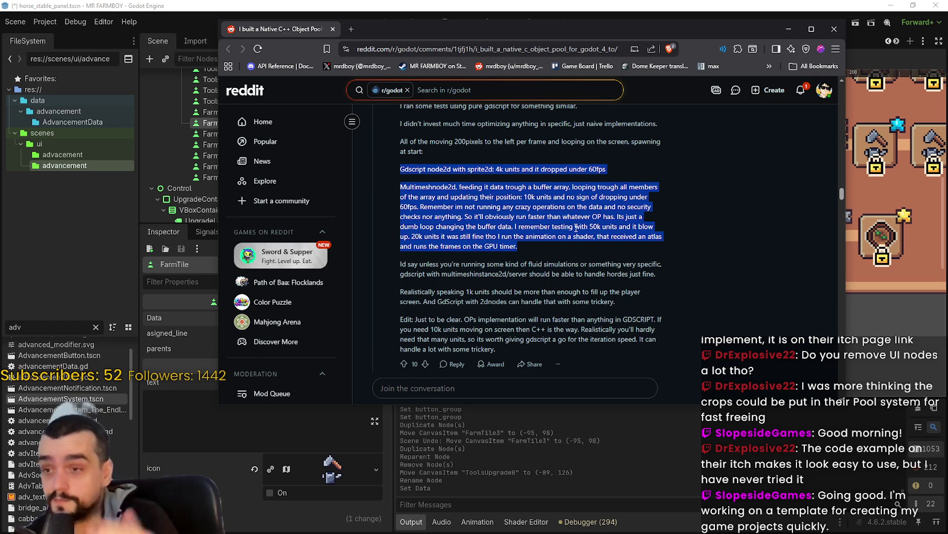
left_click(609, 268)
scroll(609, 301, "down", 2)
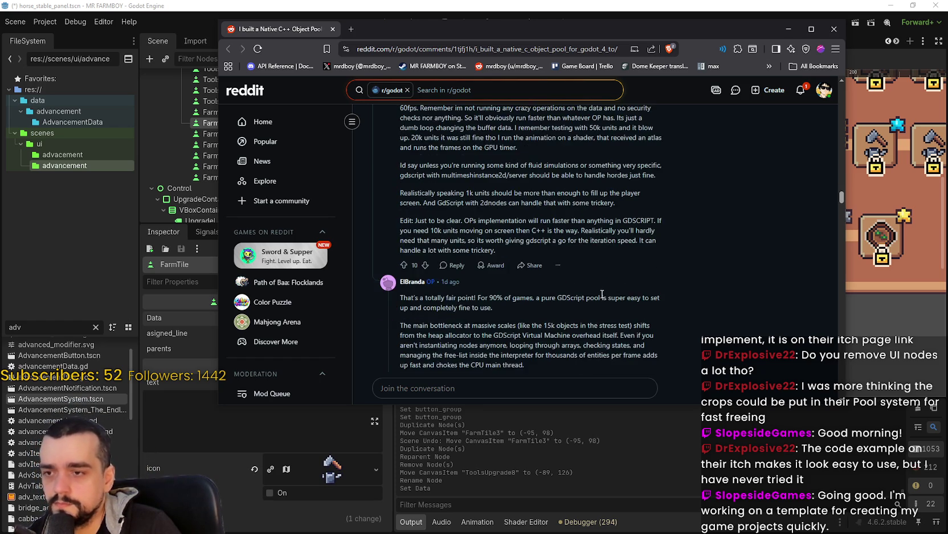
scroll(604, 294, "down", 3)
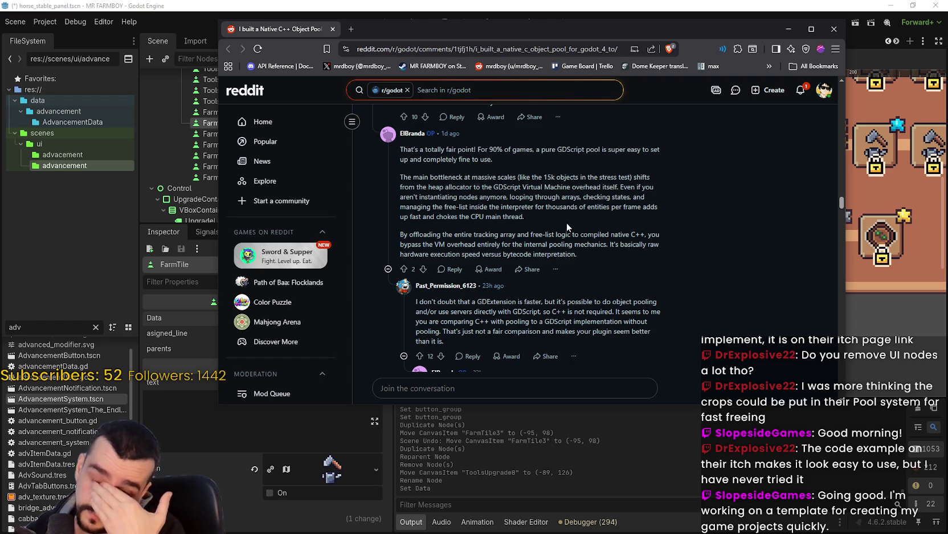
scroll(566, 223, "down", 3)
scroll(542, 262, "down", 10)
scroll(650, 265, "down", 10)
scroll(646, 261, "up", 9)
scroll(645, 261, "down", 5)
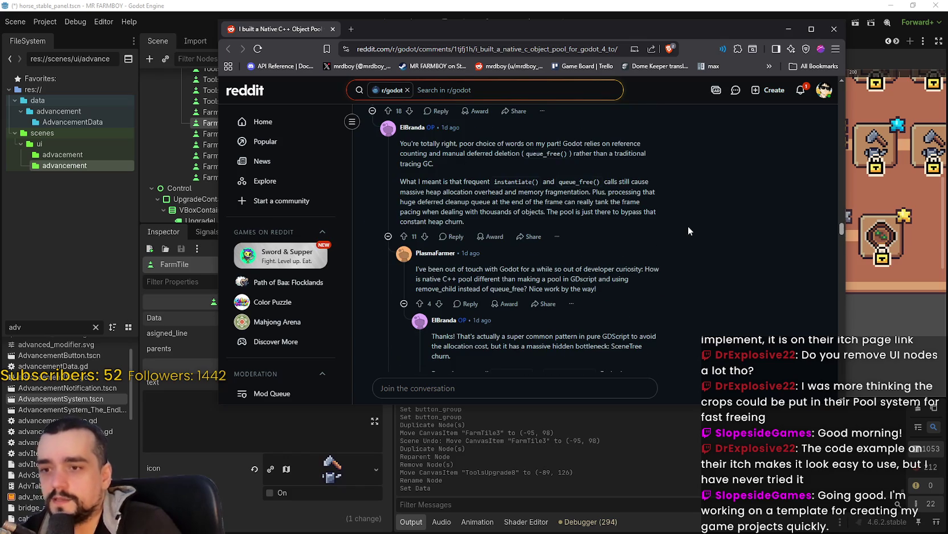
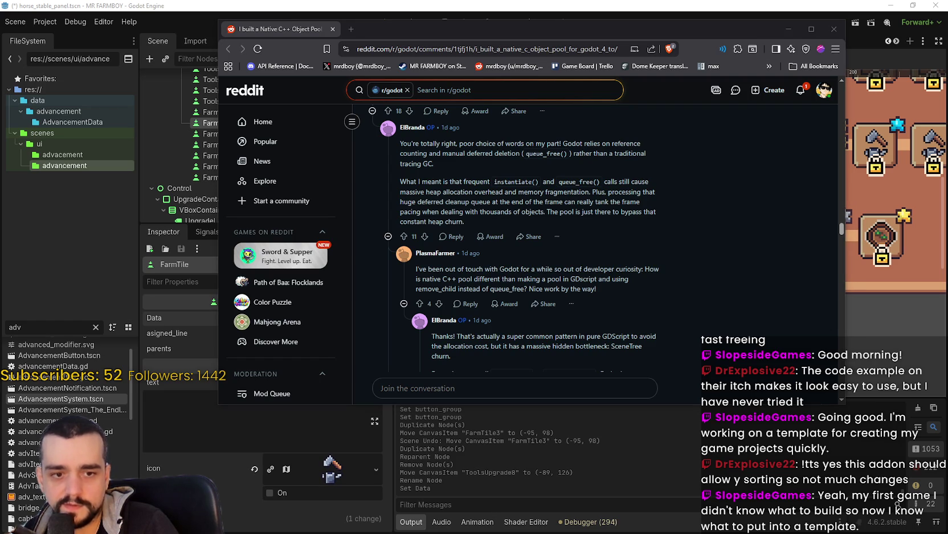
Read down the object-pool thread's replies toward the spawn_bullet snippet reply.
scroll(516, 249, "down", 3)
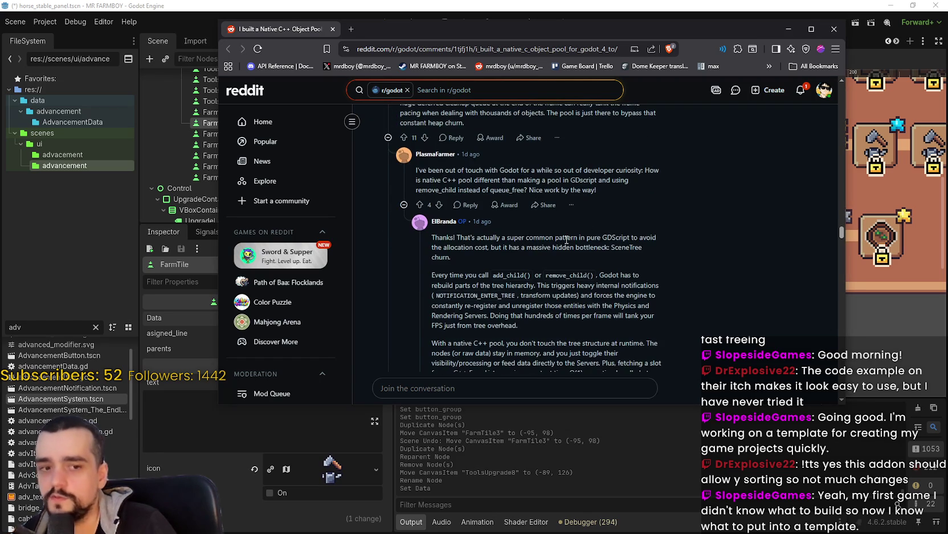
scroll(574, 276, "down", 3)
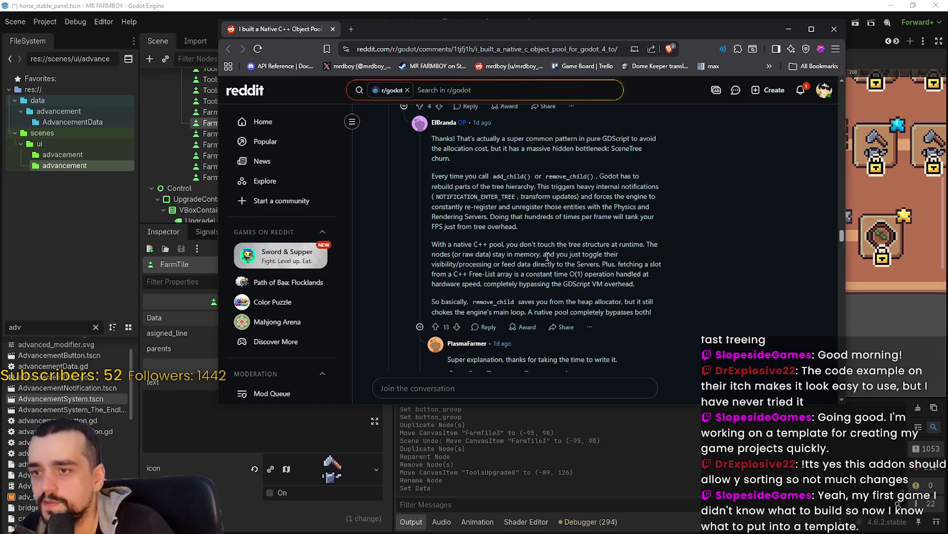
scroll(547, 254, "down", 3)
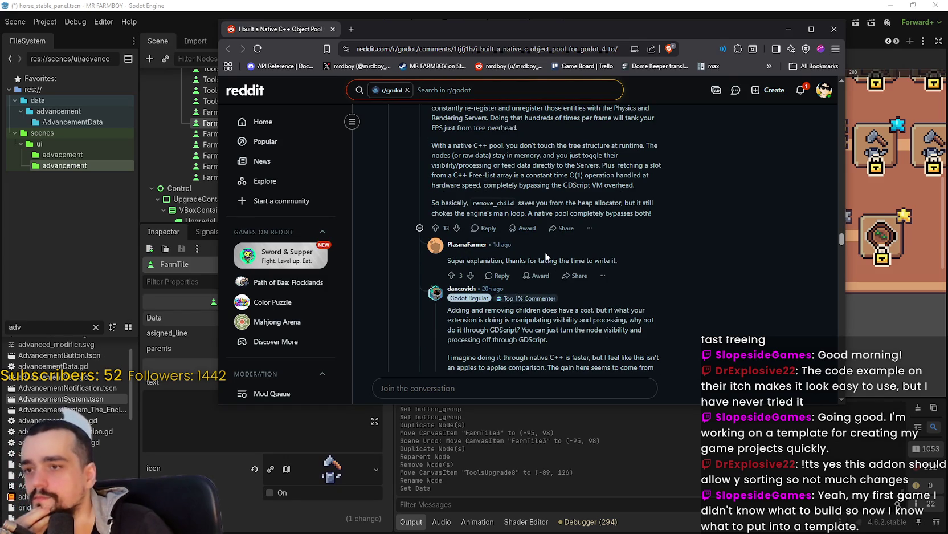
scroll(567, 259, "down", 5)
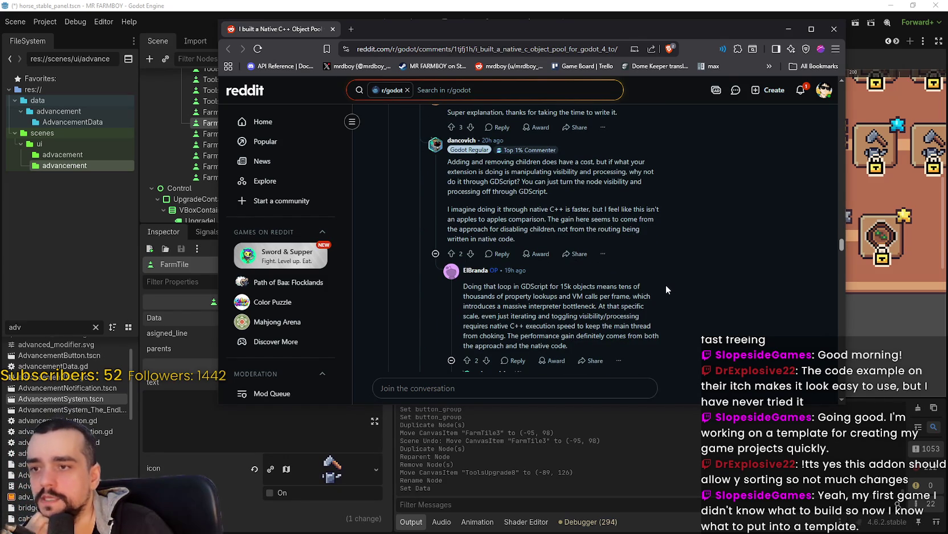
scroll(663, 283, "down", 4)
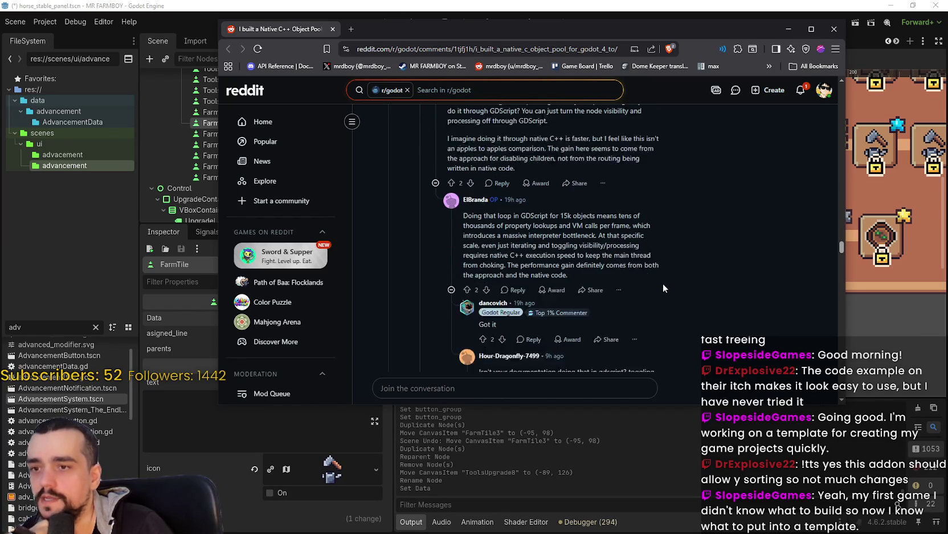
scroll(664, 283, "up", 10)
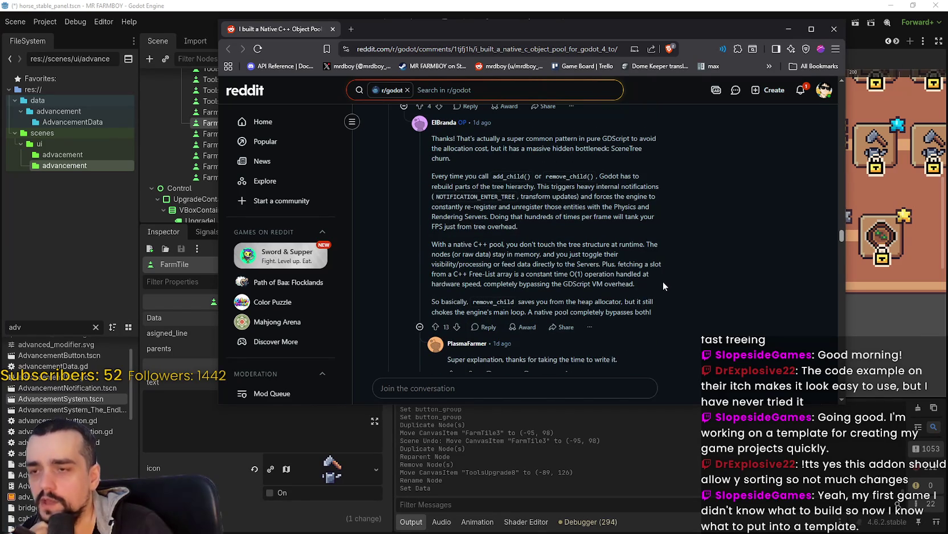
scroll(667, 278, "down", 5)
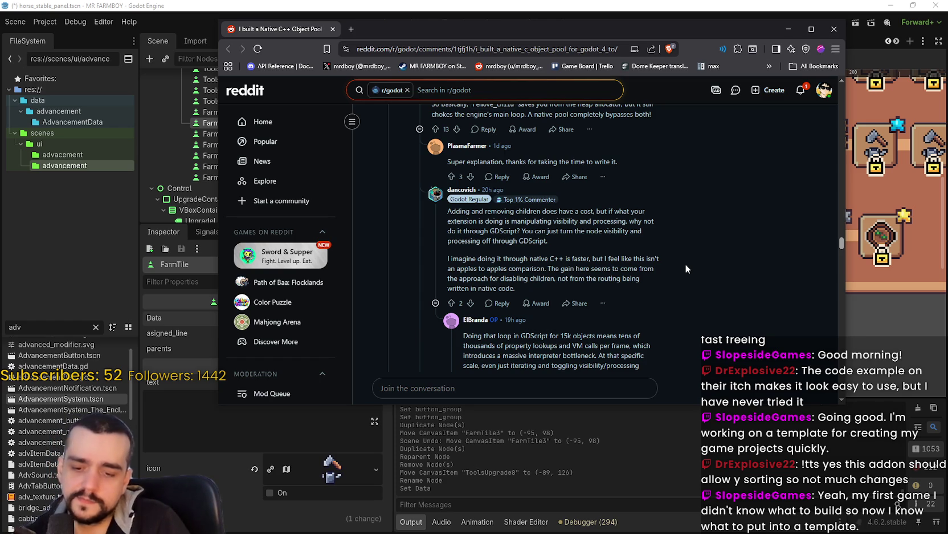
scroll(679, 327, "down", 2)
Enlarge the browser window from its bottom-right corner to show more of the discussion.
scroll(678, 329, "down", 1)
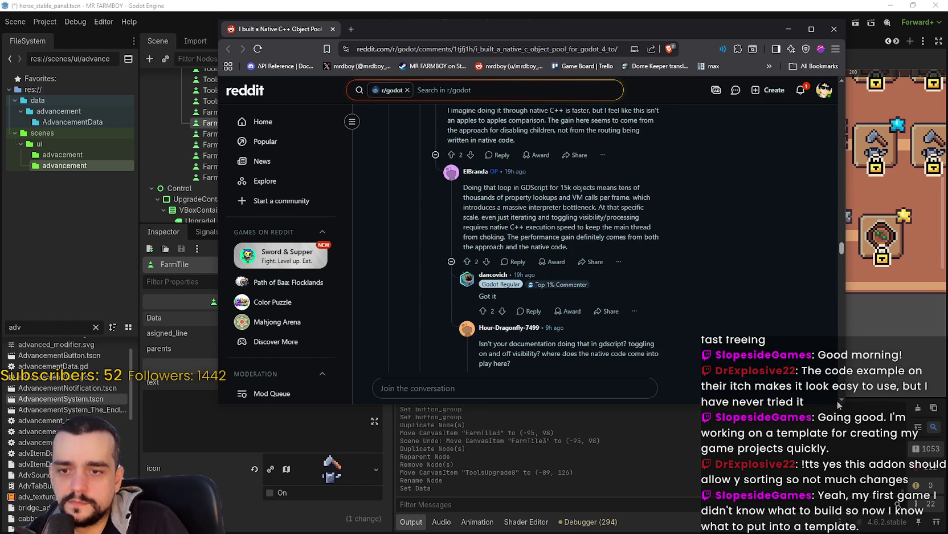
left_click_drag(838, 403, 852, 444)
scroll(714, 319, "down", 1)
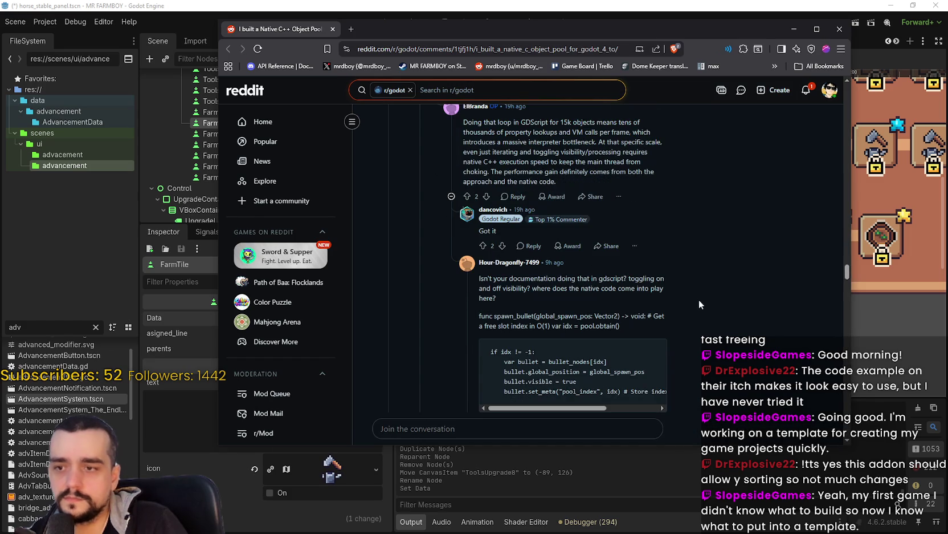
Skim through the remaining comments of the r/godot object-pool thread.
scroll(696, 293, "down", 2)
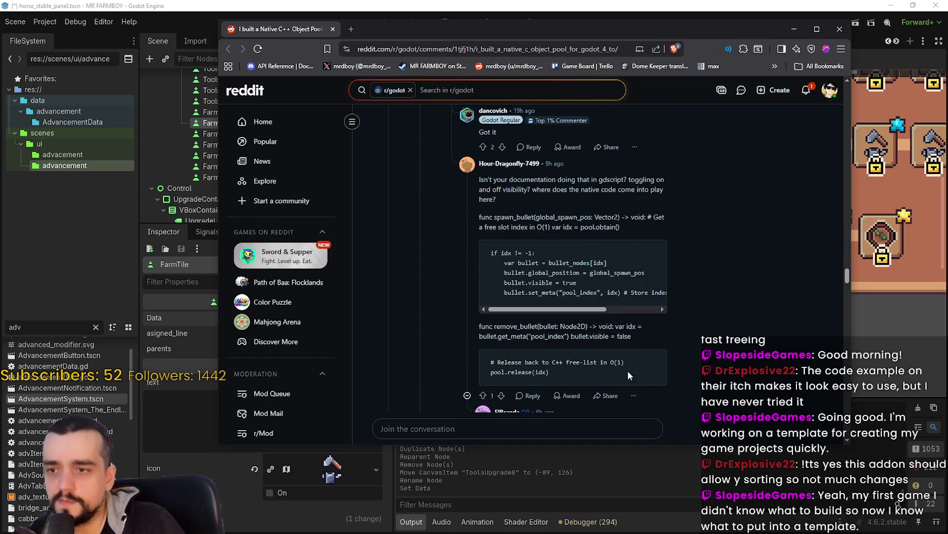
left_click_drag(576, 309, 637, 312)
scroll(637, 312, "left", 5)
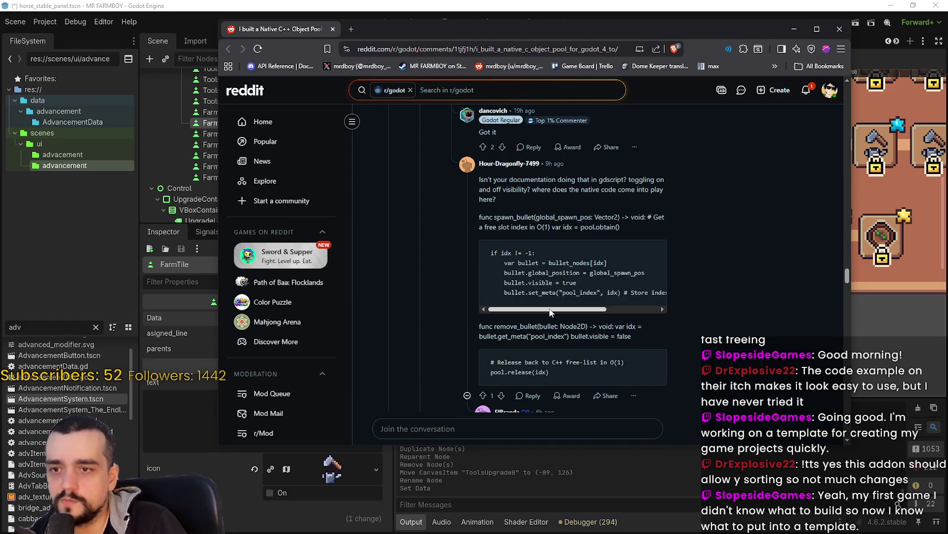
scroll(693, 351, "down", 1)
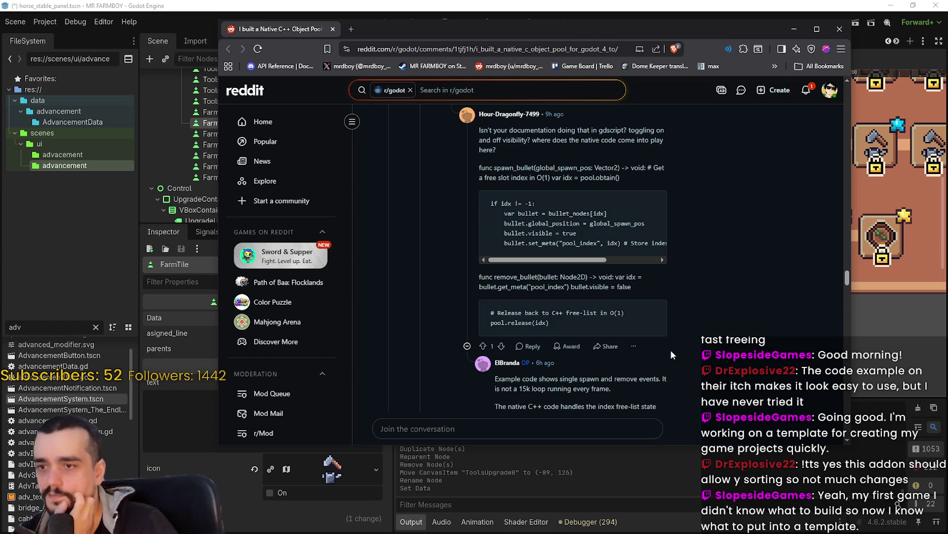
scroll(667, 315, "down", 5)
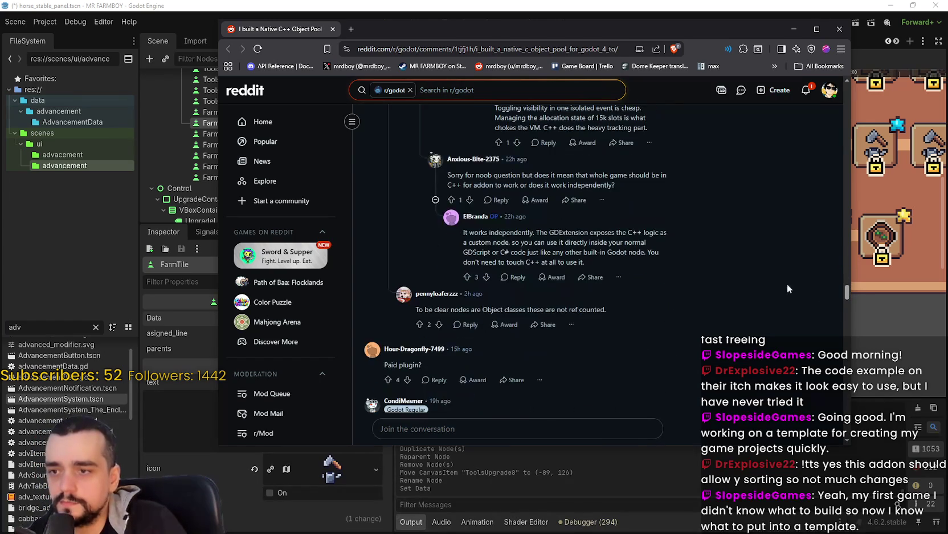
scroll(846, 303, "down", 4)
left_click_drag(845, 303, 843, 292)
scroll(834, 322, "down", 3)
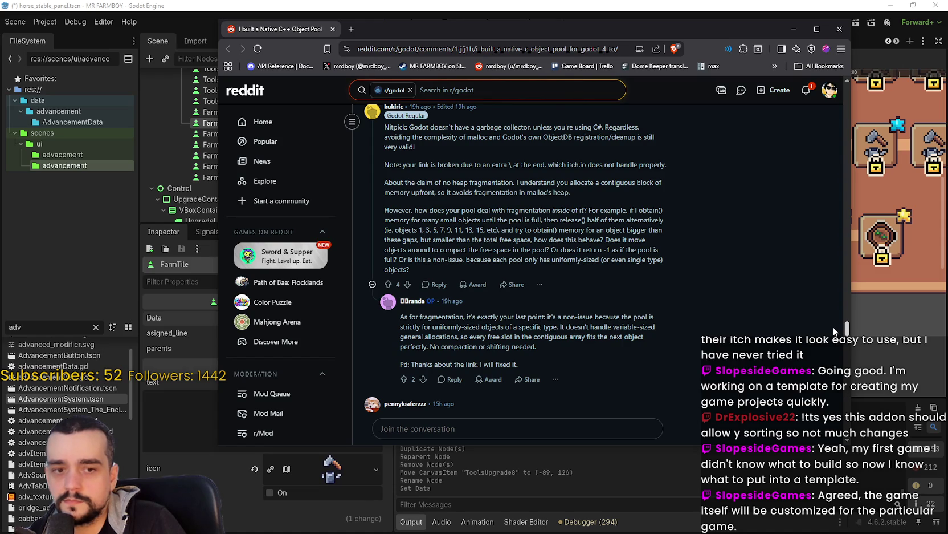
scroll(834, 327, "down", 5)
Return to the original post and bring up the context menu for its itch.io link.
scroll(830, 348, "up", 5)
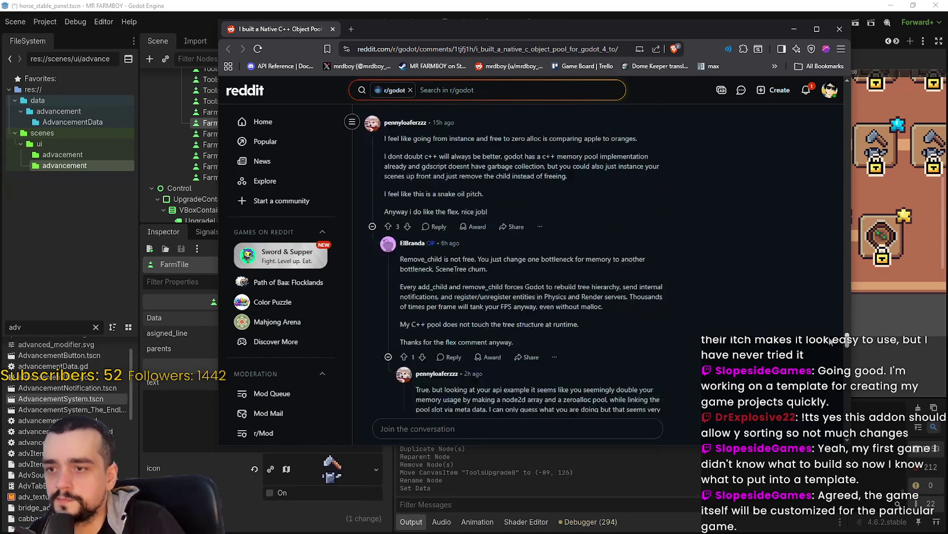
scroll(827, 342, "down", 5)
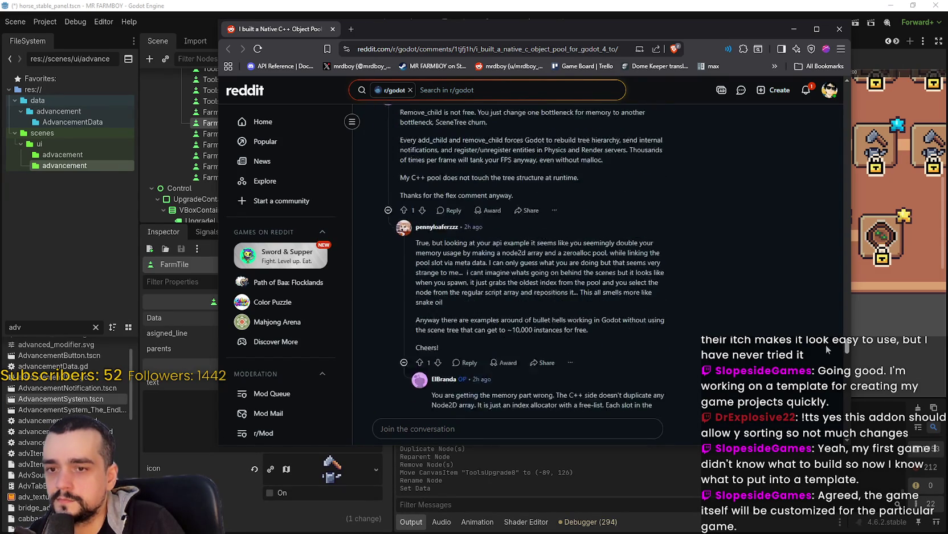
scroll(828, 387, "down", 10)
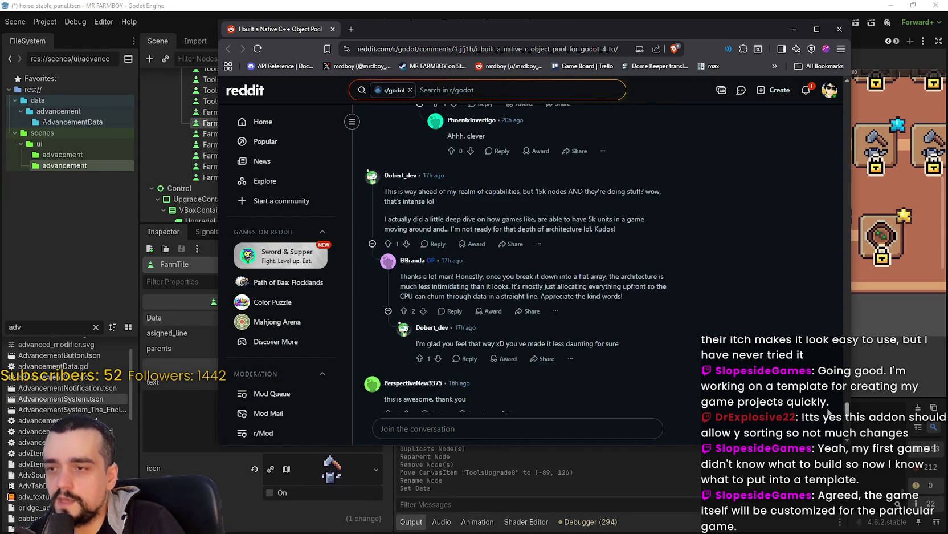
scroll(817, 372, "up", 12)
scroll(818, 372, "down", 15)
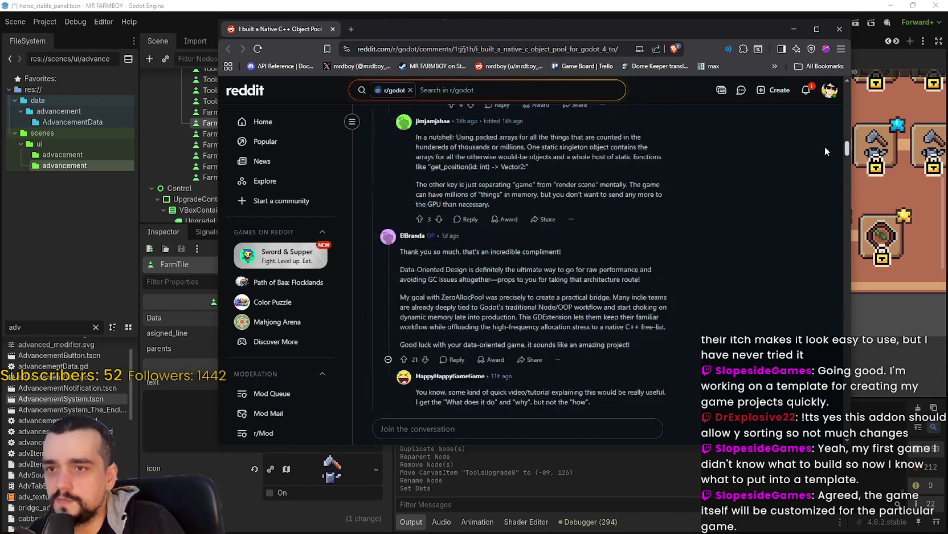
scroll(808, 398, "up", 20)
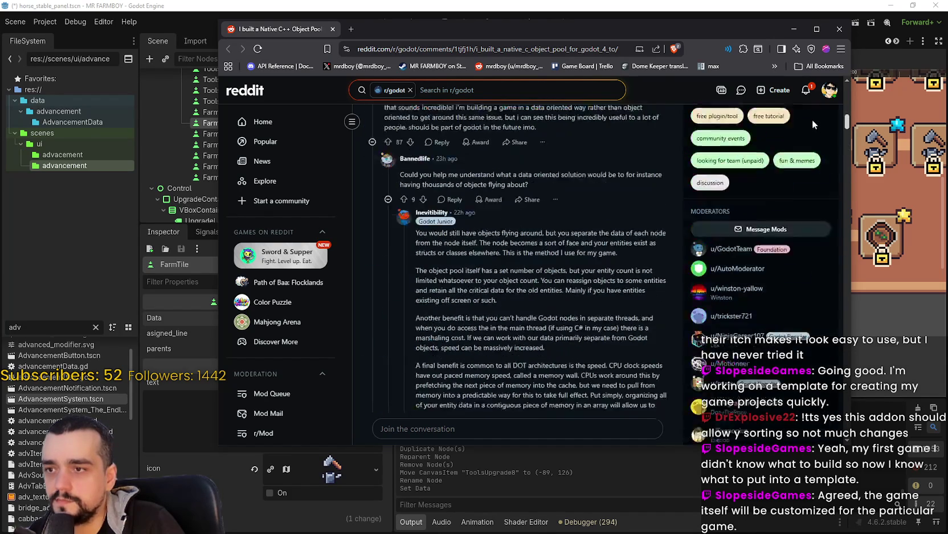
scroll(817, 96, "down", 3)
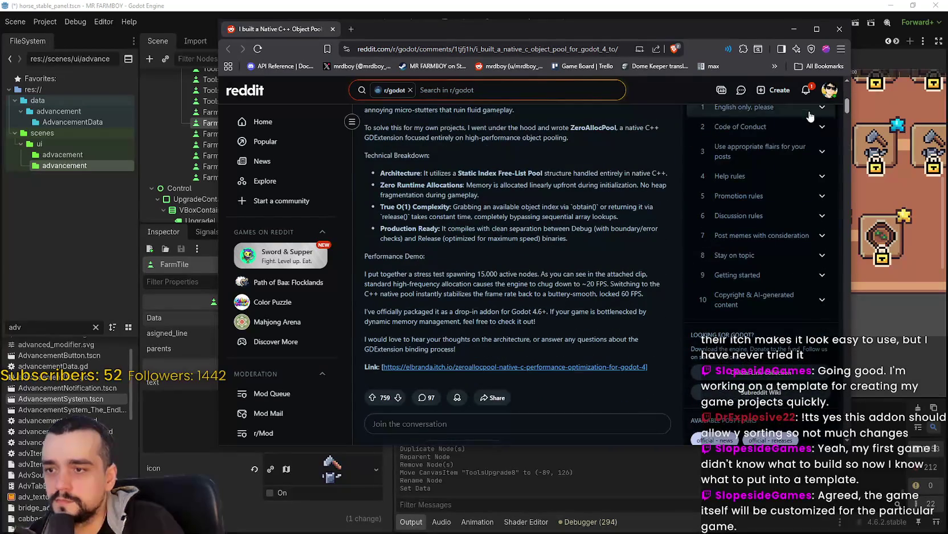
right_click(455, 374)
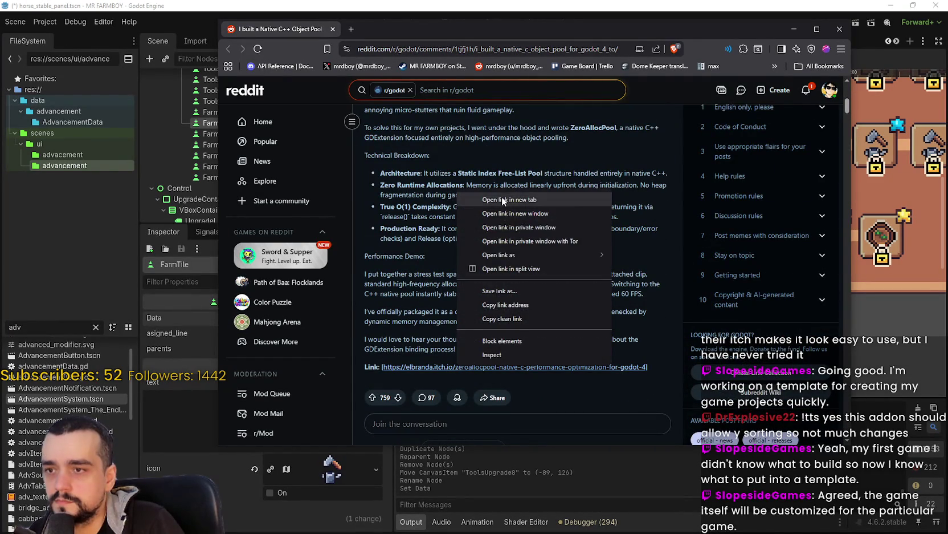
Open the ZeroAllocPool itch.io page in a new tab and switch to it.
left_click(502, 196)
scroll(354, 89, "up", 5)
left_click(378, 30)
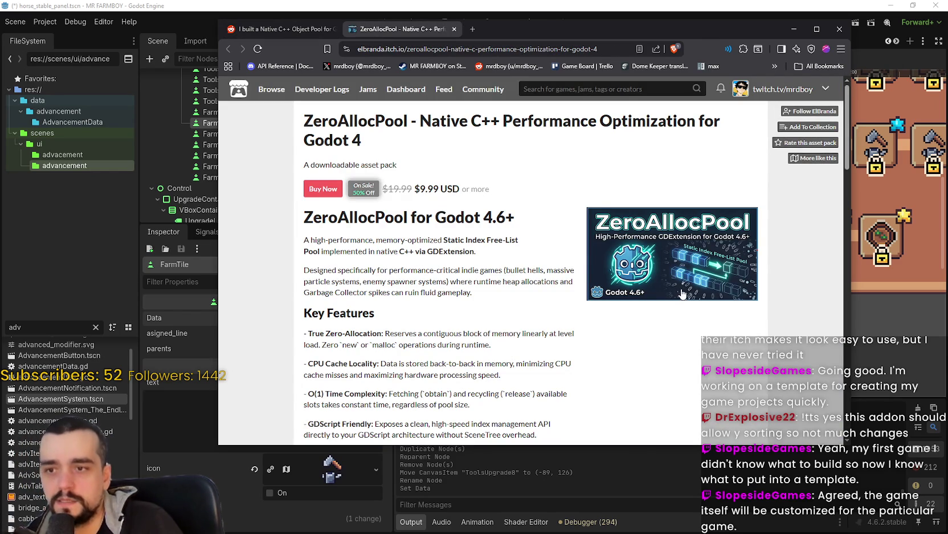
Scroll the ZeroAllocPool page down to its API methods and Code Example (GDScript) section.
scroll(671, 258, "down", 2)
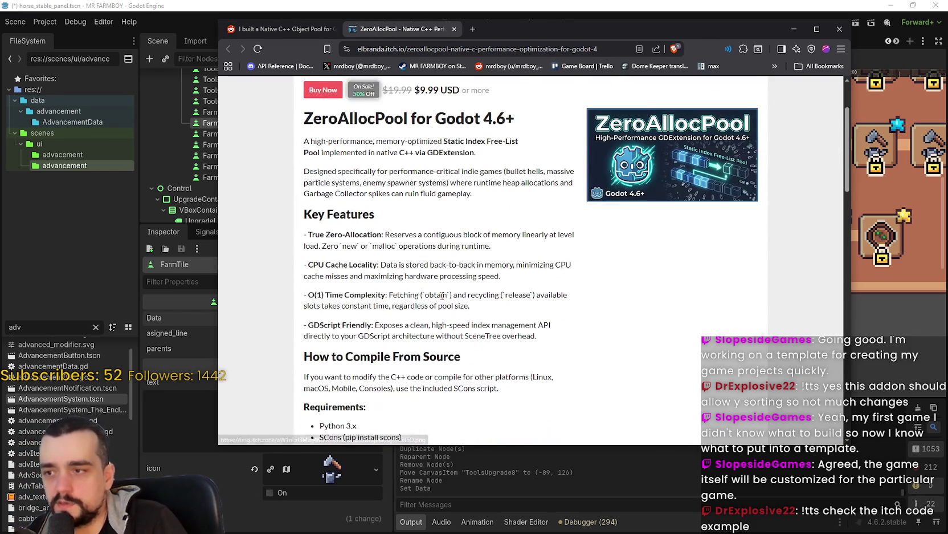
scroll(588, 322, "down", 2)
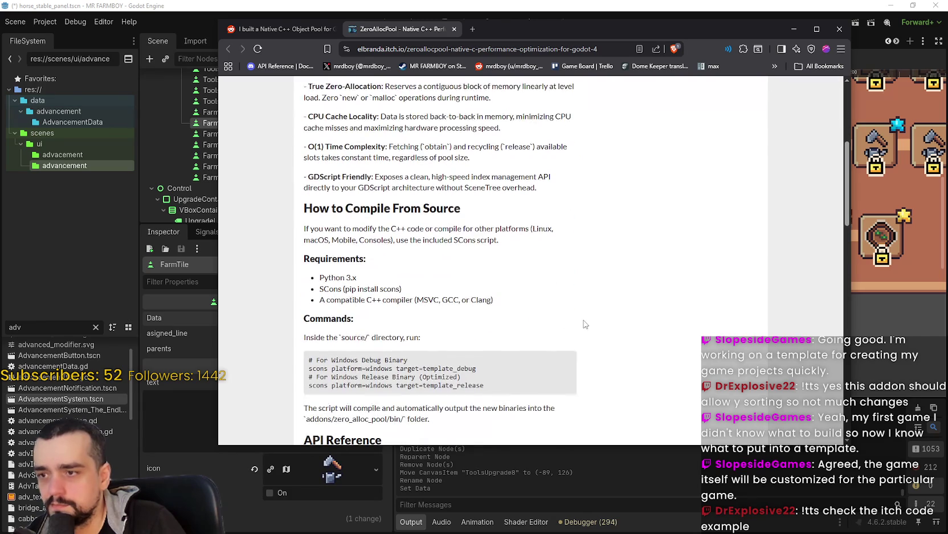
scroll(586, 323, "down", 2)
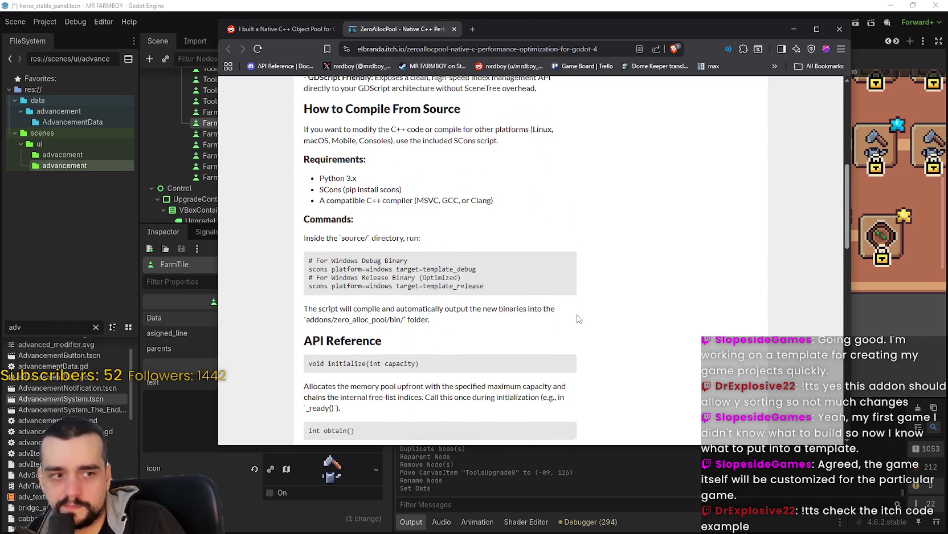
scroll(579, 319, "down", 1)
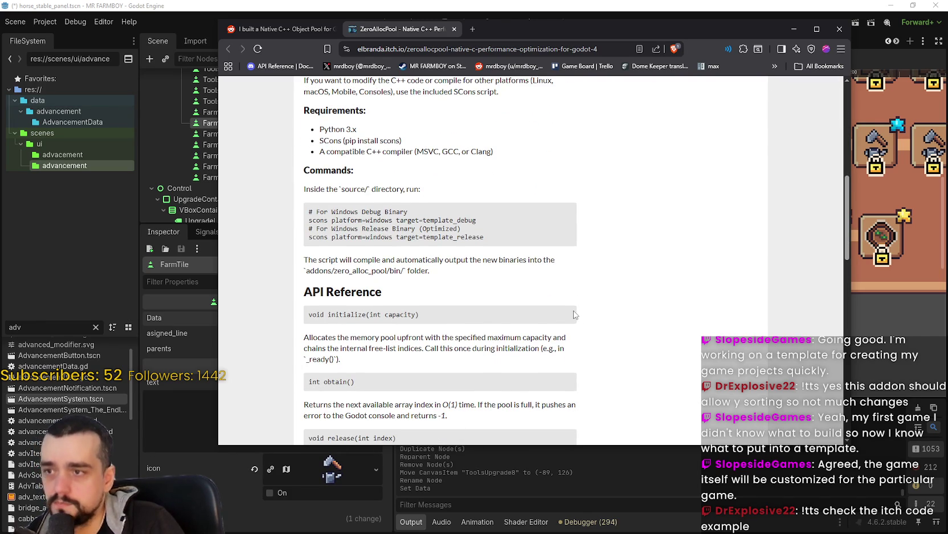
scroll(575, 313, "down", 4)
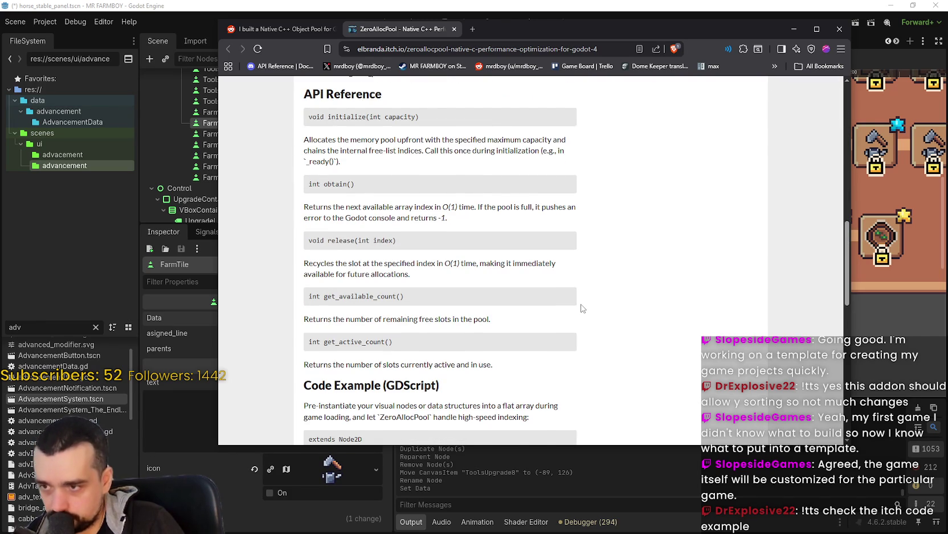
scroll(581, 308, "down", 3)
scroll(581, 308, "down", 2)
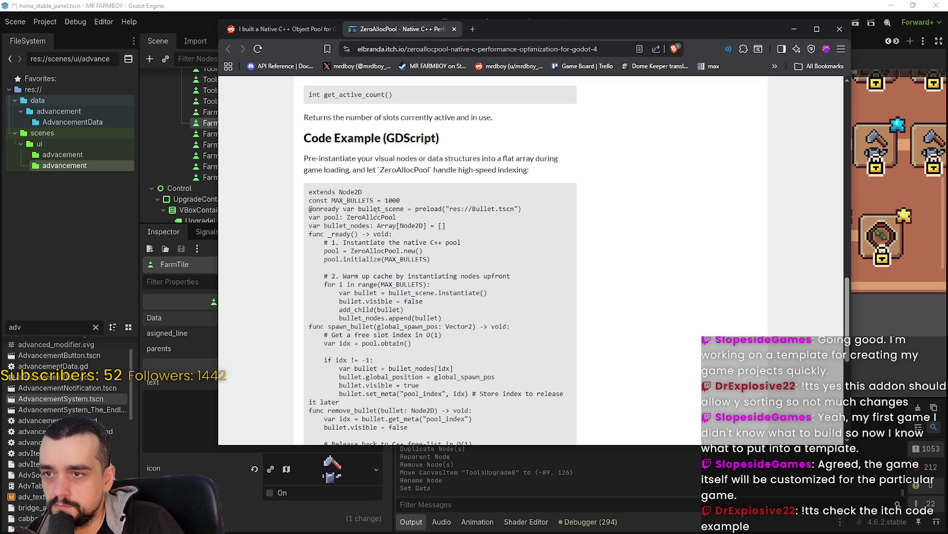
scroll(399, 240, "down", 2)
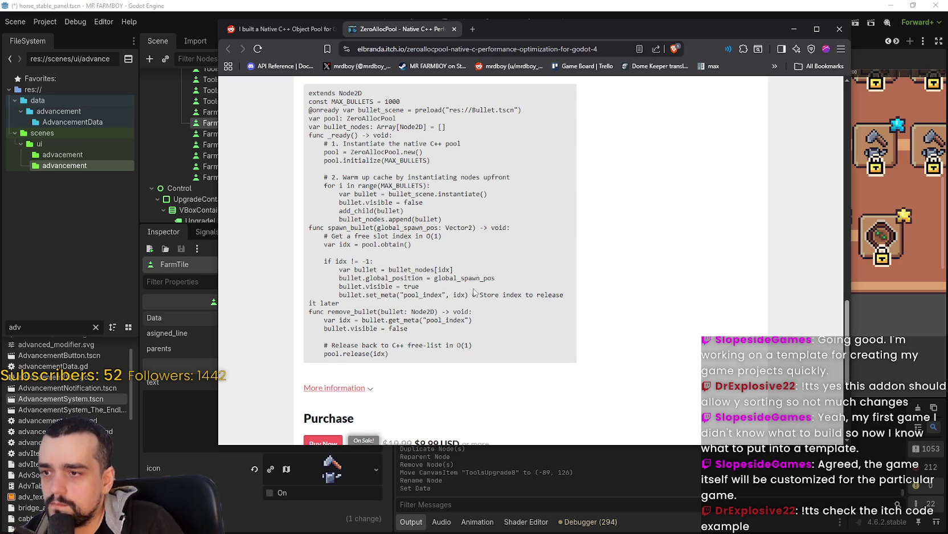
scroll(604, 376, "up", 2)
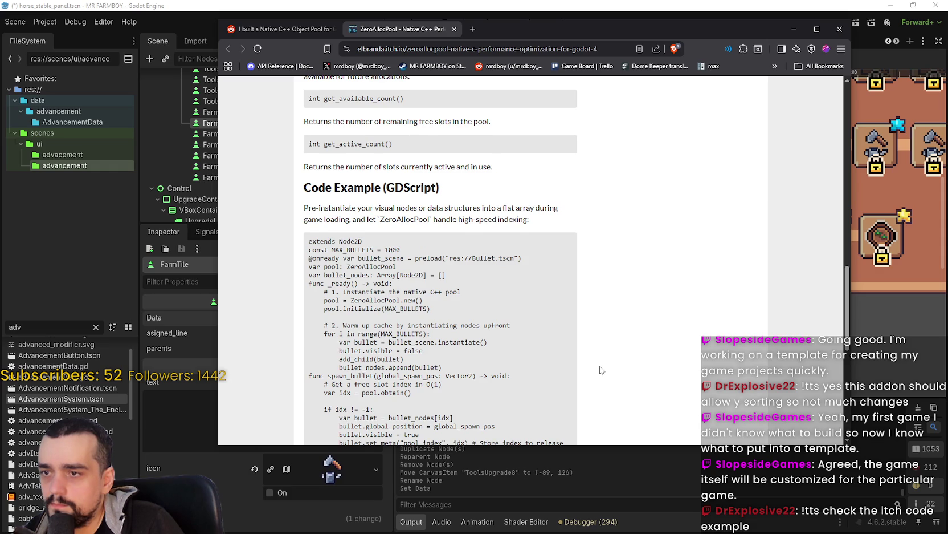
scroll(600, 370, "down", 1)
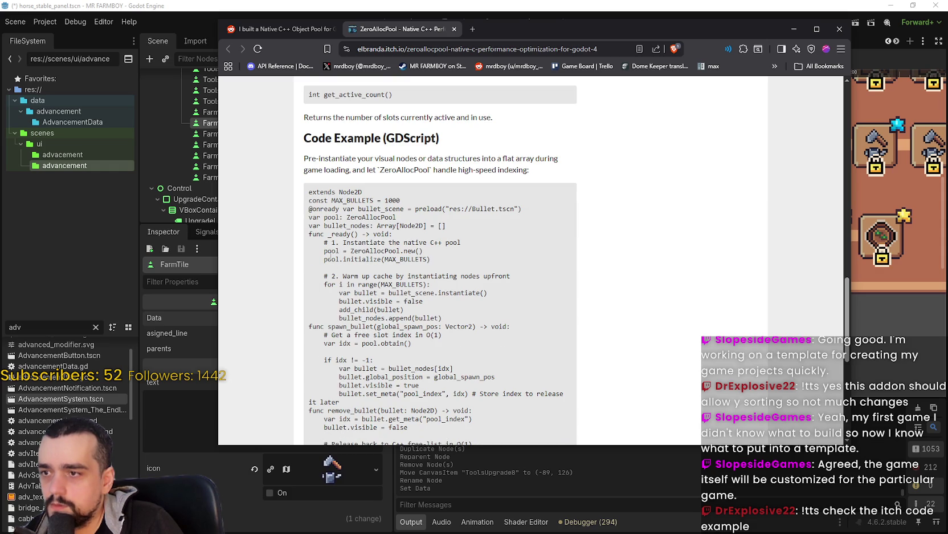
Highlight the ZeroAllocPool declaration, creation line and _ready setup, then reveal the code down to remove_bullet.
double_click(371, 217)
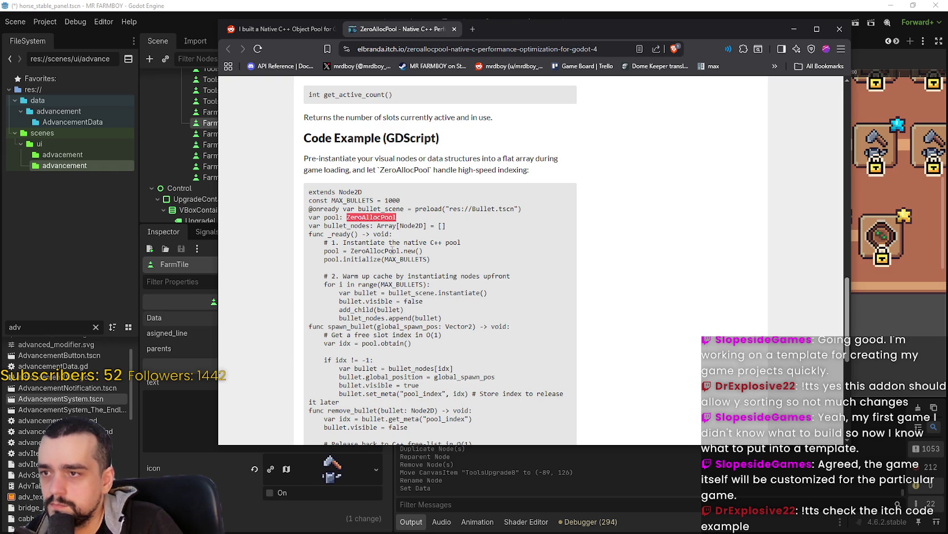
double_click(382, 250)
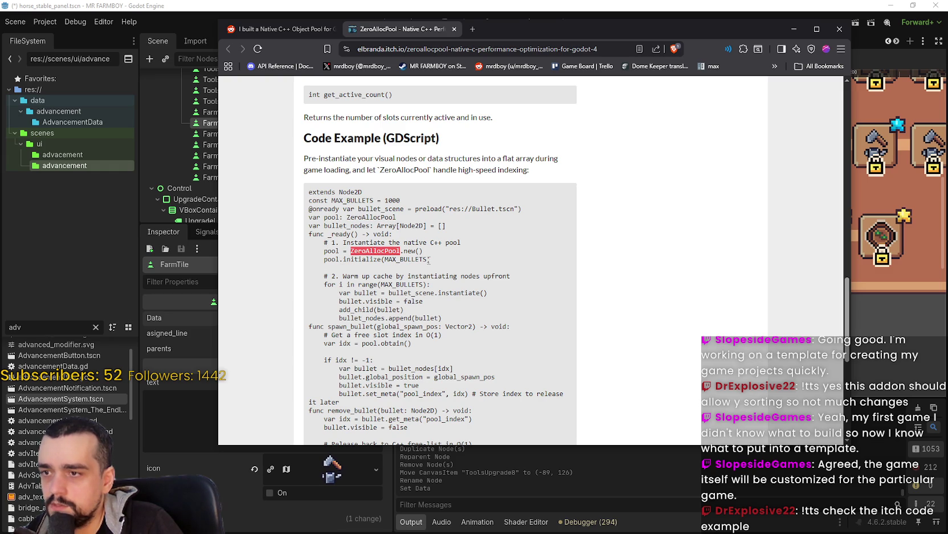
left_click_drag(430, 259, 274, 238)
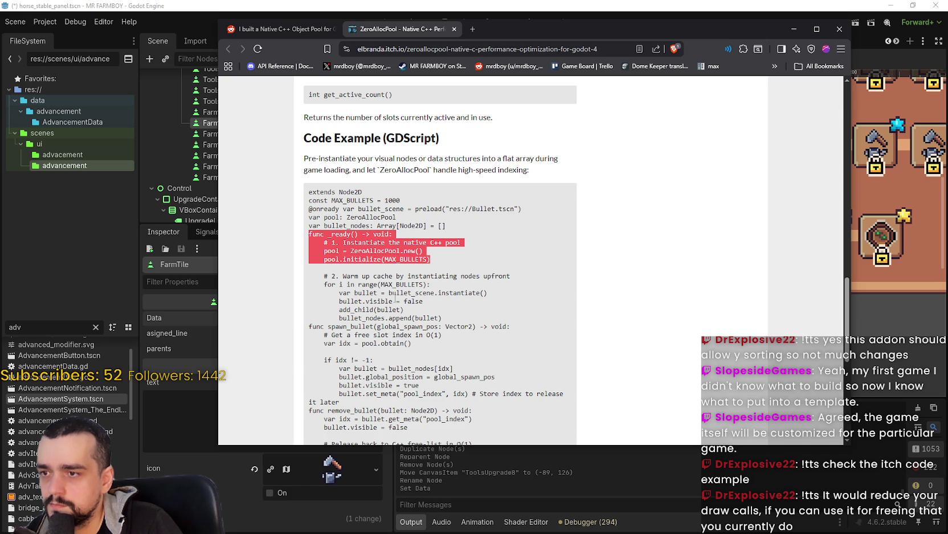
scroll(390, 302, "down", 2)
left_click(451, 221)
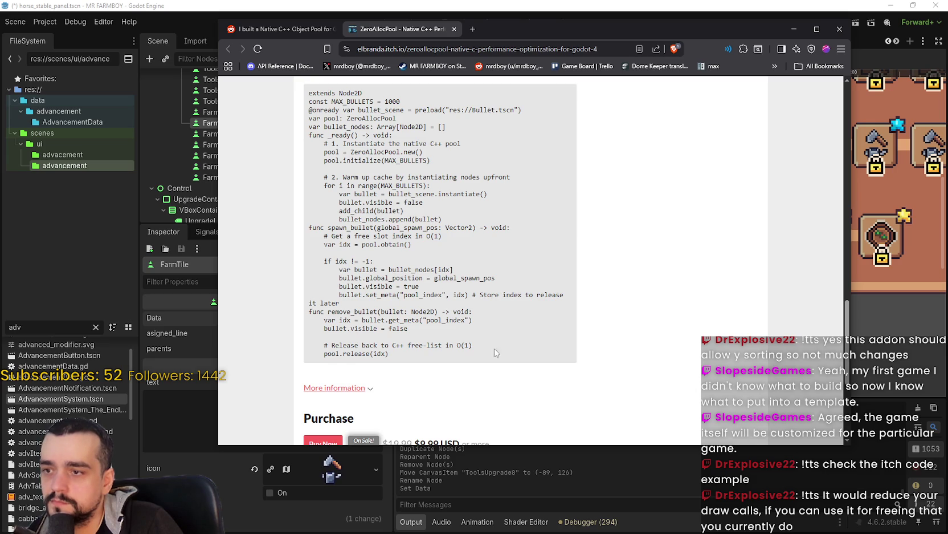
left_click_drag(408, 329, 324, 328)
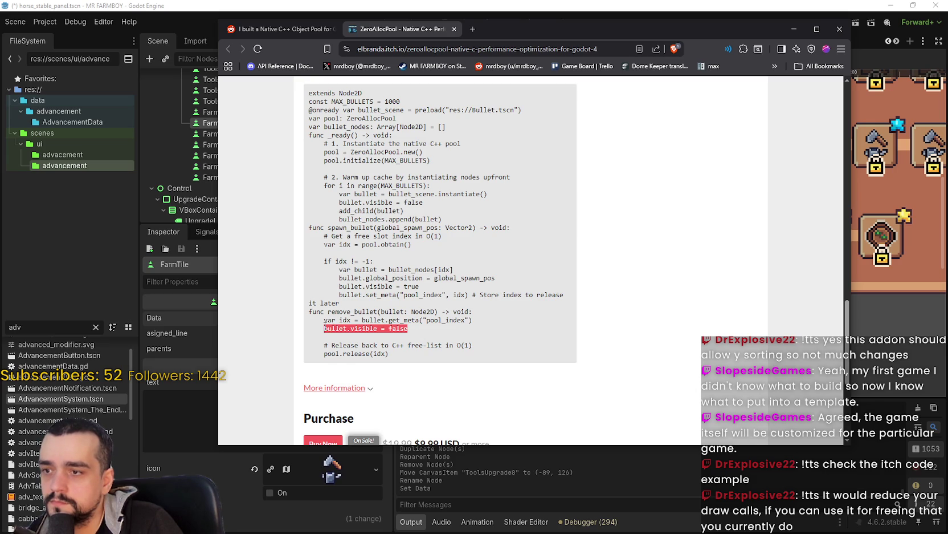
mouse_move(324, 328)
left_mouse_down()
mouse_move(307, 323)
mouse_move(336, 330)
mouse_move(322, 328)
left_mouse_up()
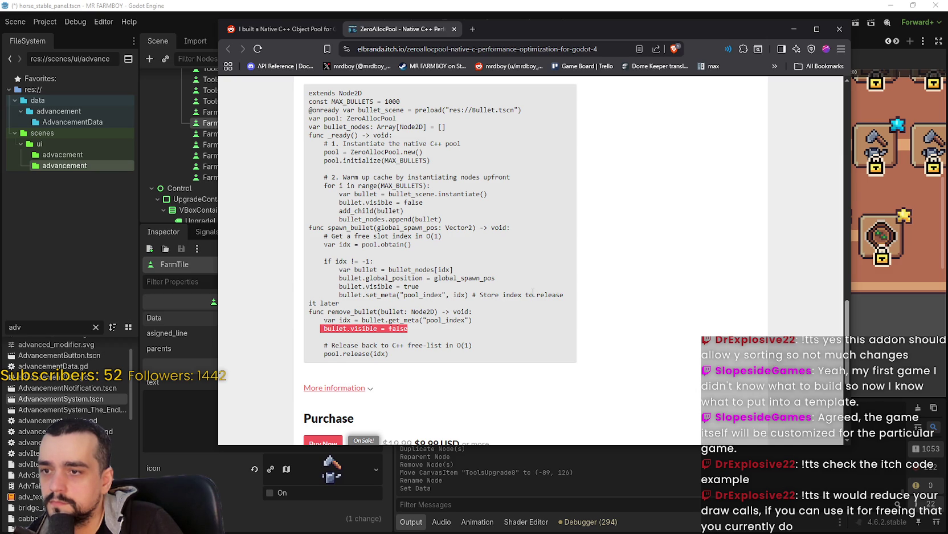
left_click_drag(341, 305, 306, 305)
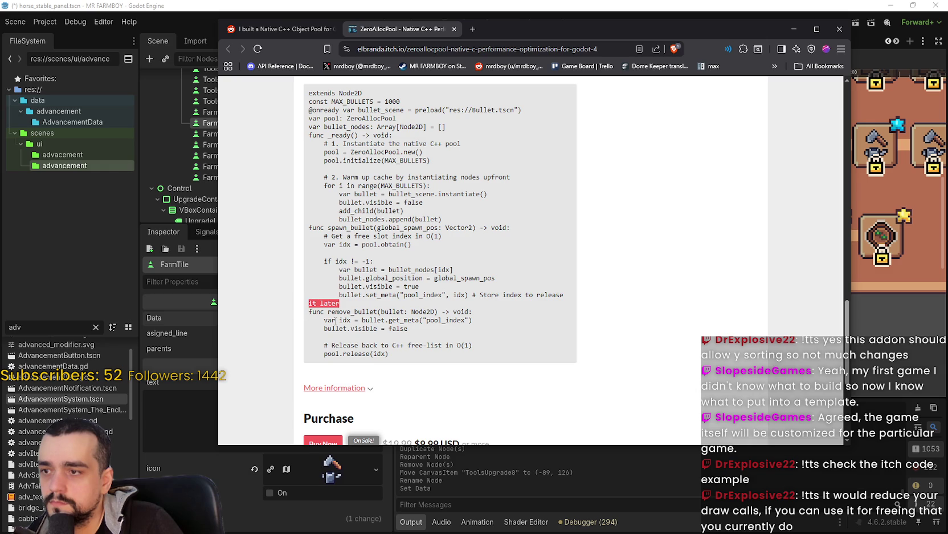
left_click_drag(408, 329, 320, 328)
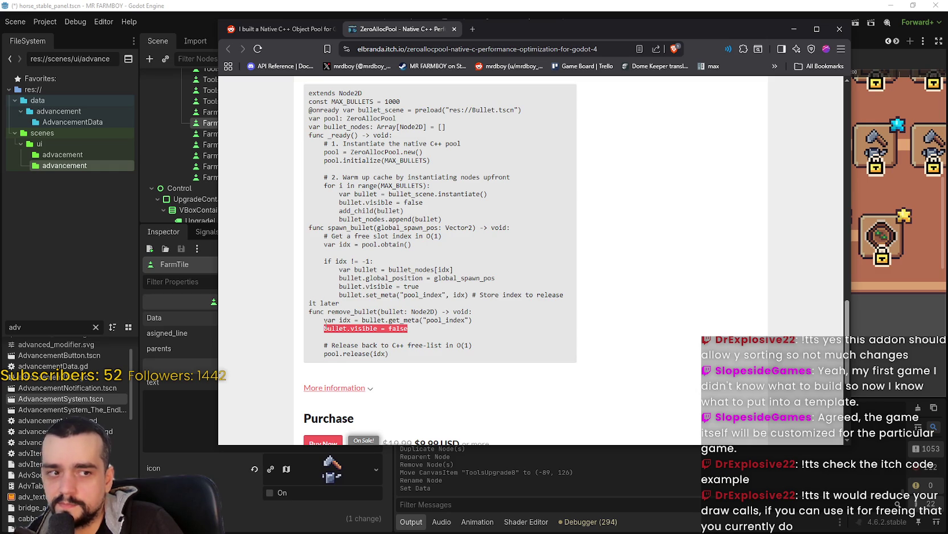
left_click_drag(325, 328, 297, 330)
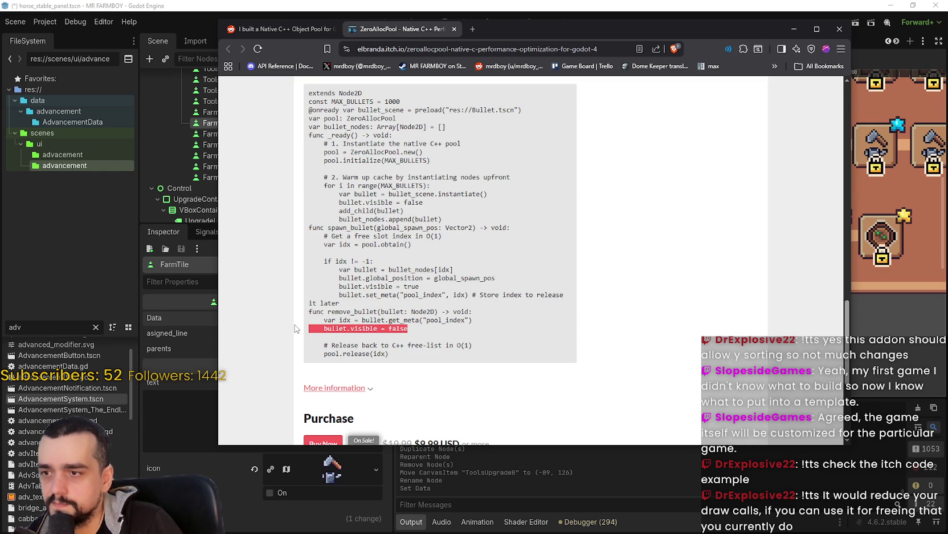
left_click_drag(295, 328, 323, 328)
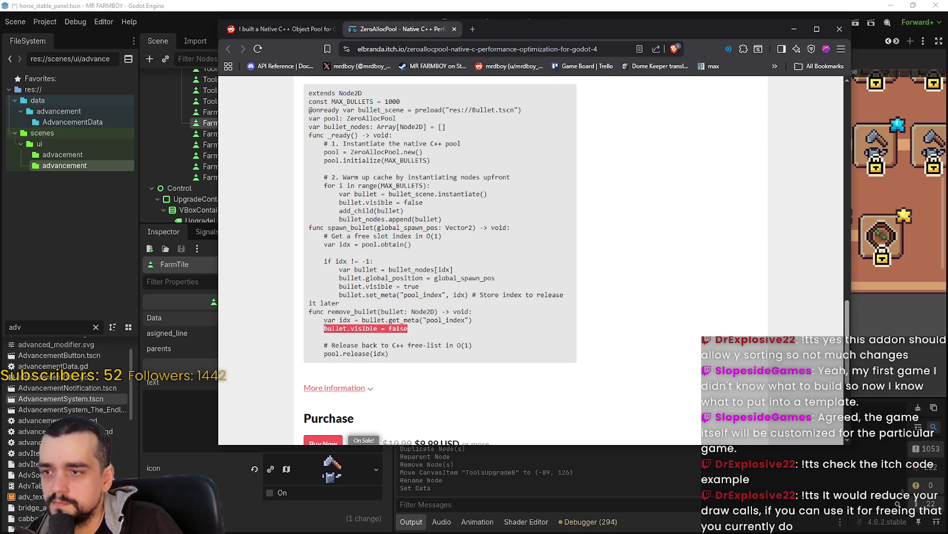
left_click_drag(408, 328, 324, 354)
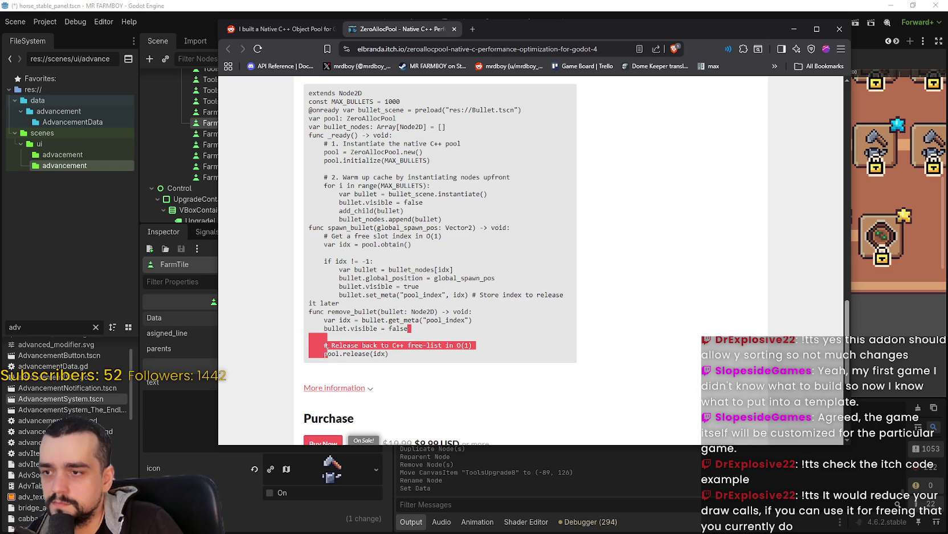
left_click(323, 353)
left_click_drag(421, 334, 280, 336)
left_click(280, 336)
mouse_move(387, 354)
left_mouse_down()
mouse_move(329, 363)
mouse_move(422, 330)
mouse_move(298, 341)
mouse_move(301, 322)
left_mouse_up()
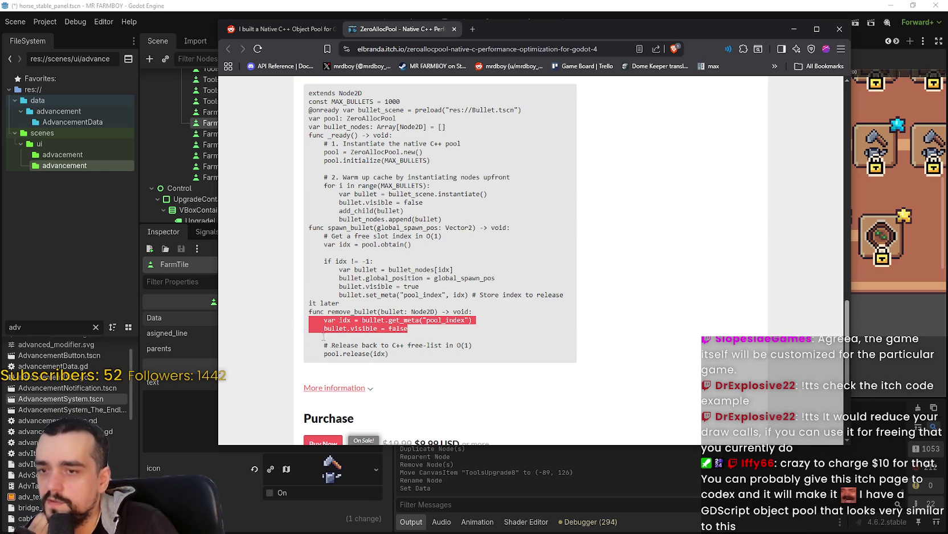
left_click(344, 341)
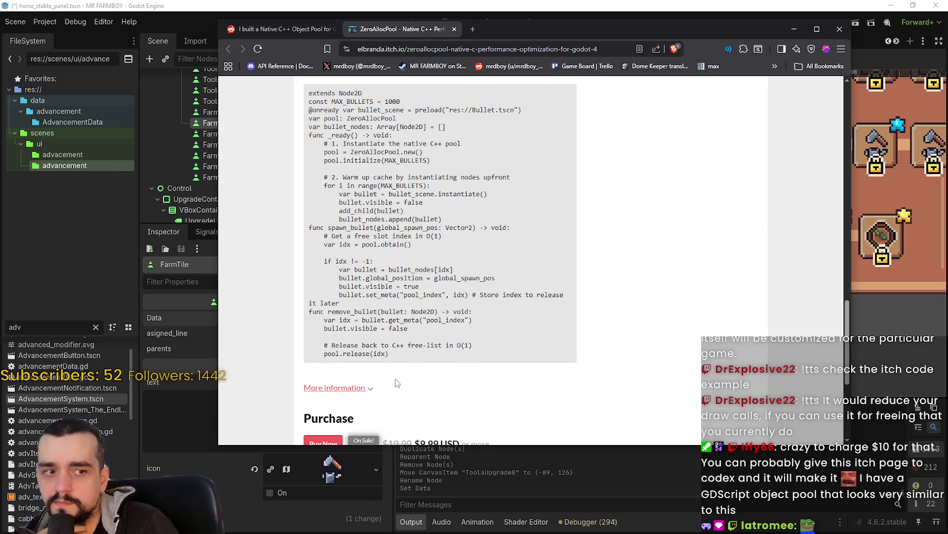
Highlight the pool.release(idx) line, then return to the Godot horse_stable_panel scene.
left_click_drag(390, 354, 324, 355)
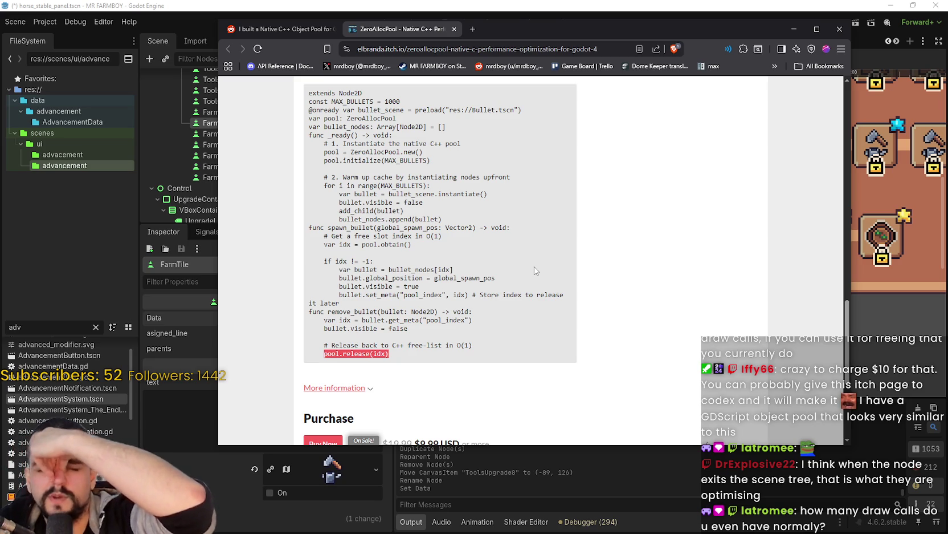
left_click(470, 4)
scroll(501, 304, "up", 3)
Drag the FarmTile slot up toward the Farm Tile Advancements row.
mouse_move(501, 305)
left_mouse_down()
mouse_move(489, 249)
mouse_move(475, 250)
mouse_move(473, 230)
mouse_move(506, 287)
mouse_move(585, 323)
mouse_move(552, 283)
mouse_move(533, 287)
mouse_move(546, 336)
mouse_move(549, 299)
mouse_move(556, 322)
left_mouse_up()
scroll(481, 246, "up", 2)
scroll(474, 230, "down", 1)
scroll(513, 290, "down", 1)
scroll(533, 288, "up", 1)
scroll(546, 336, "down", 2)
scroll(556, 322, "up", 2)
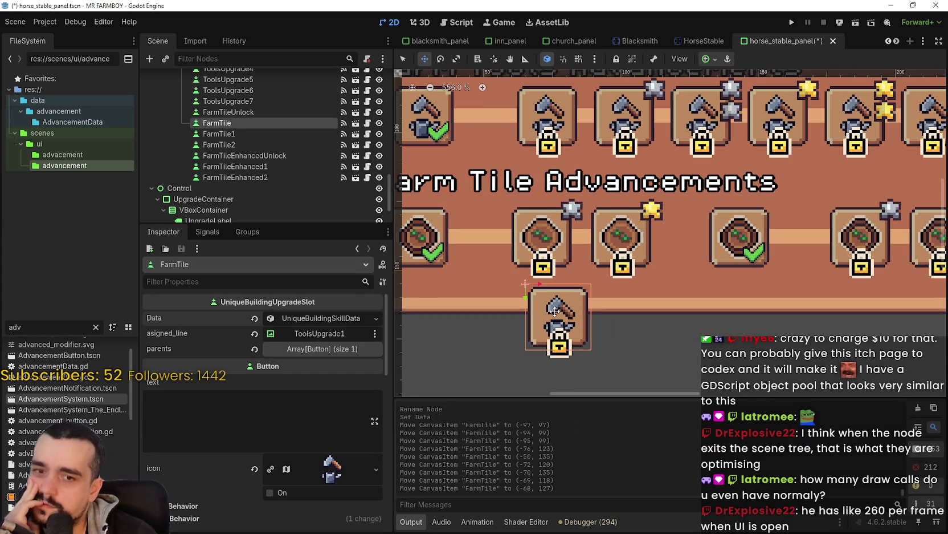
scroll(563, 318, "down", 1)
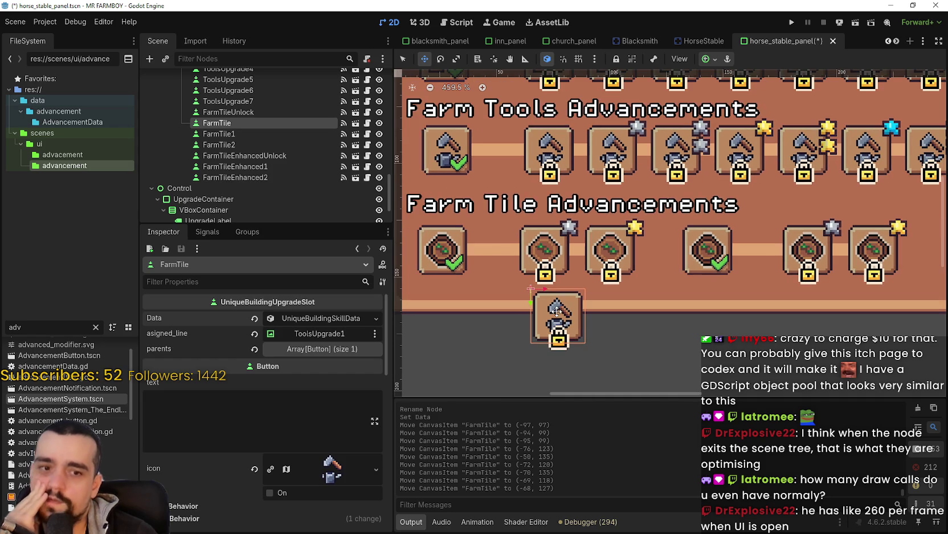
scroll(556, 309, "up", 1)
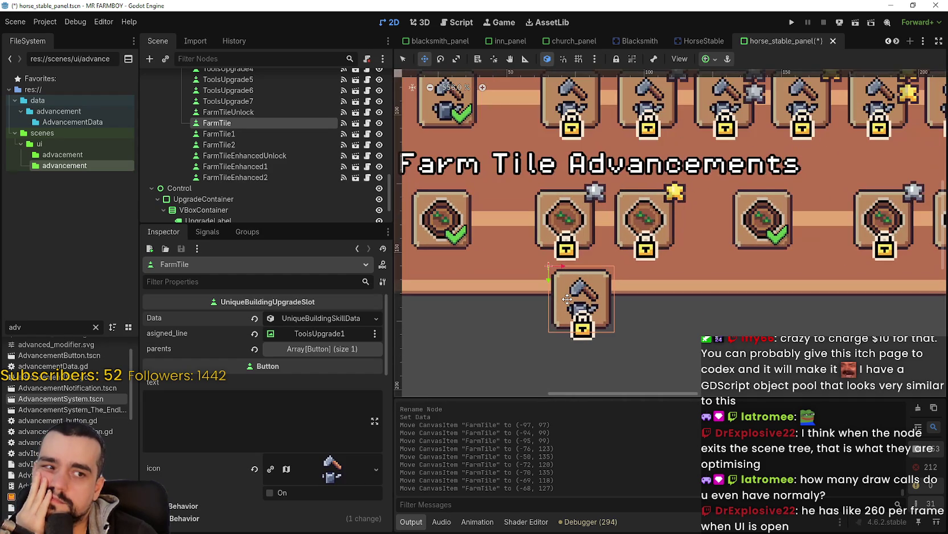
scroll(567, 298, "down", 2)
Nudge the FarmTile slot left and lift it closer to the row, zooming to check placement.
left_click_drag(561, 311, 547, 310)
scroll(547, 309, "up", 2)
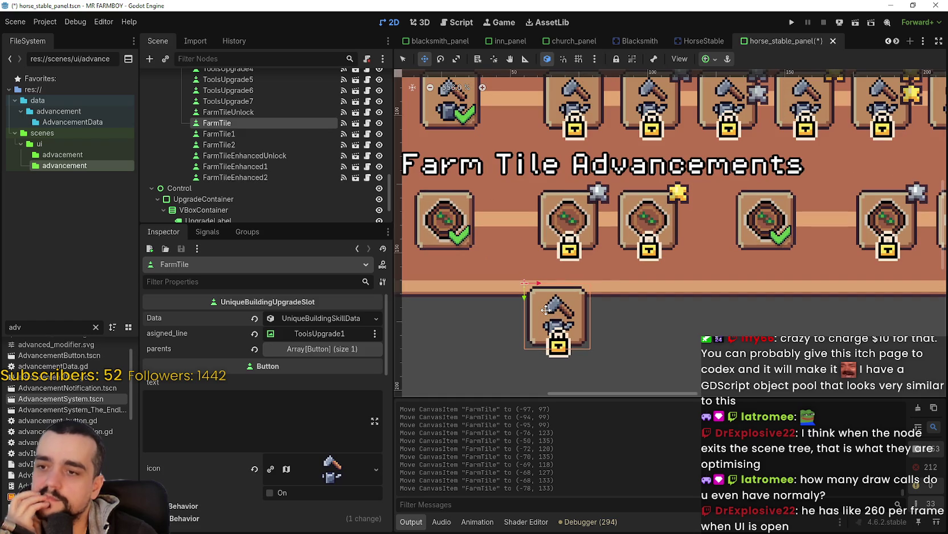
scroll(547, 308, "down", 3)
mouse_move(546, 311)
left_mouse_down()
mouse_move(547, 259)
mouse_move(519, 263)
left_mouse_up()
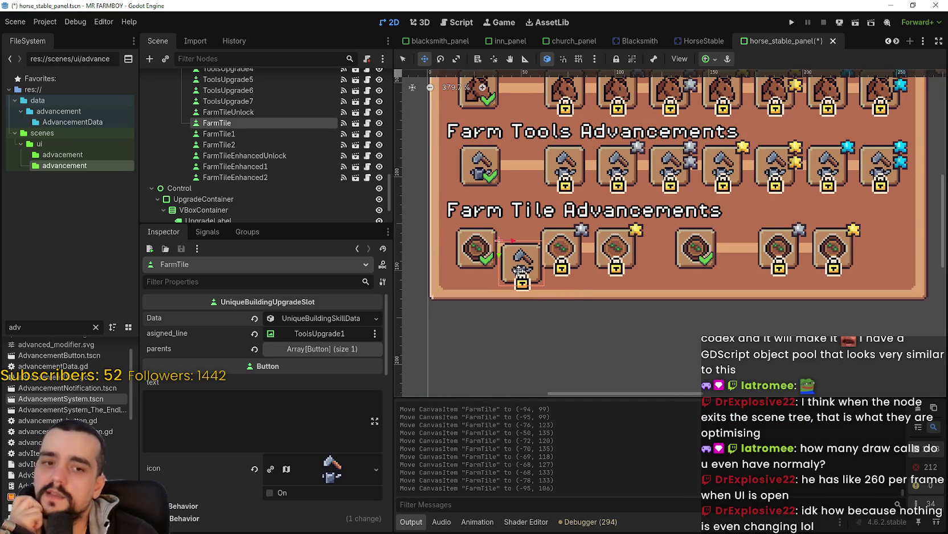
scroll(519, 264, "up", 3)
scroll(518, 264, "down", 5)
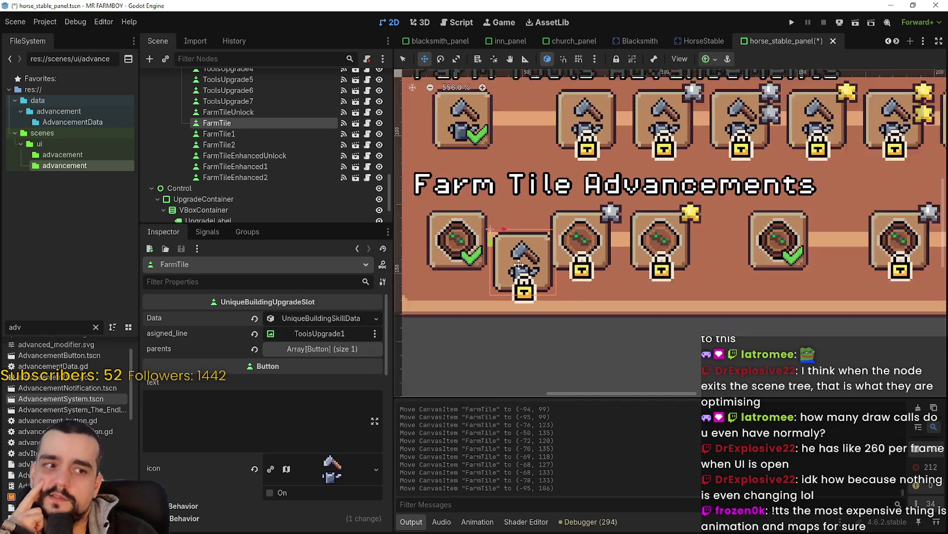
scroll(519, 264, "up", 2)
scroll(517, 260, "down", 2)
scroll(515, 257, "up", 5)
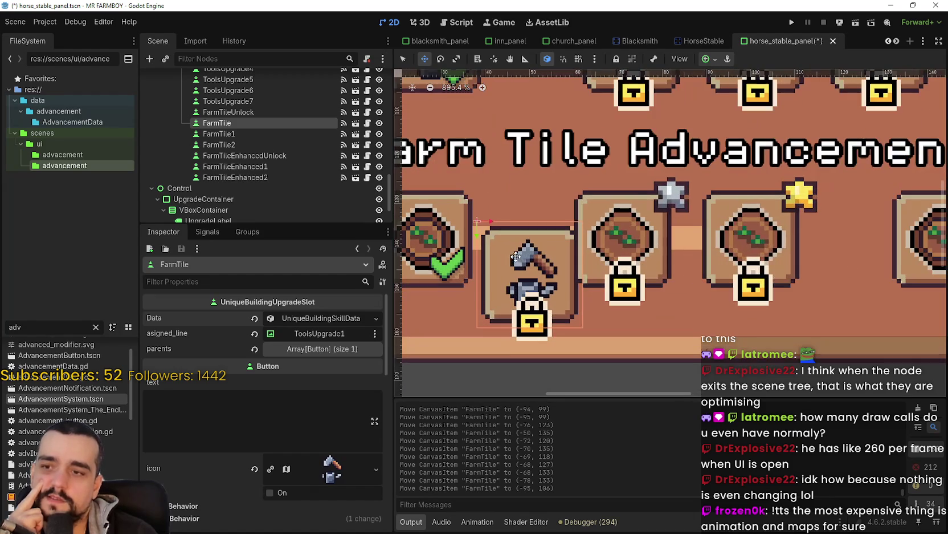
scroll(528, 265, "up", 2)
scroll(529, 265, "down", 5)
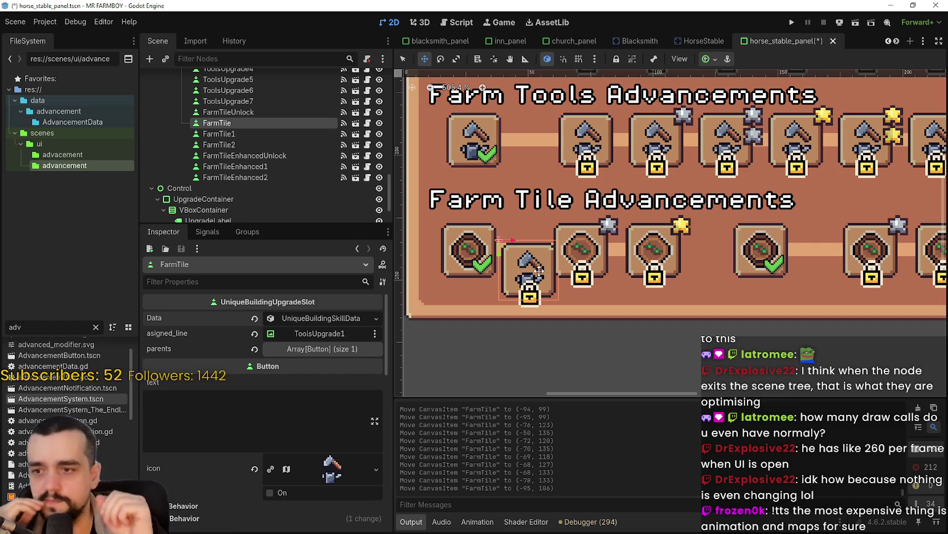
scroll(532, 266, "down", 2)
scroll(524, 271, "up", 5)
scroll(523, 273, "down", 6)
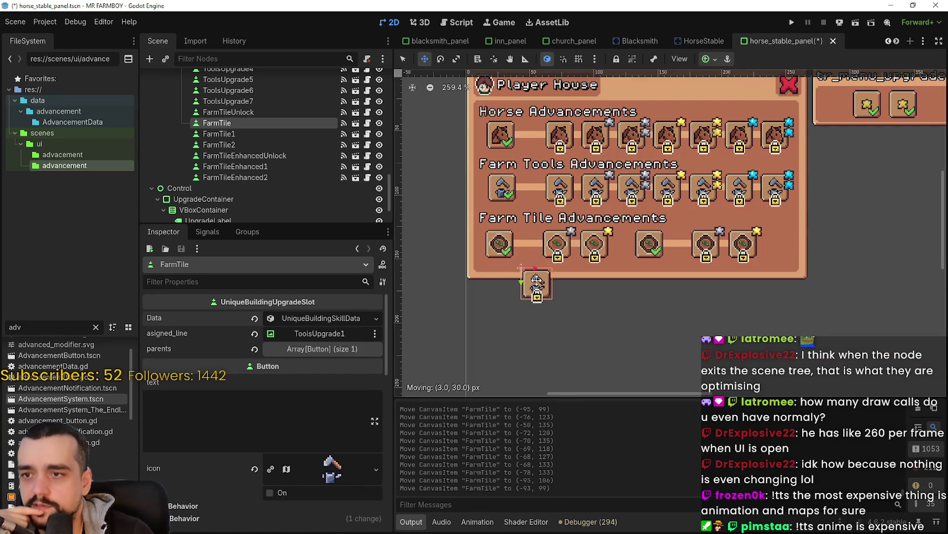
scroll(531, 242, "up", 4)
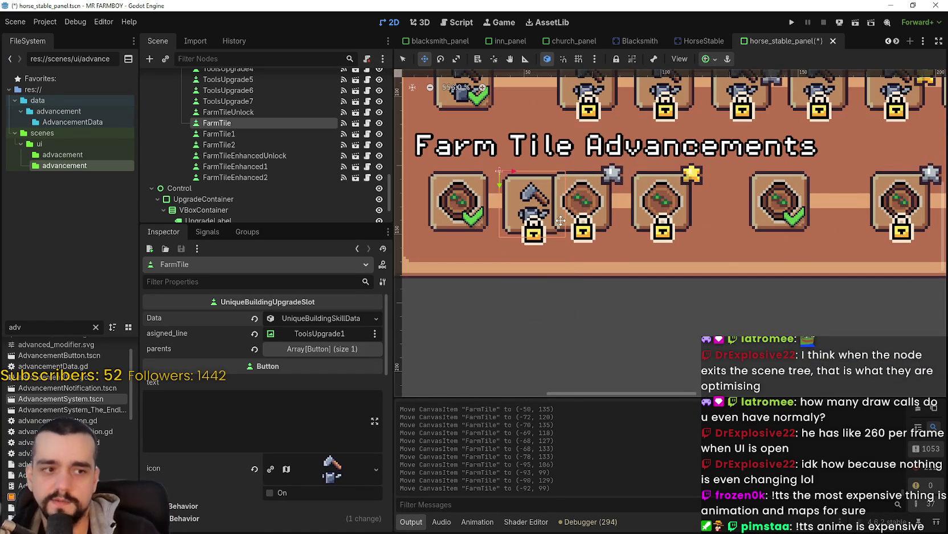
scroll(560, 221, "down", 4)
scroll(521, 209, "up", 2)
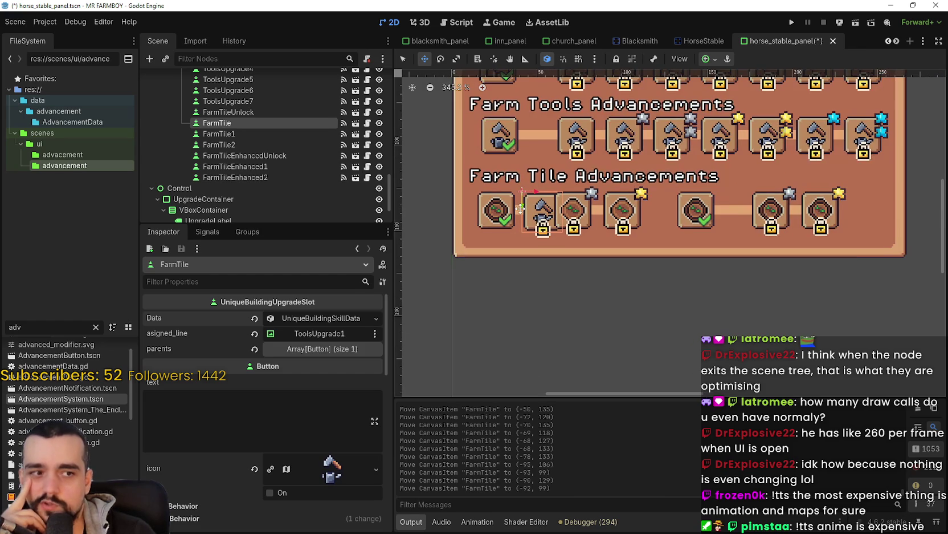
scroll(521, 208, "down", 2)
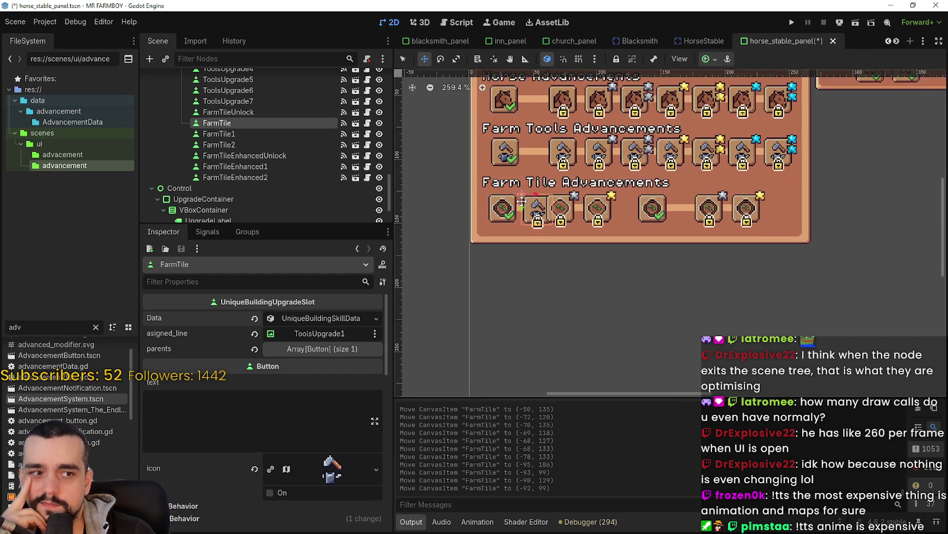
scroll(523, 201, "up", 3)
scroll(522, 200, "down", 2)
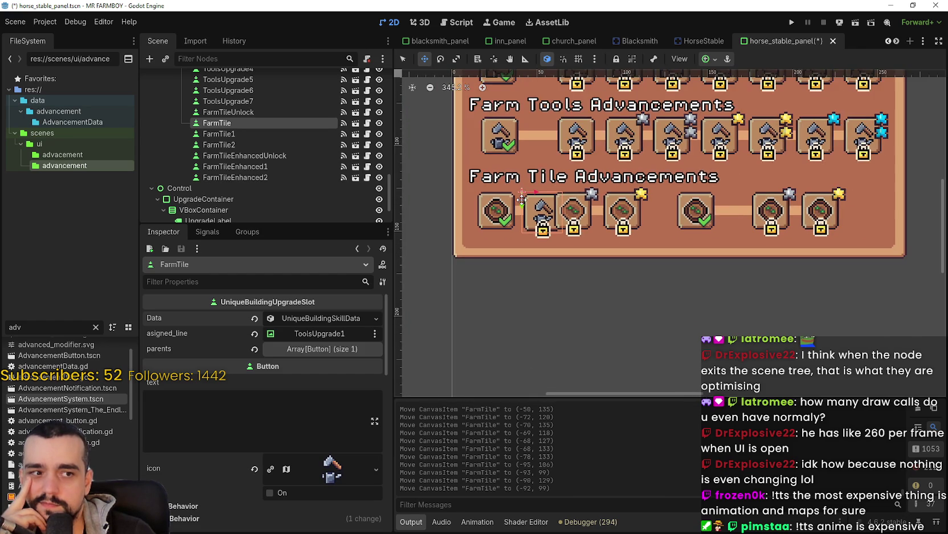
scroll(522, 200, "down", 1)
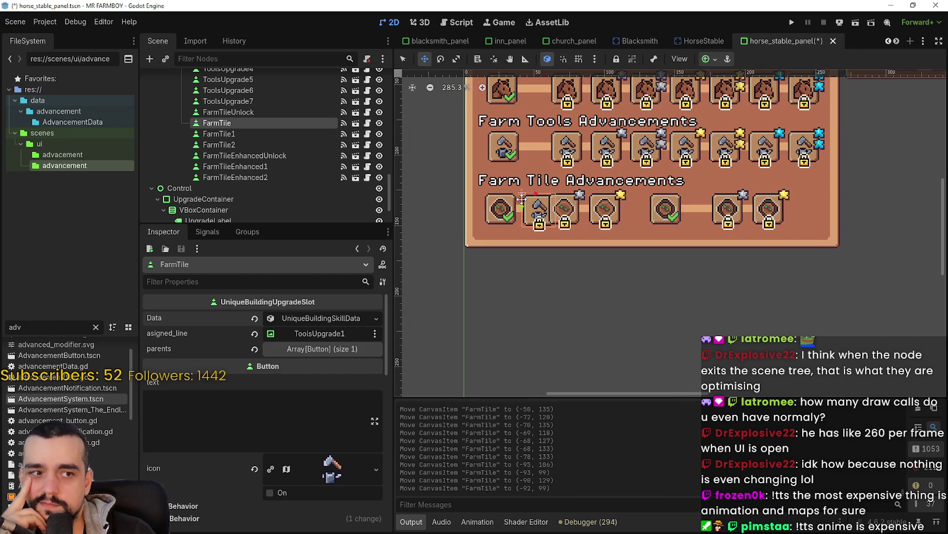
scroll(523, 198, "up", 2)
Settle the FarmTile slot just below the row's first tiles at (-87, 131).
left_click_drag(522, 200, 556, 275)
scroll(556, 275, "up", 1)
scroll(556, 275, "up", 1)
mouse_move(558, 318)
left_mouse_down()
mouse_move(541, 228)
mouse_move(549, 317)
left_mouse_up()
scroll(548, 317, "up", 2)
scroll(547, 285, "down", 5)
scroll(546, 256, "up", 1)
scroll(546, 256, "down", 2)
left_click_drag(538, 286, 533, 274)
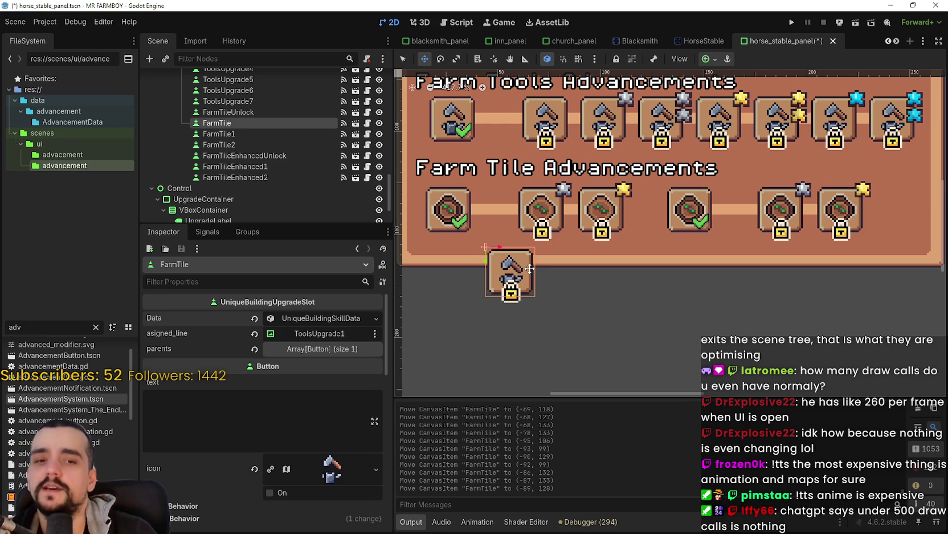
scroll(530, 268, "up", 4)
mouse_move(524, 269)
left_mouse_down()
mouse_move(516, 263)
mouse_move(515, 279)
left_mouse_up()
scroll(515, 282, "up", 3)
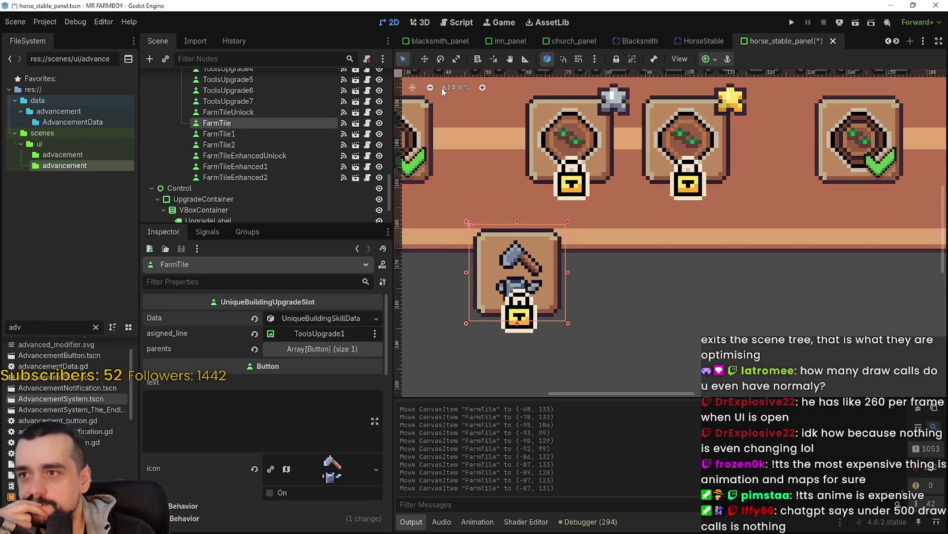
With the Move tool, reposition the FarmTile slot up into and back below the row.
scroll(495, 222, "down", 4)
left_click(424, 58)
mouse_move(526, 255)
left_mouse_down()
mouse_move(509, 155)
mouse_move(498, 157)
left_mouse_up()
scroll(499, 157, "up", 3)
left_click_drag(529, 231, 578, 363)
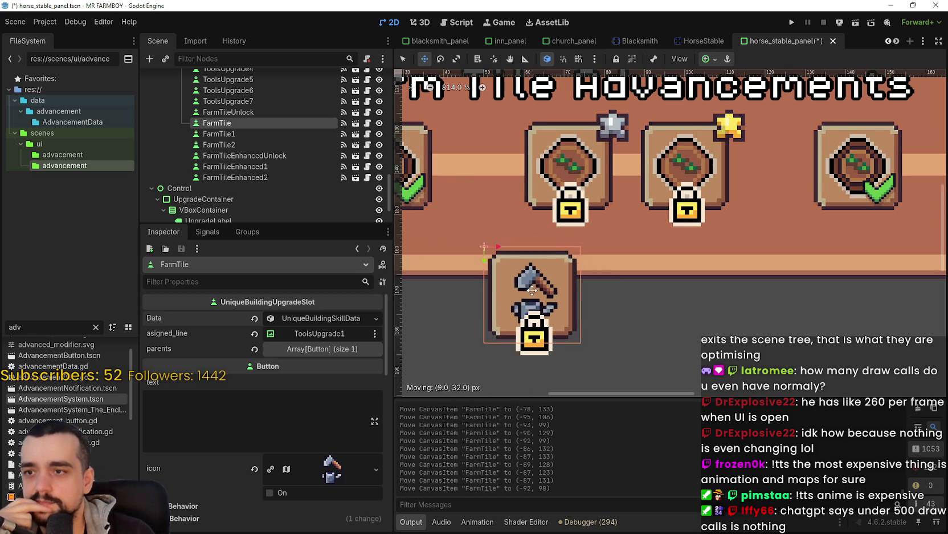
scroll(526, 263, "down", 2)
left_click_drag(519, 270, 504, 255)
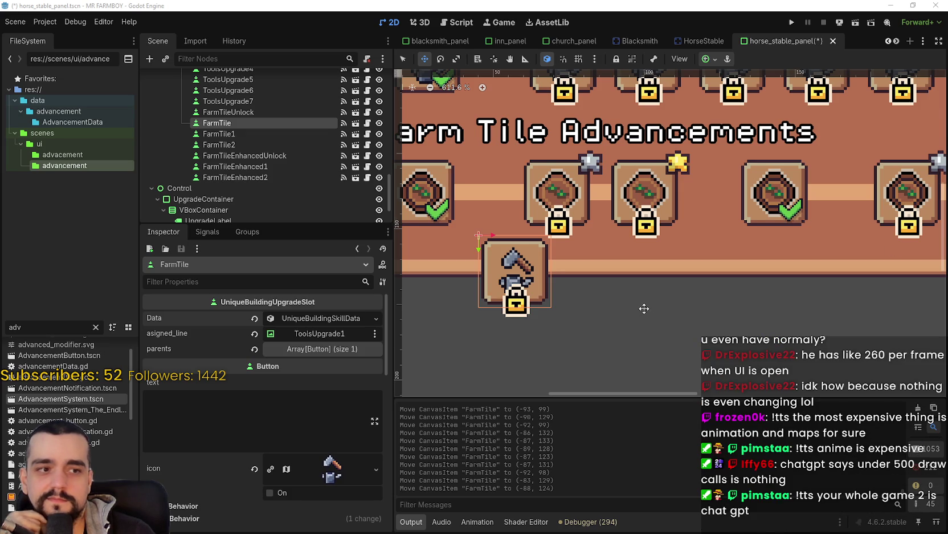
scroll(646, 311, "down", 4)
scroll(574, 294, "up", 6)
left_click_drag(574, 294, 666, 350)
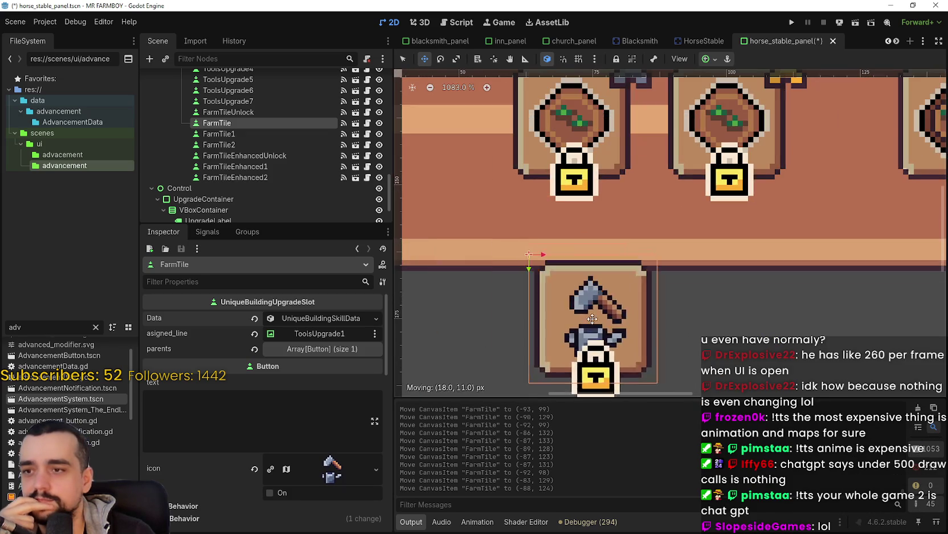
scroll(665, 350, "down", 5)
left_click_drag(609, 342, 577, 325)
scroll(544, 278, "up", 3)
mouse_move(545, 278)
left_mouse_down()
mouse_move(530, 195)
mouse_move(542, 197)
mouse_move(556, 302)
left_mouse_up()
Shift the FarmTile slot slightly right and down, then upward, checking alignment at different zooms.
scroll(556, 302, "down", 3)
scroll(570, 285, "up", 2)
scroll(575, 273, "down", 2)
scroll(585, 266, "up", 2)
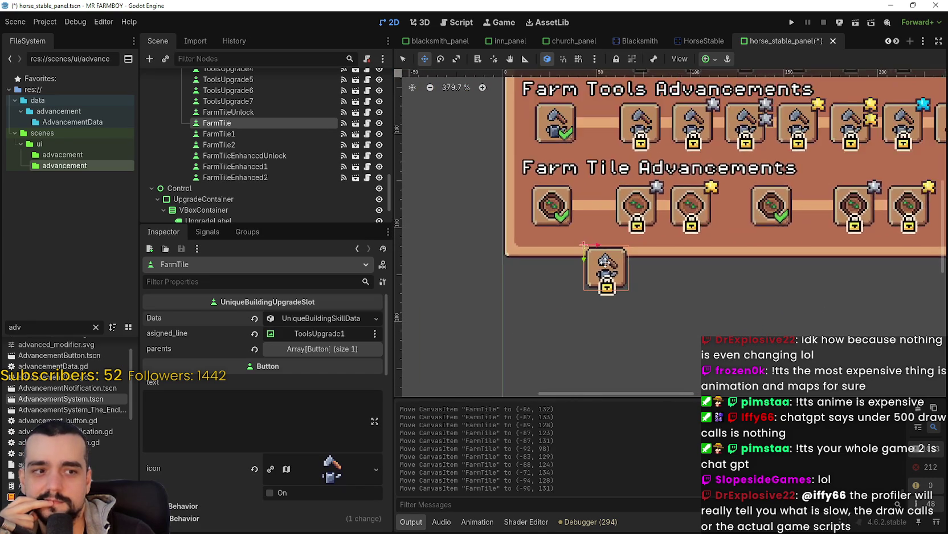
scroll(593, 263, "down", 2)
scroll(558, 268, "up", 2)
scroll(558, 267, "down", 3)
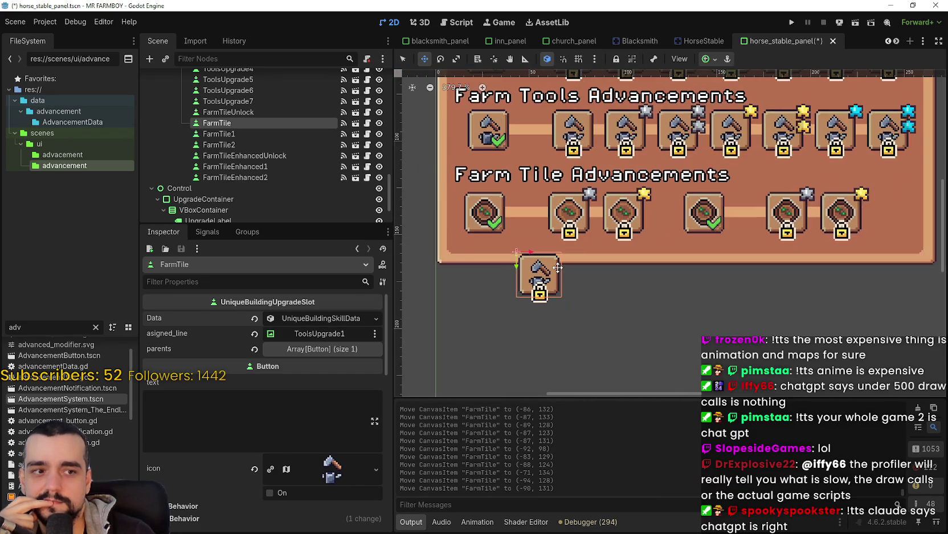
scroll(558, 267, "up", 2)
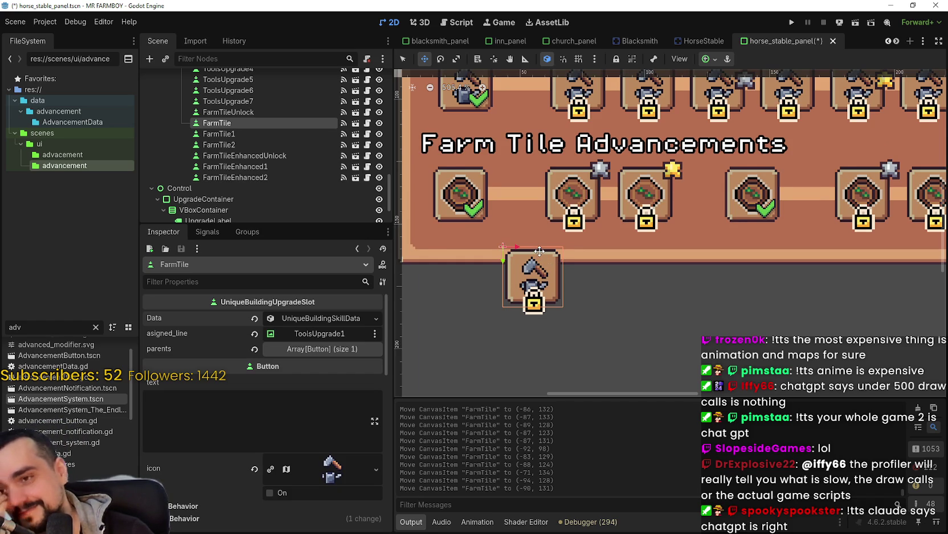
scroll(539, 250, "down", 2)
mouse_move(546, 280)
left_mouse_down()
mouse_move(565, 311)
mouse_move(564, 246)
mouse_move(564, 284)
left_mouse_up()
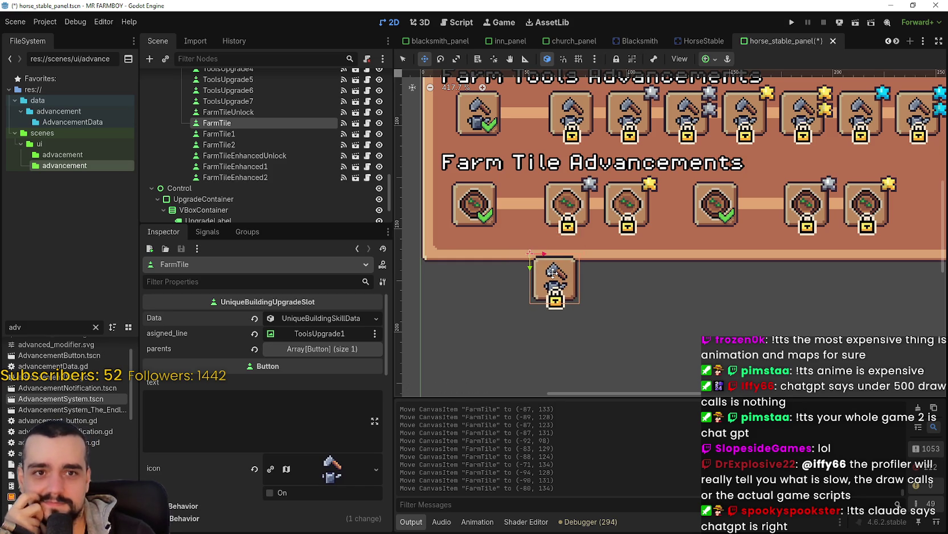
scroll(553, 272, "up", 1)
scroll(553, 273, "up", 1)
mouse_move(553, 272)
left_mouse_down()
mouse_move(553, 291)
mouse_move(552, 247)
mouse_move(527, 271)
mouse_move(548, 252)
left_mouse_up()
Shift the slot slightly left to rest at (-87, 126), then return to the Select tool.
scroll(552, 291, "down", 1)
scroll(552, 247, "down", 1)
scroll(527, 271, "up", 1)
scroll(548, 253, "down", 2)
scroll(533, 280, "up", 3)
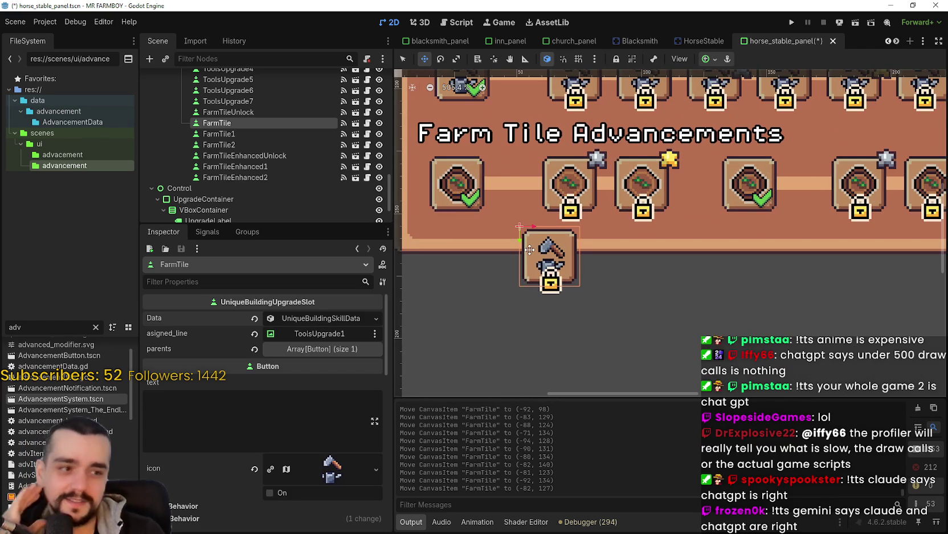
scroll(529, 250, "down", 1)
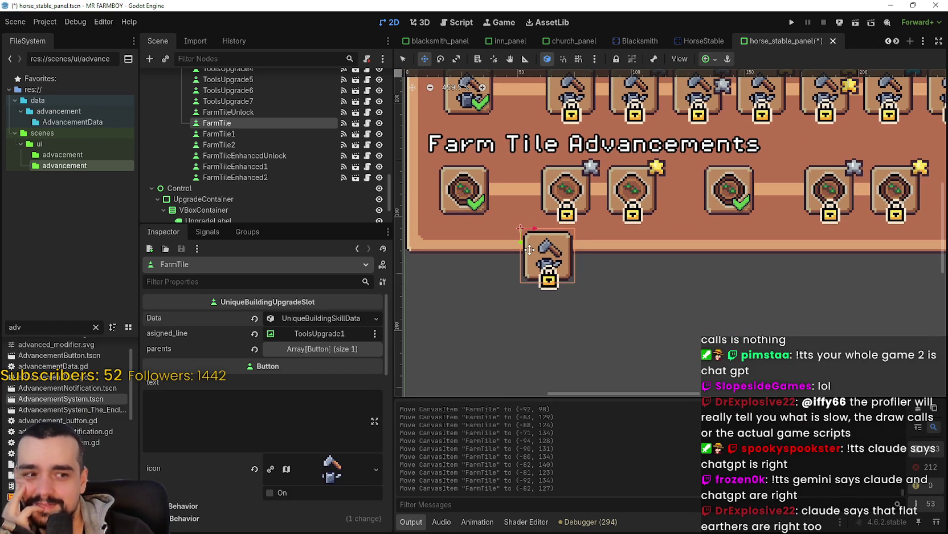
scroll(529, 249, "down", 5)
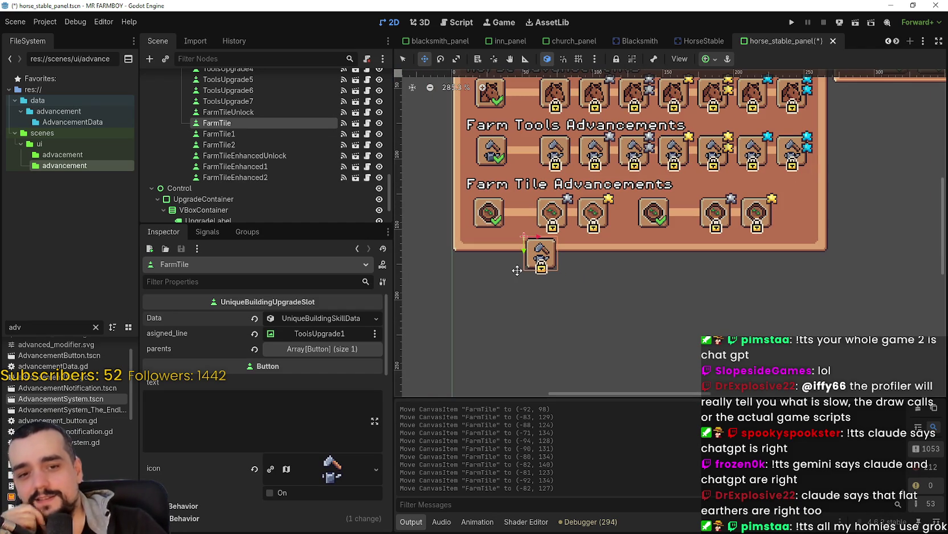
scroll(512, 262, "up", 4)
left_click_drag(556, 247, 546, 245)
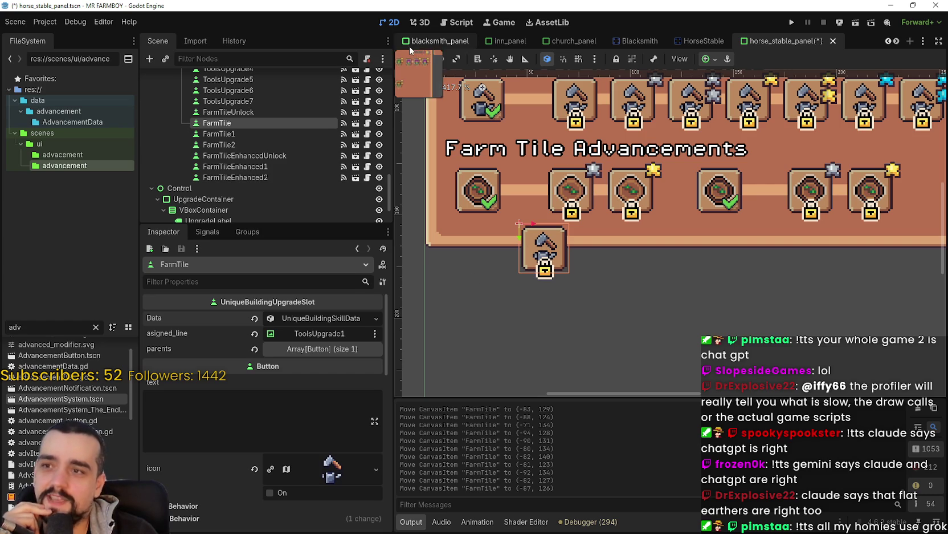
left_click(407, 59)
Copy FarmTile1's farm-tile icon texture onto the new FarmTile slot.
left_click(592, 188)
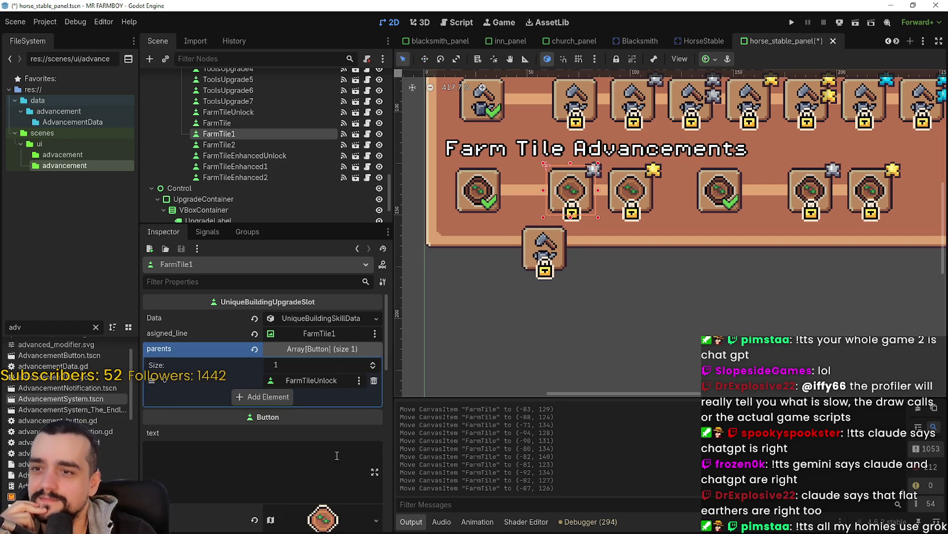
scroll(345, 422, "down", 3)
right_click(317, 373)
left_click(362, 501)
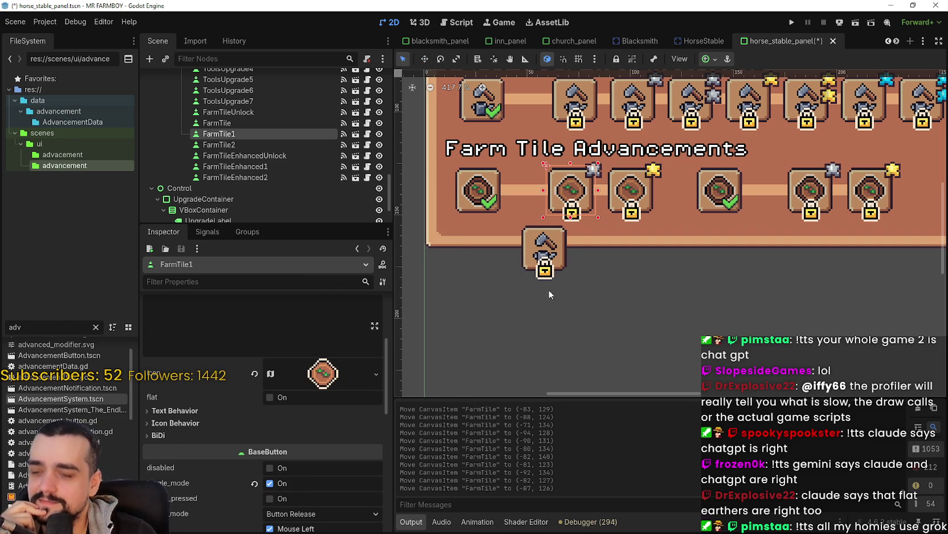
left_click(543, 254)
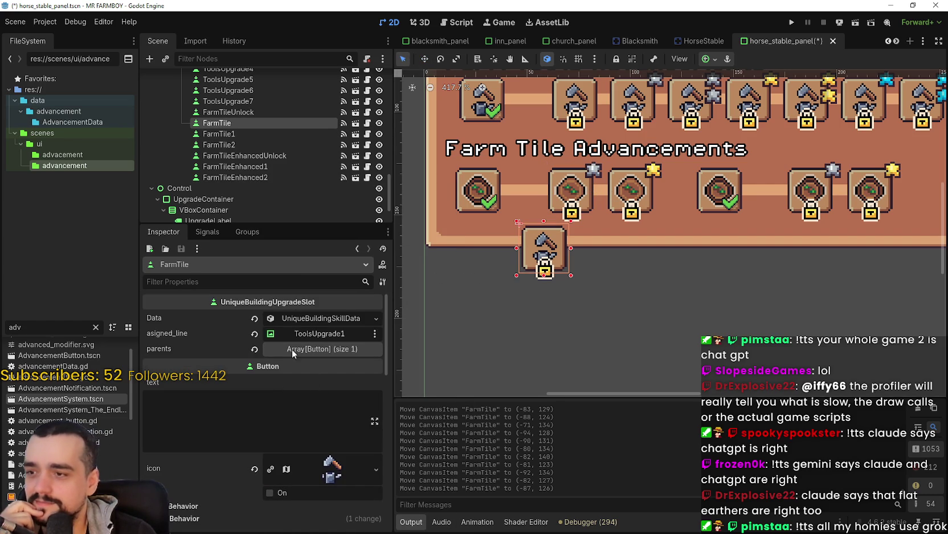
right_click(341, 472)
left_click(389, 513)
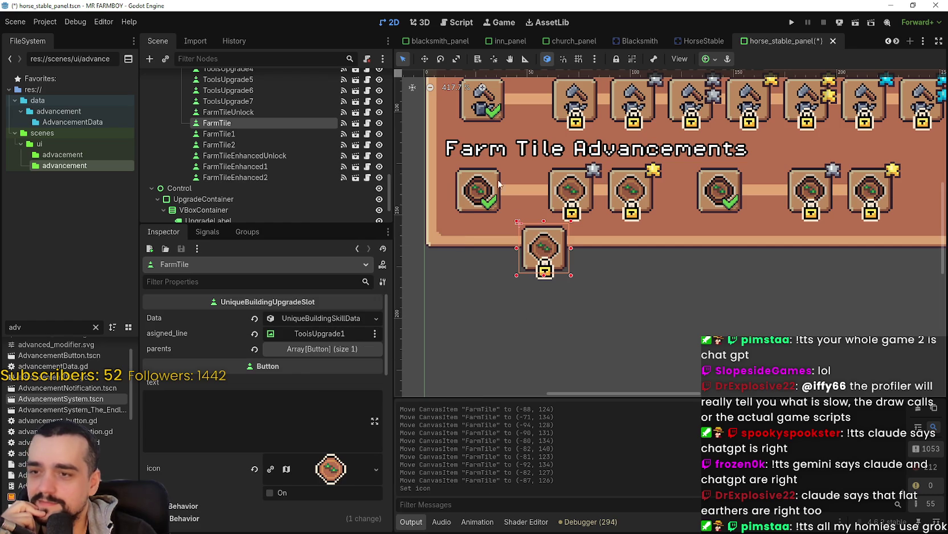
Copy FarmTile1's Data resource and paste it into the FarmTile slot.
scroll(319, 413, "down", 3)
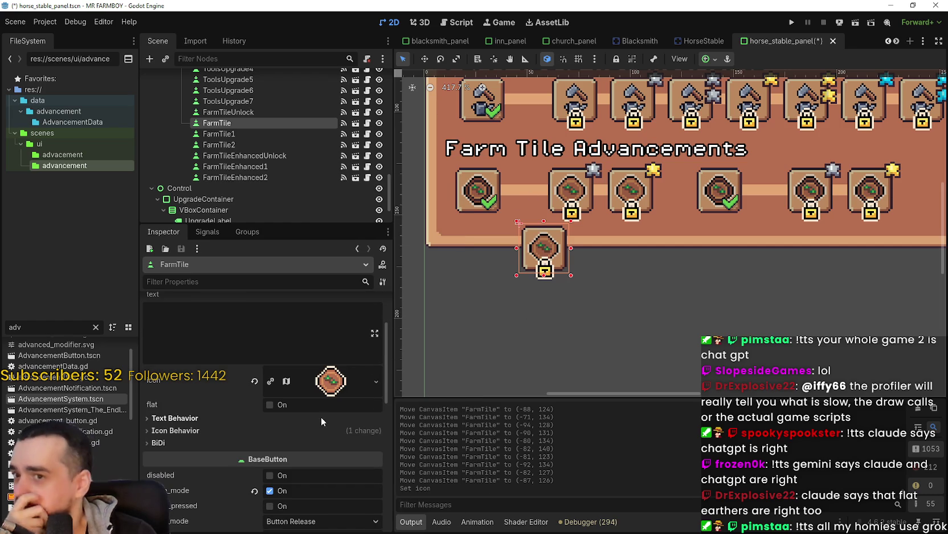
scroll(317, 406, "down", 10)
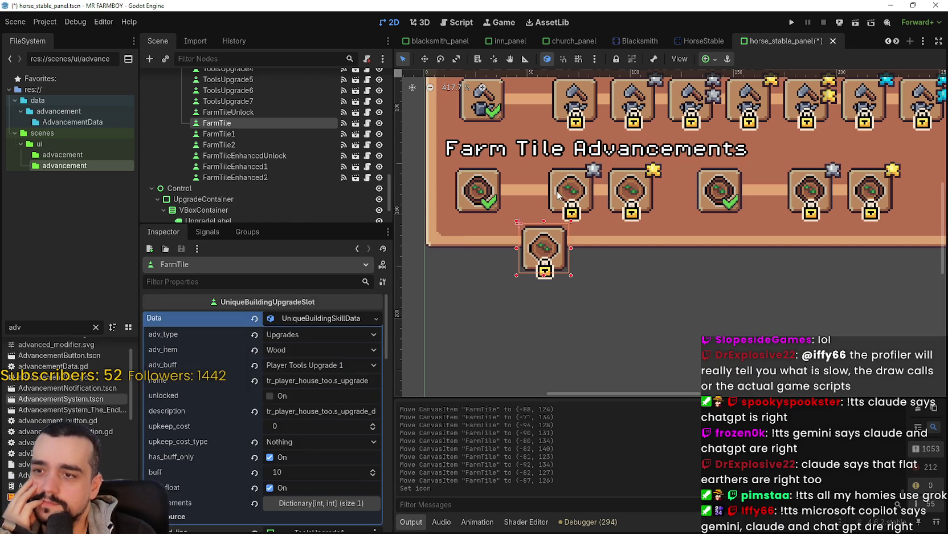
left_click(572, 194)
scroll(316, 361, "up", 5)
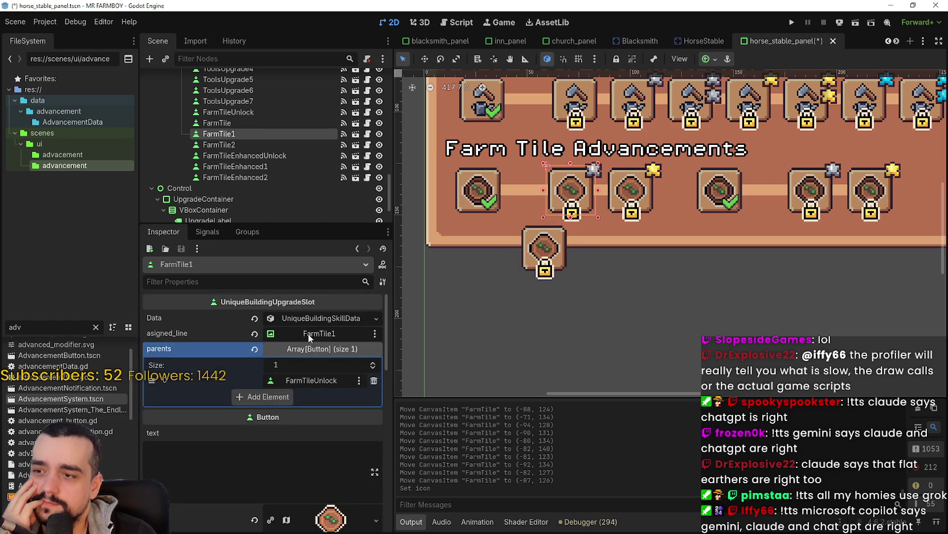
left_click(312, 319)
right_click(298, 319)
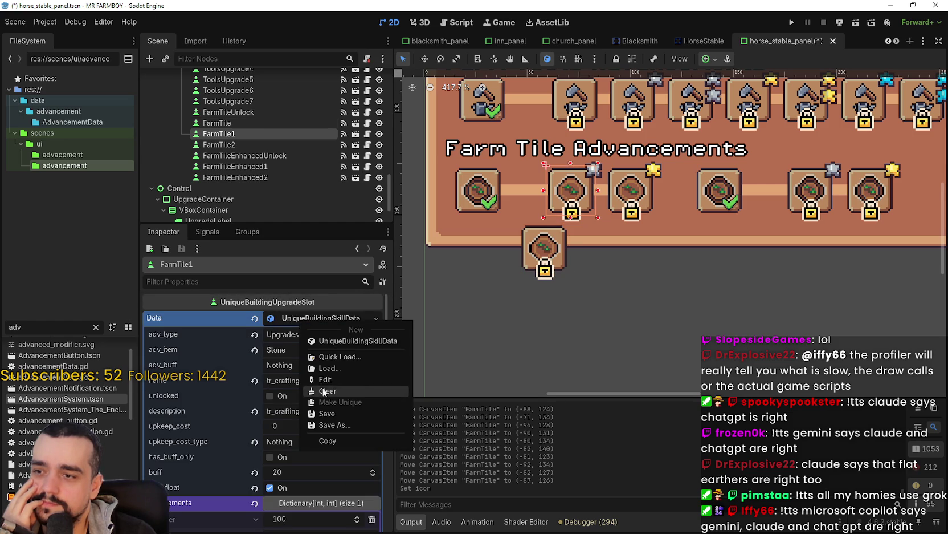
left_click(328, 441)
left_click(534, 260)
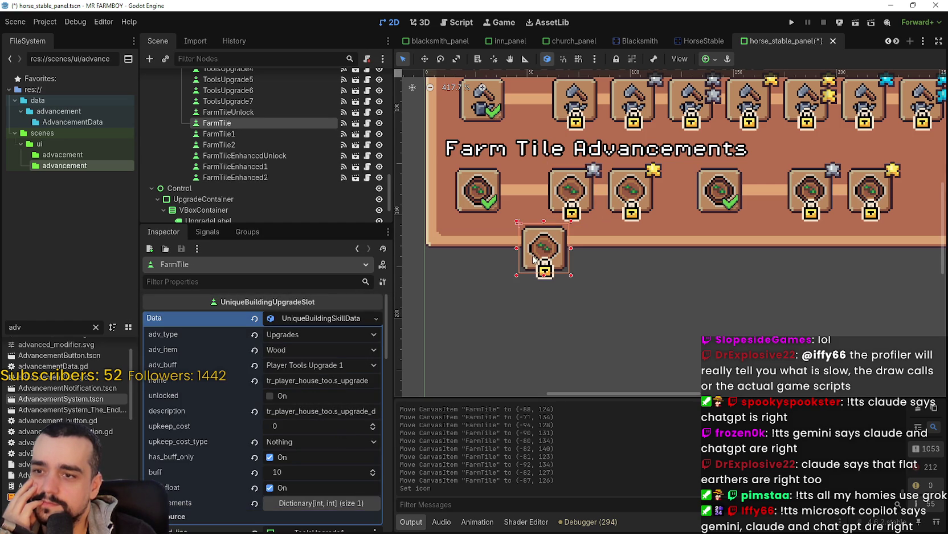
right_click(324, 321)
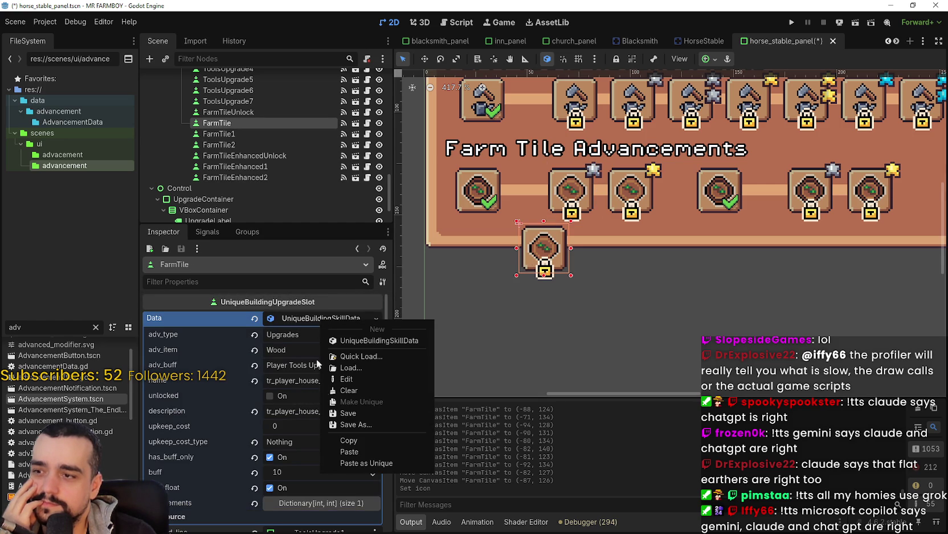
left_click(364, 448)
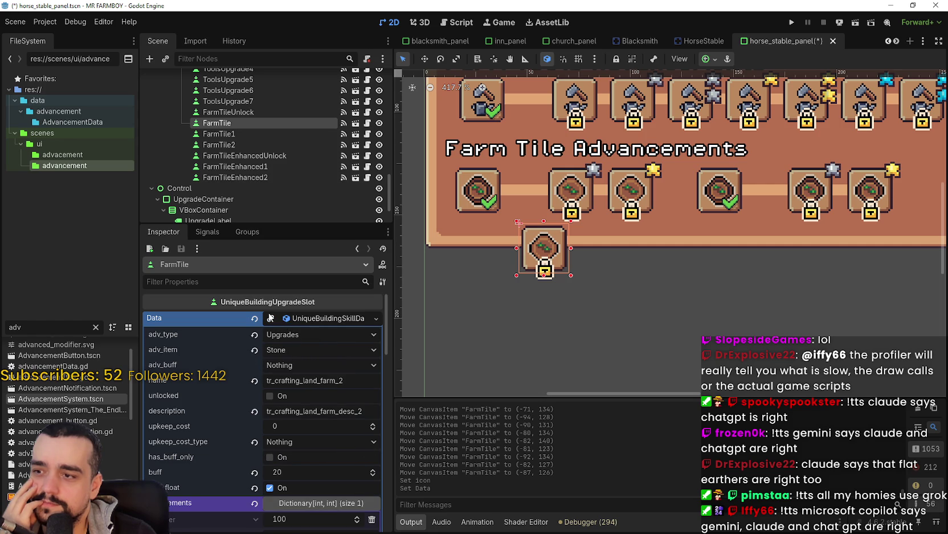
Change the trailing 2 to 1 in the slot's name and description (tr_crafting_land_farm_desc_1).
left_click(352, 379)
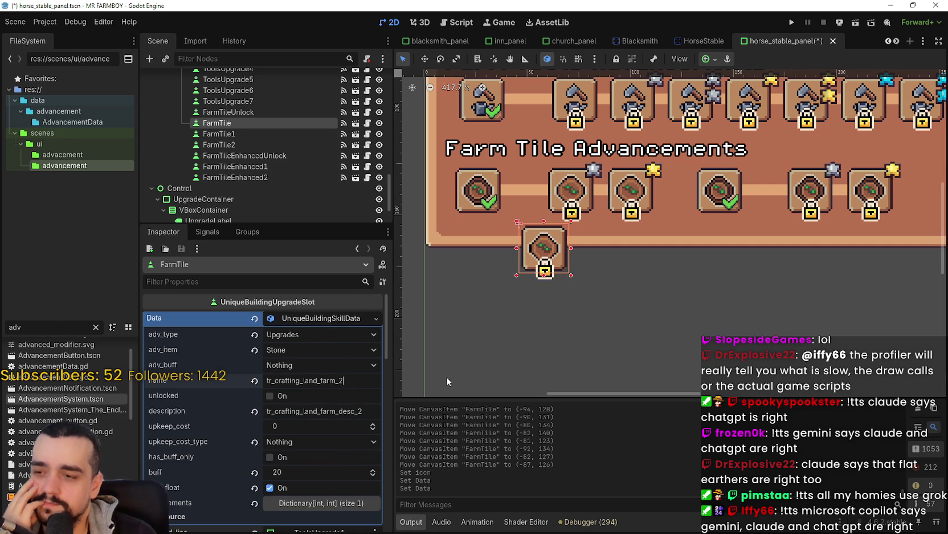
key("BackSpace")
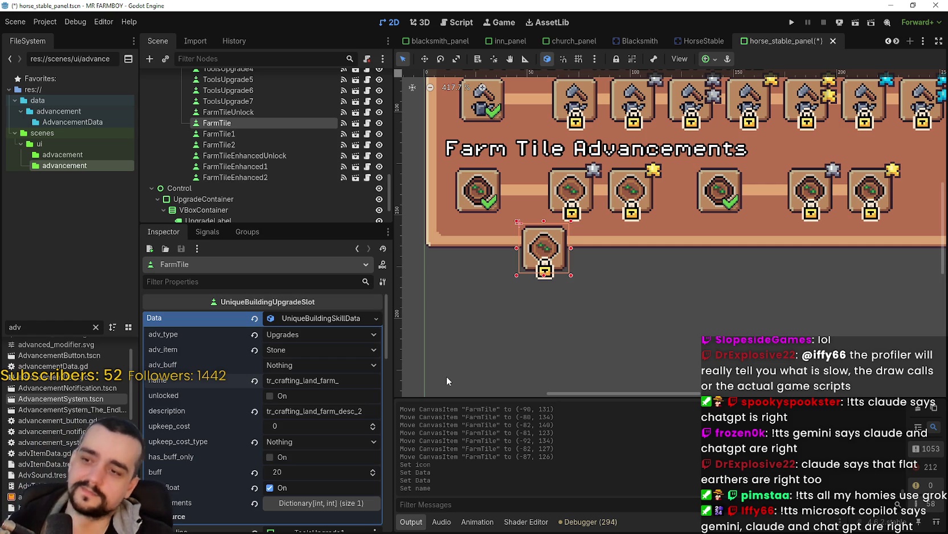
type("1")
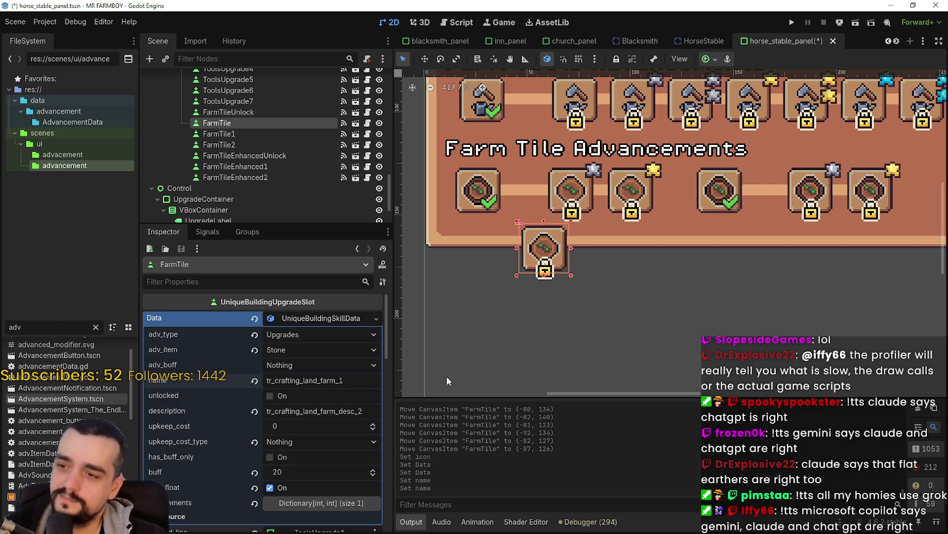
left_click(376, 410)
key("BackSpace")
type("1")
key("Return")
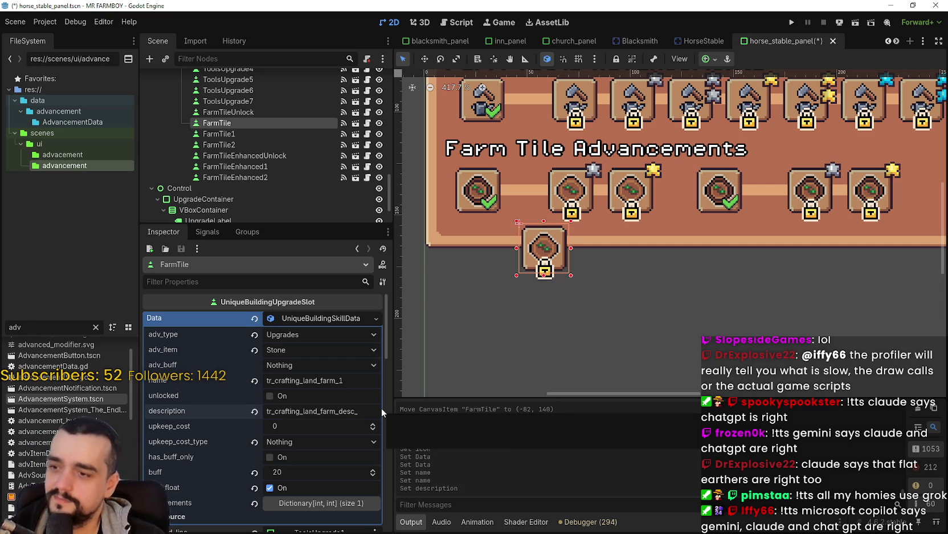
Check the slot's requirements dictionary and review its remaining Data properties.
scroll(342, 391, "down", 4)
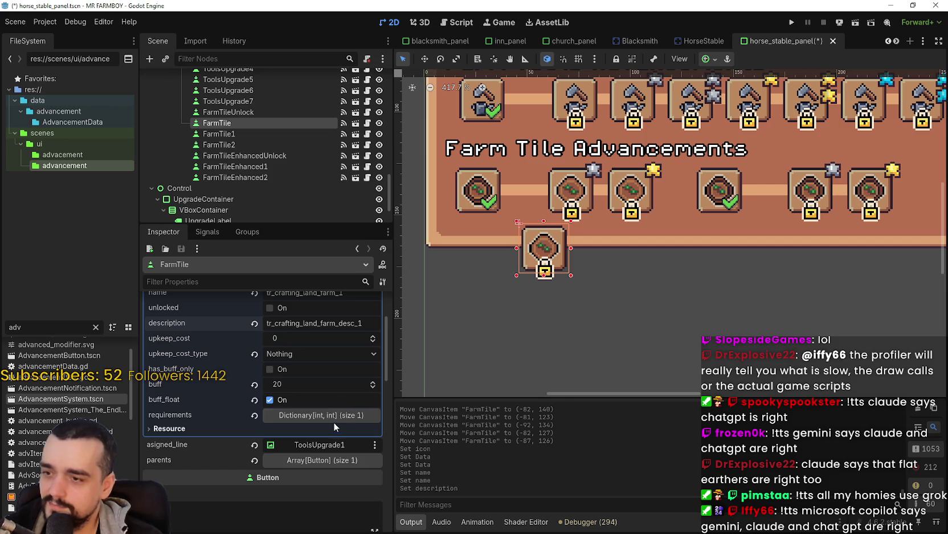
left_click(331, 412)
left_click(332, 412)
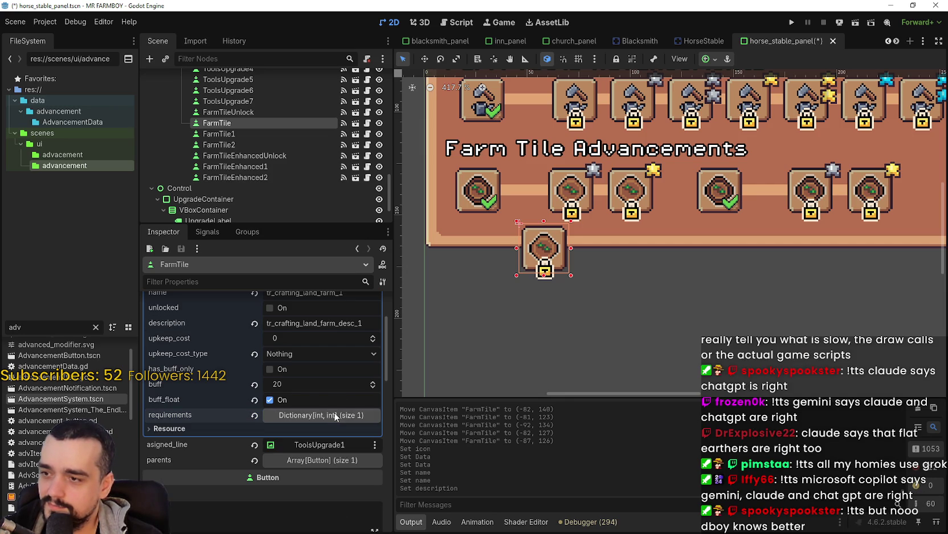
scroll(334, 409, "up", 1)
scroll(263, 448, "down", 3)
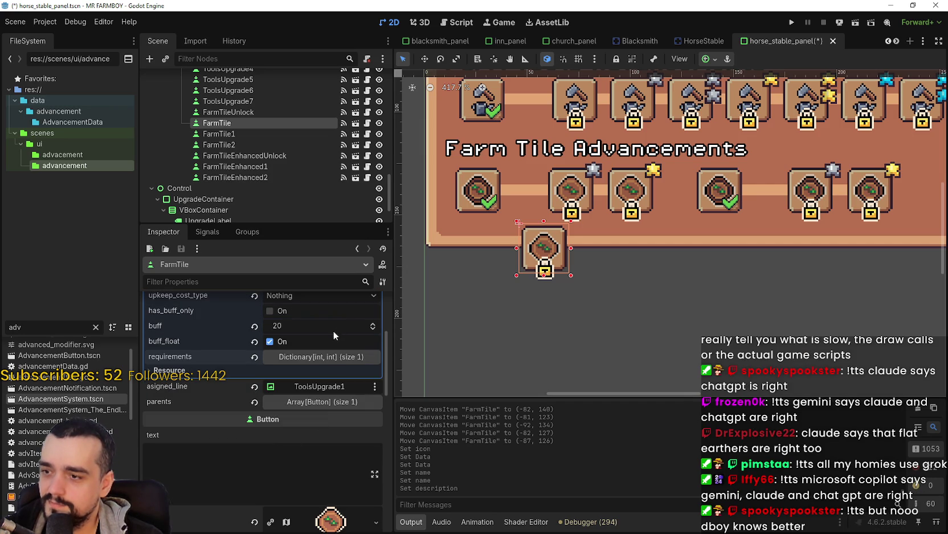
scroll(307, 338, "up", 3)
scroll(292, 446, "down", 2)
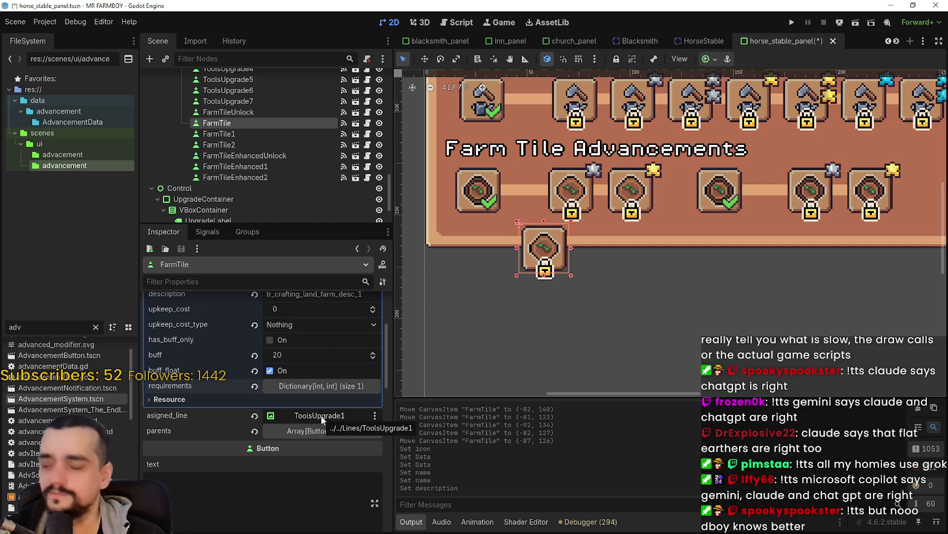
scroll(741, 273, "down", 4)
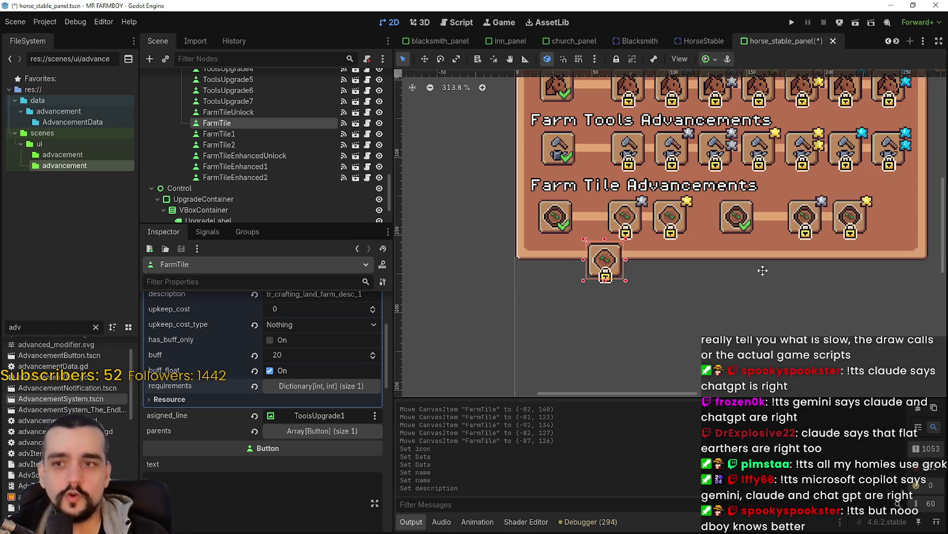
scroll(574, 265, "up", 5)
Move the FarmTile slot to (-88, 126), just below the row's first tile.
key("w")
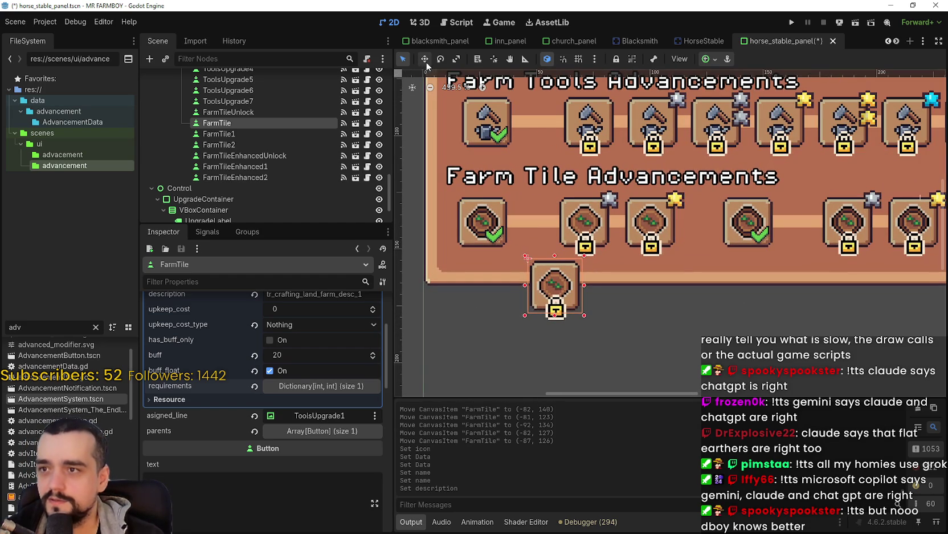
mouse_move(538, 287)
left_mouse_down()
mouse_move(540, 228)
mouse_move(542, 283)
left_mouse_up()
scroll(523, 293, "down", 2)
left_click(330, 432)
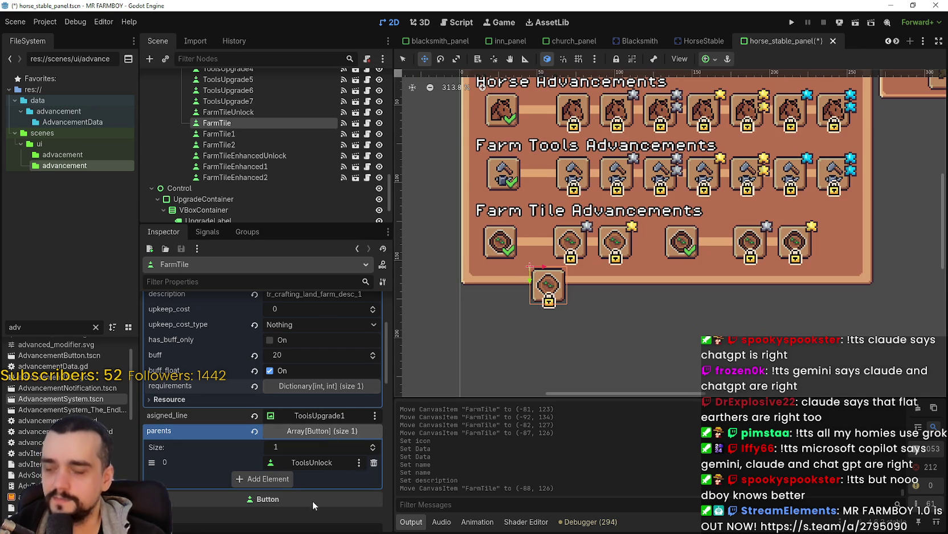
Replace the slot's first parent, ToolsUnlock, with FarmTileUnlock.
left_click(318, 459)
type("t")
key("BackSpace")
type("farm")
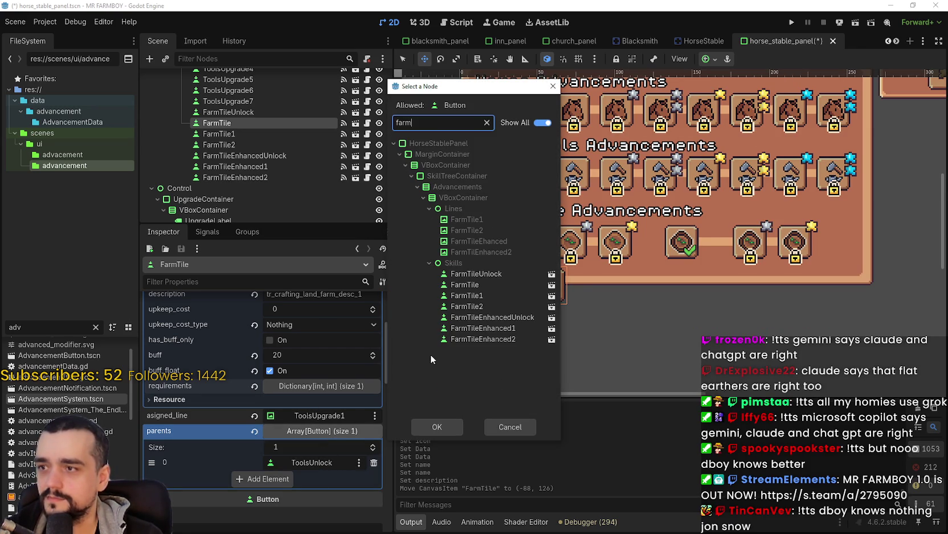
double_click(476, 273)
Nudge the FarmTile slot up-left to (-91, 112) and clear its button group.
scroll(547, 305, "up", 3)
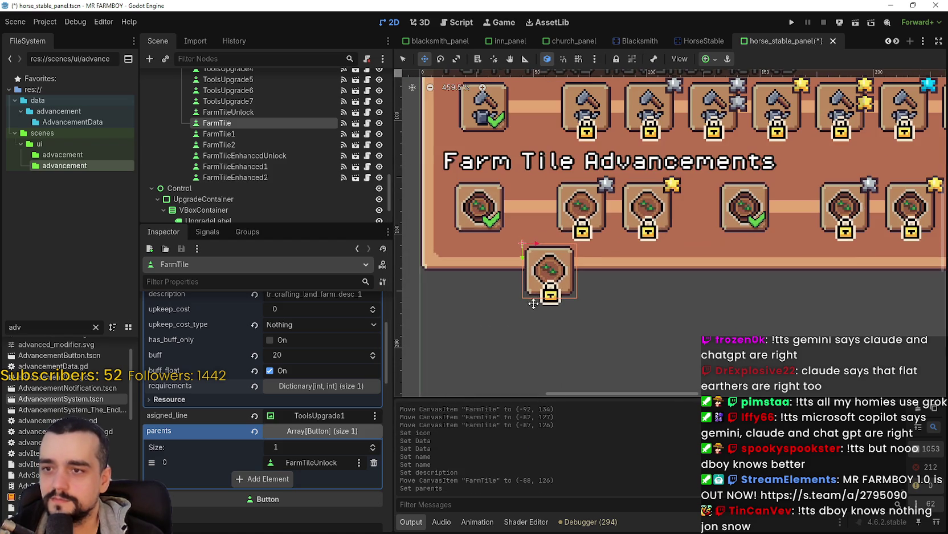
left_click_drag(546, 305, 539, 237)
scroll(539, 237, "down", 1)
scroll(540, 237, "down", 1)
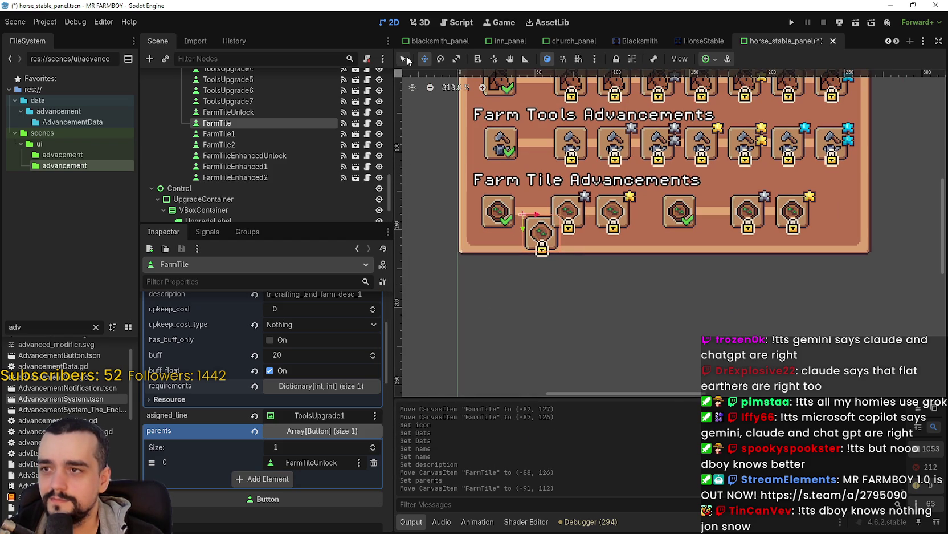
left_click(407, 56)
scroll(570, 208, "up", 1)
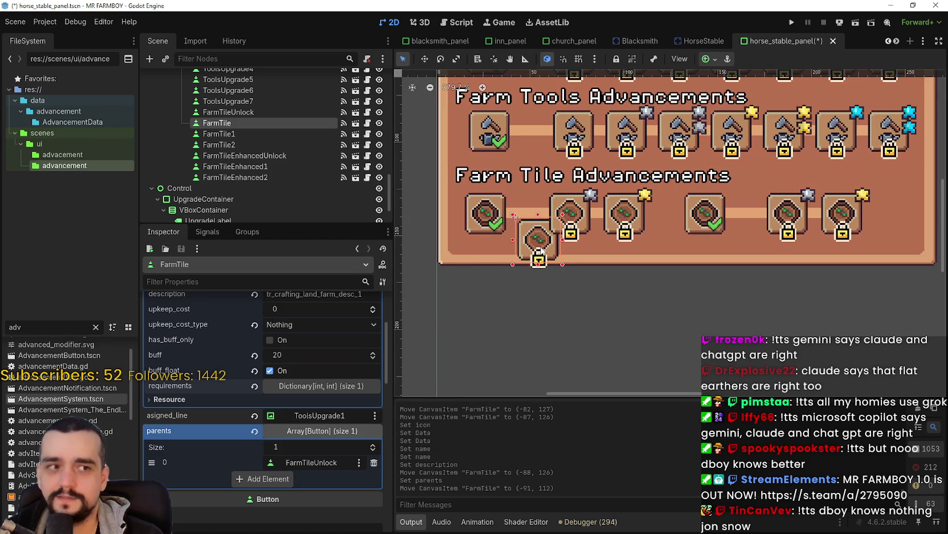
scroll(541, 247, "down", 1)
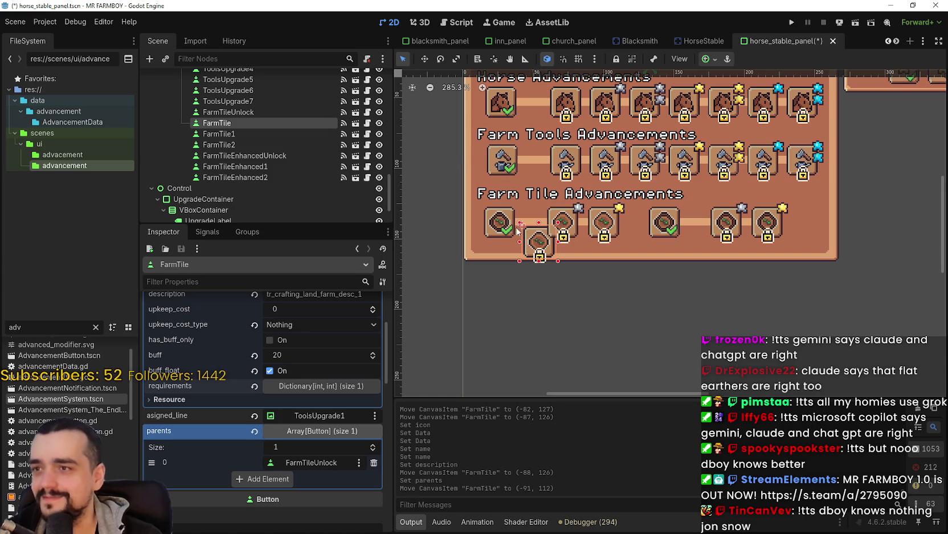
scroll(268, 513, "down", 6)
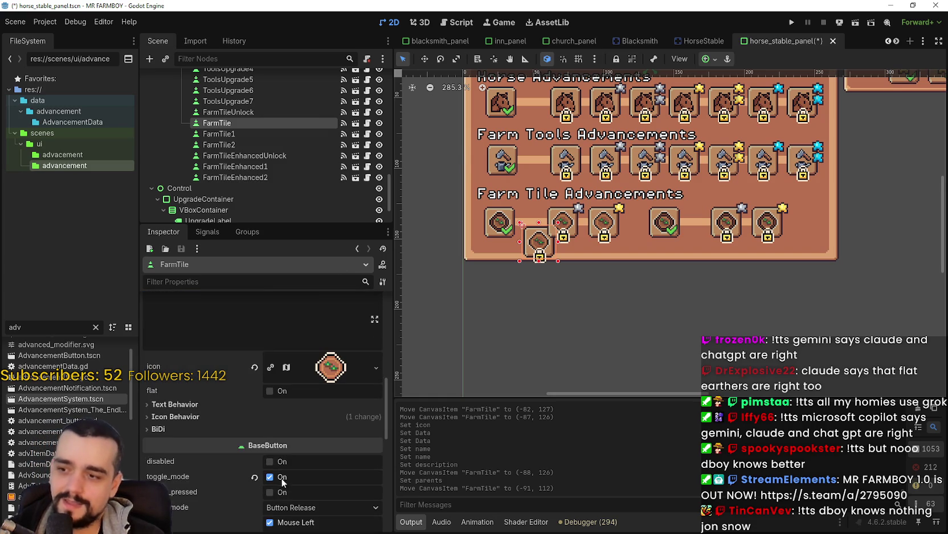
scroll(288, 450, "down", 2)
left_click(254, 495)
Assign player_house_land_farm_upgrades.tres as the FarmTile slot's button group.
left_click(376, 495)
left_click(339, 515)
type("far,")
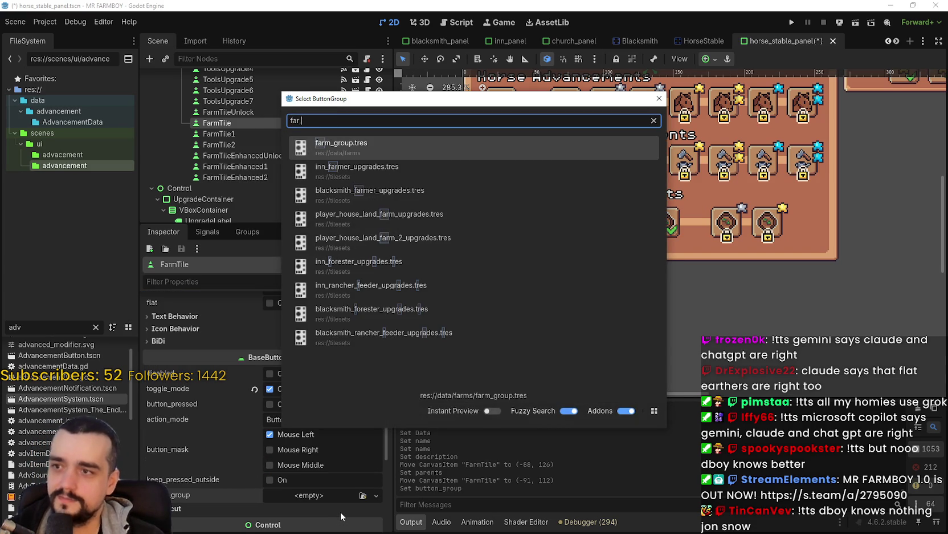
key("BackSpace")
type("m")
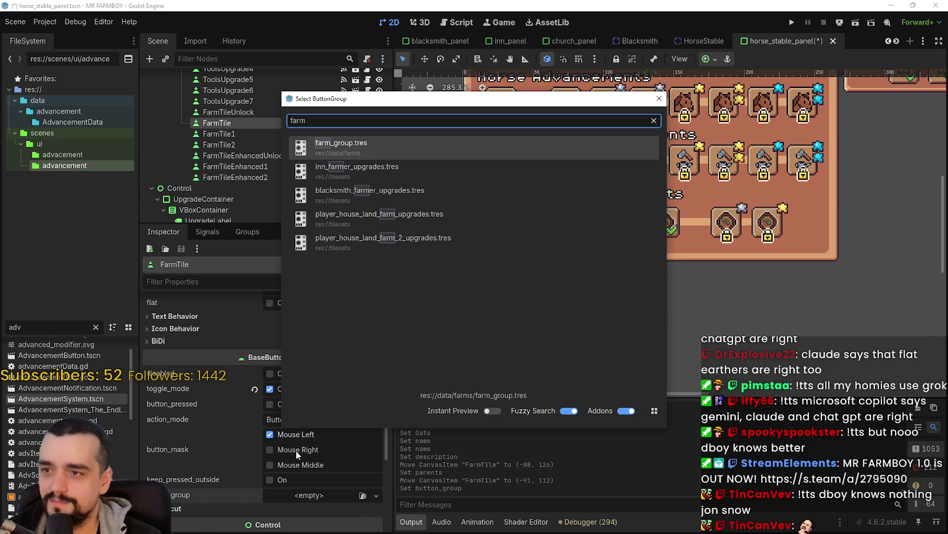
left_click(396, 215)
Save the horse_stable_panel scene and review the slot's Inspector settings.
key("ctrl+s")
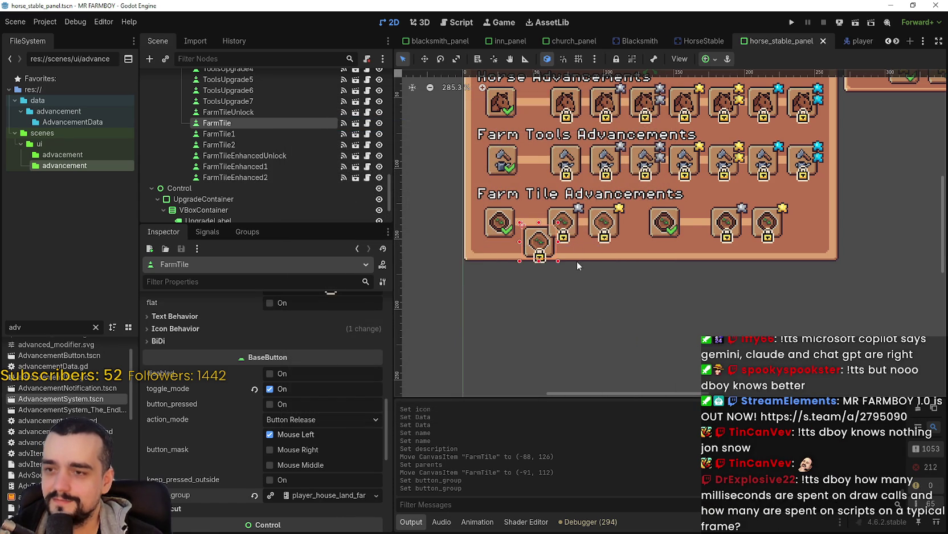
scroll(574, 225, "up", 2)
scroll(305, 495, "down", 5)
scroll(305, 495, "up", 3)
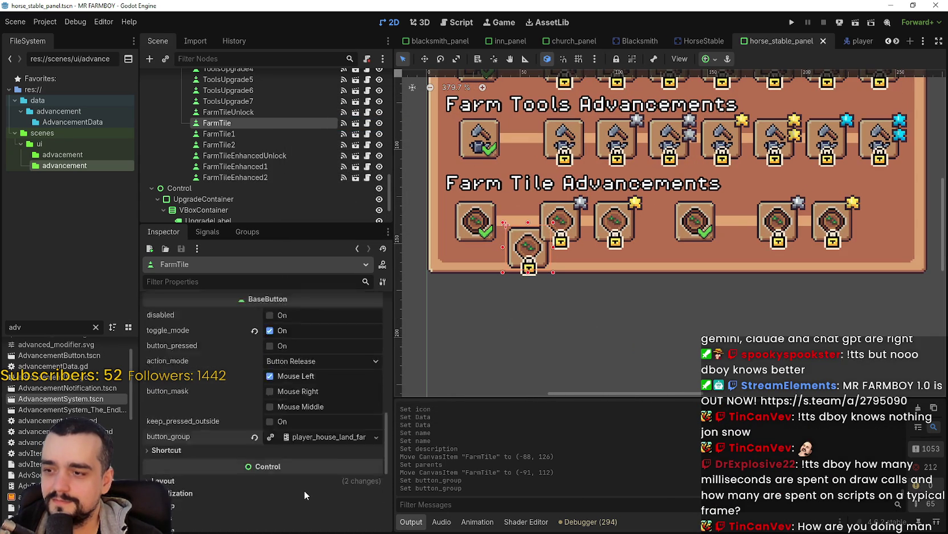
scroll(638, 227, "down", 2)
scroll(574, 269, "up", 2)
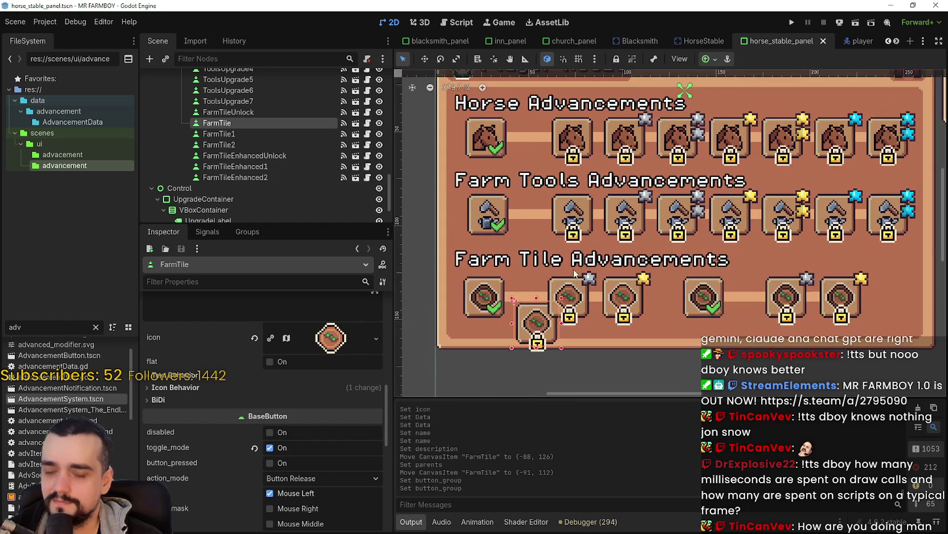
scroll(575, 269, "down", 2)
scroll(602, 338, "up", 2)
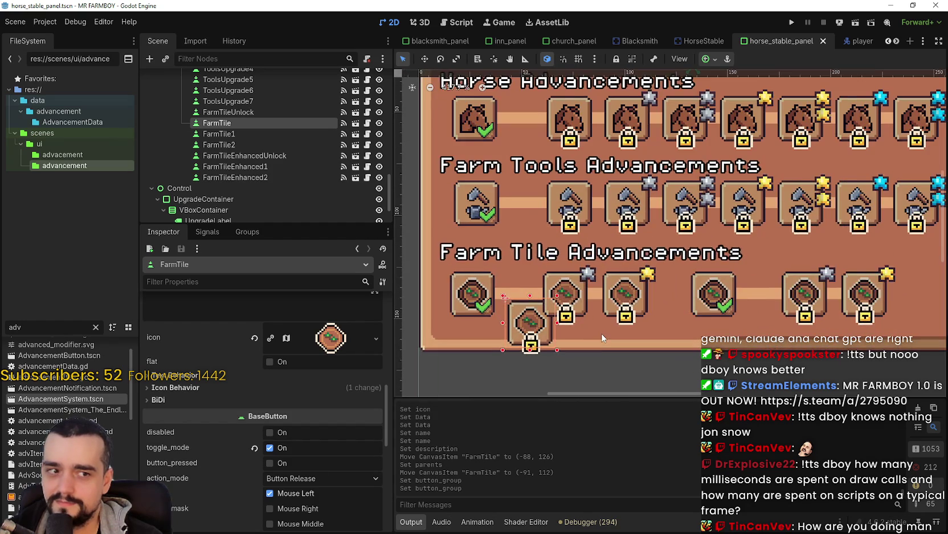
scroll(602, 337, "down", 4)
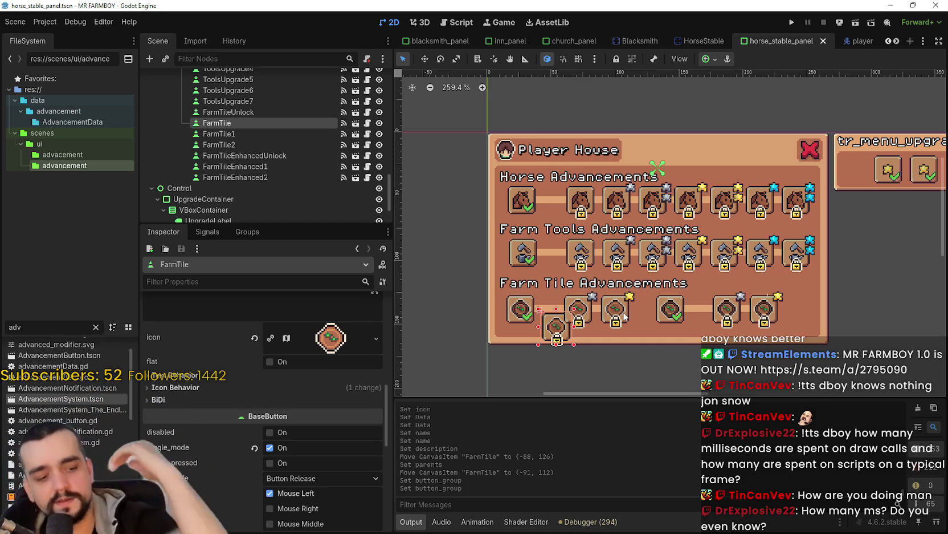
scroll(625, 317, "up", 5)
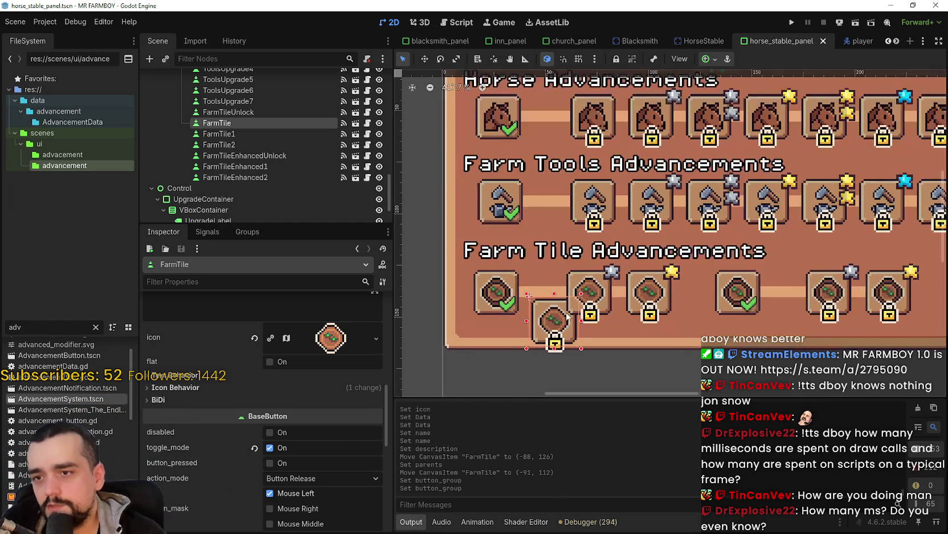
scroll(567, 312, "up", 1)
scroll(339, 459, "down", 5)
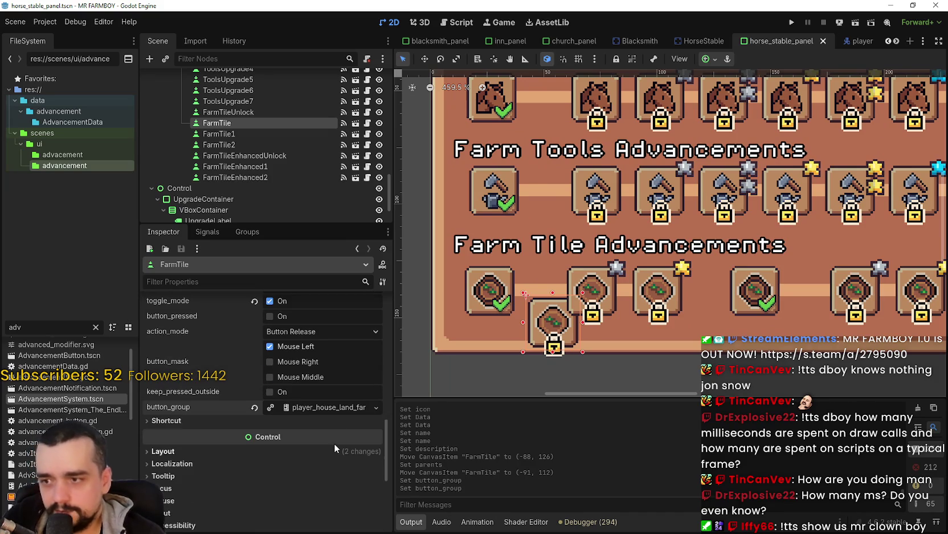
Move the FarmTile slot up into the Farm Tile Advancements row.
left_click(427, 61)
left_click_drag(554, 329, 552, 292)
scroll(553, 295, "down", 1)
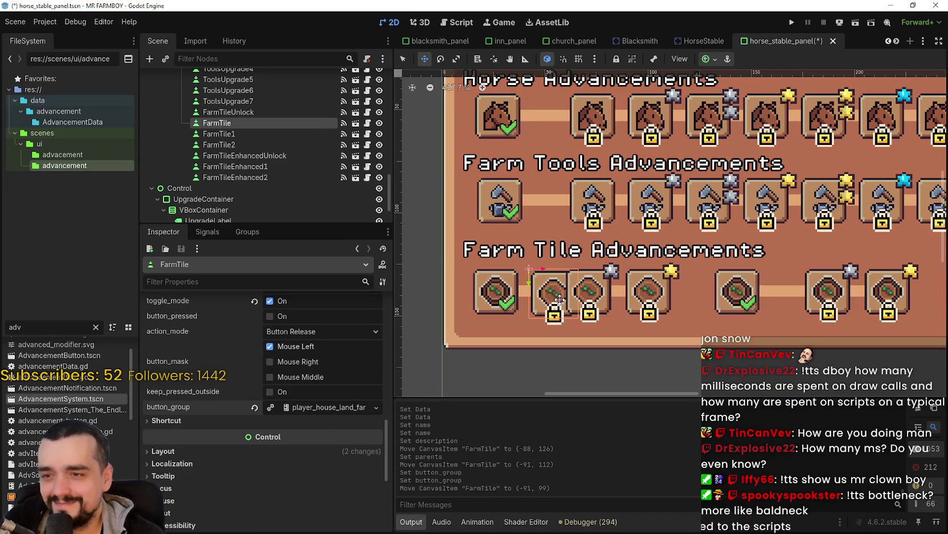
scroll(313, 386, "up", 5)
scroll(313, 386, "up", 10)
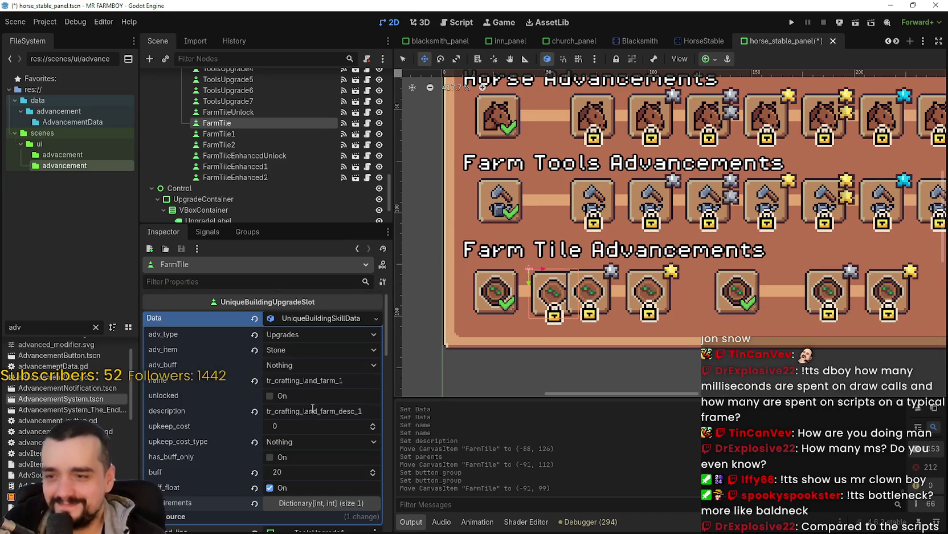
Assign FarmTile1 as the slot's line, save, and shift it right to (-74, 98).
left_click(308, 317)
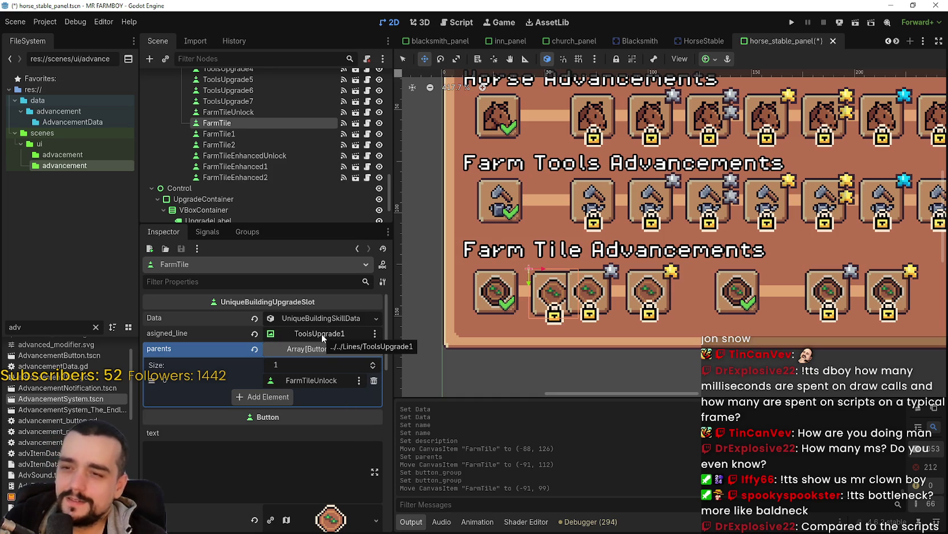
left_click(321, 334)
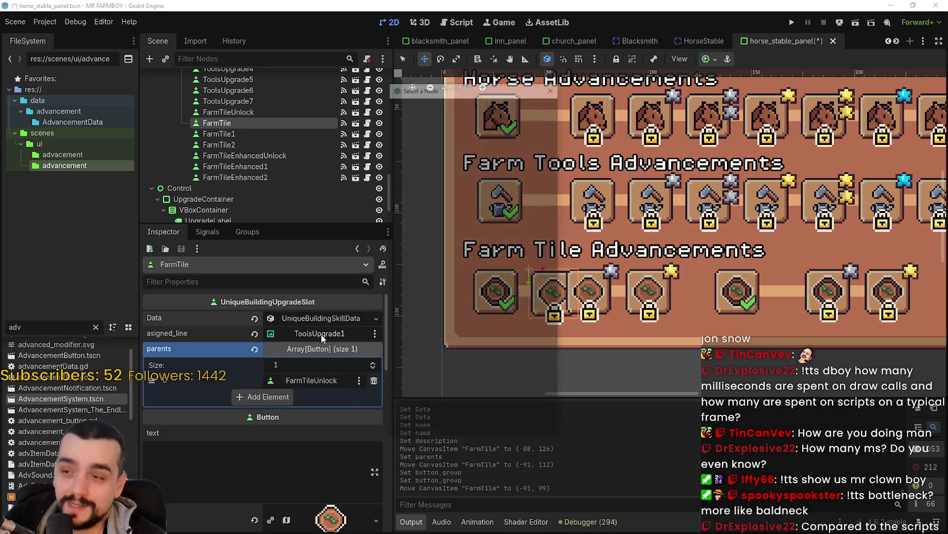
type("farm")
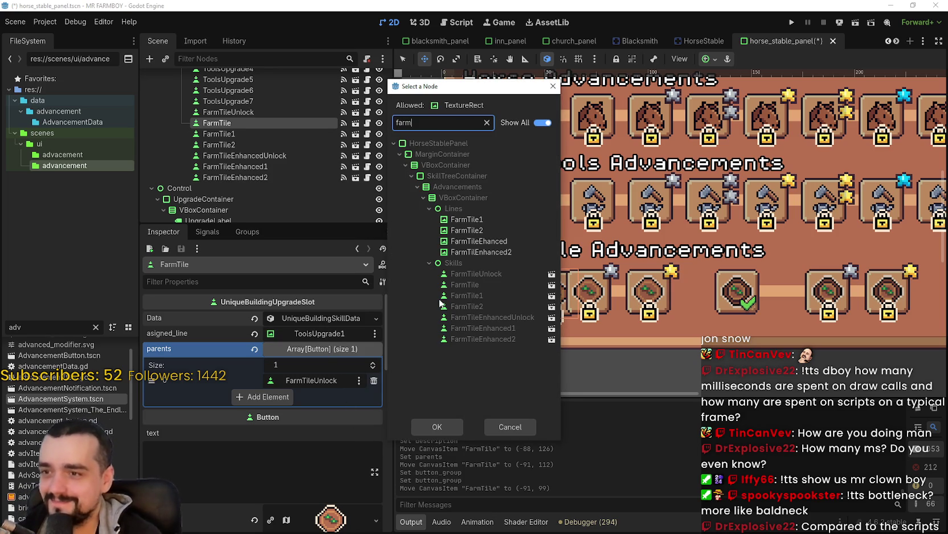
double_click(467, 219)
key("ctrl+s")
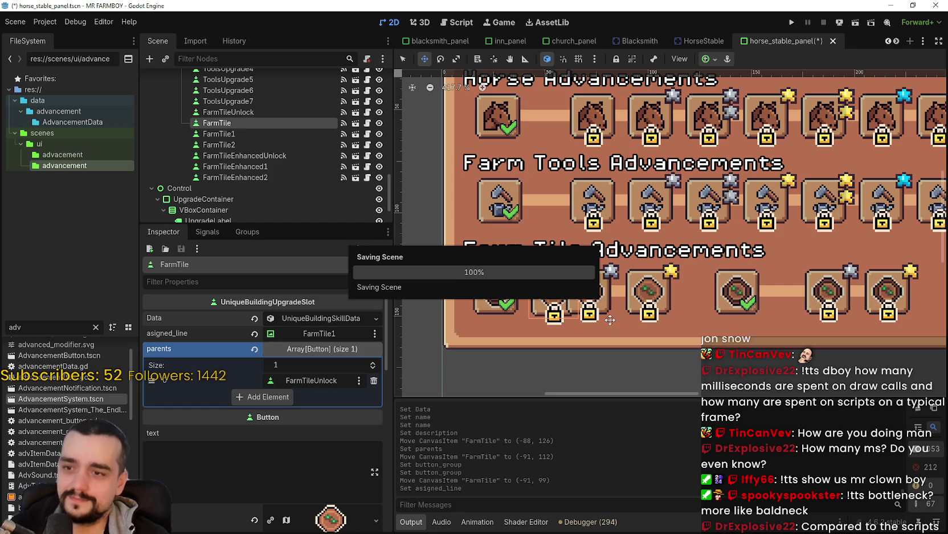
scroll(576, 307, "up", 2)
left_click_drag(545, 296, 591, 297)
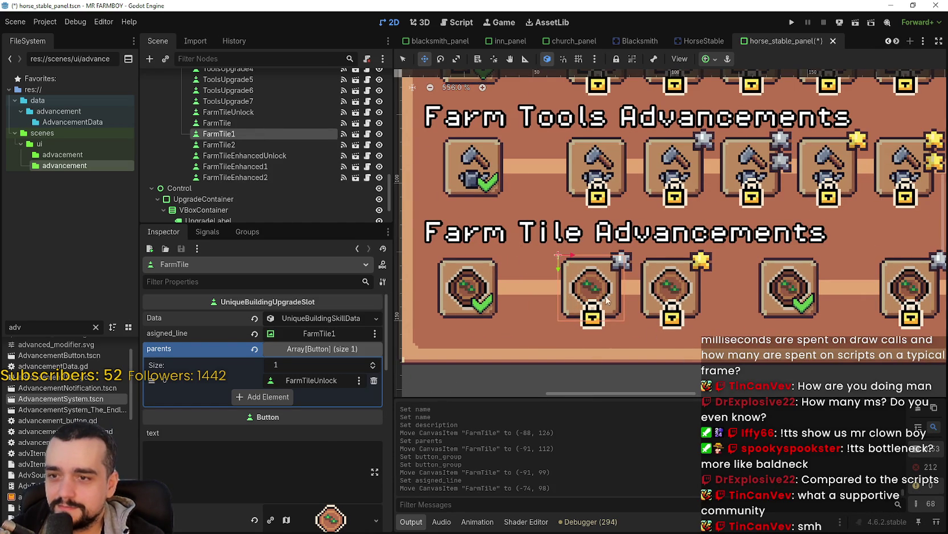
Shift FarmTile1, FarmTile2 and FarmTileEnhancedUnlock right to (-45, 98), (-17, 98) and (13, 98).
left_click(620, 309)
mouse_move(605, 292)
left_mouse_down()
mouse_move(672, 302)
mouse_move(675, 286)
left_mouse_up()
scroll(570, 257, "down", 2)
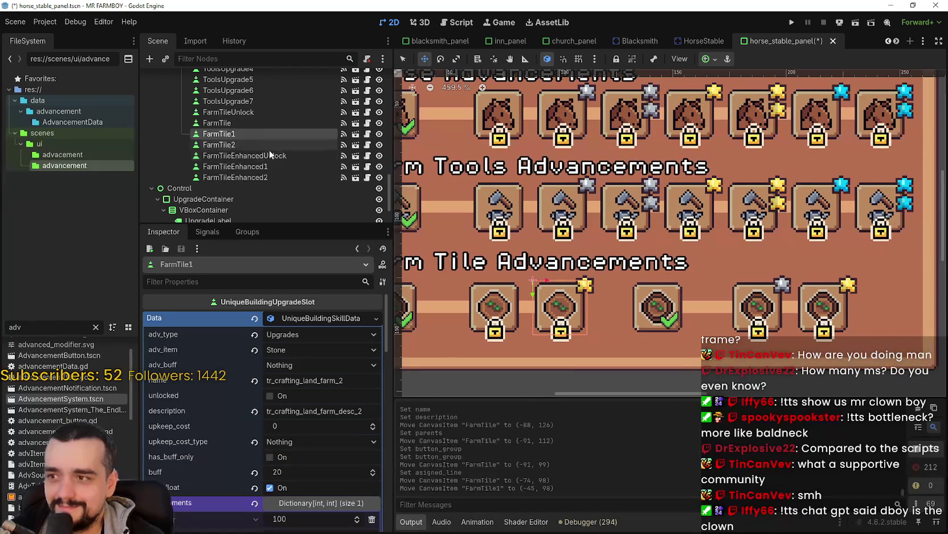
left_click(270, 146)
left_click_drag(558, 311, 623, 310)
scroll(624, 307, "down", 3)
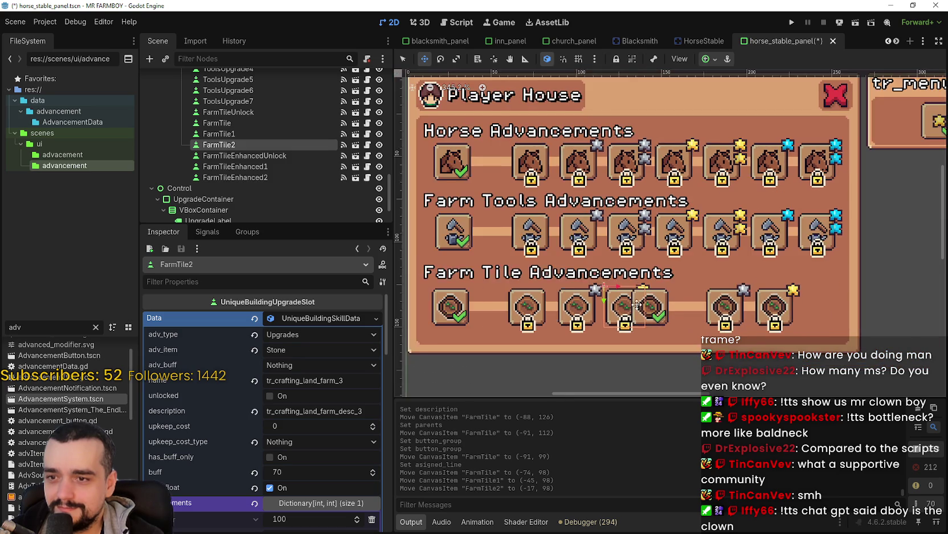
scroll(631, 306, "up", 2)
left_click(322, 156)
scroll(578, 306, "up", 4)
left_click_drag(539, 270, 588, 270)
scroll(584, 271, "down", 7)
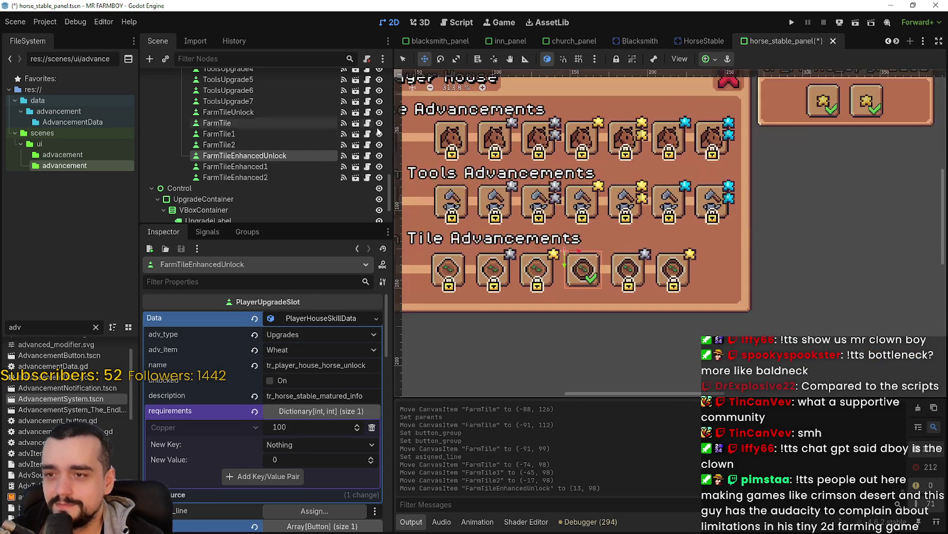
scroll(405, 171, "up", 3)
Set FarmTile1's assigned line to FarmTile2 and save the scene.
left_click(403, 63)
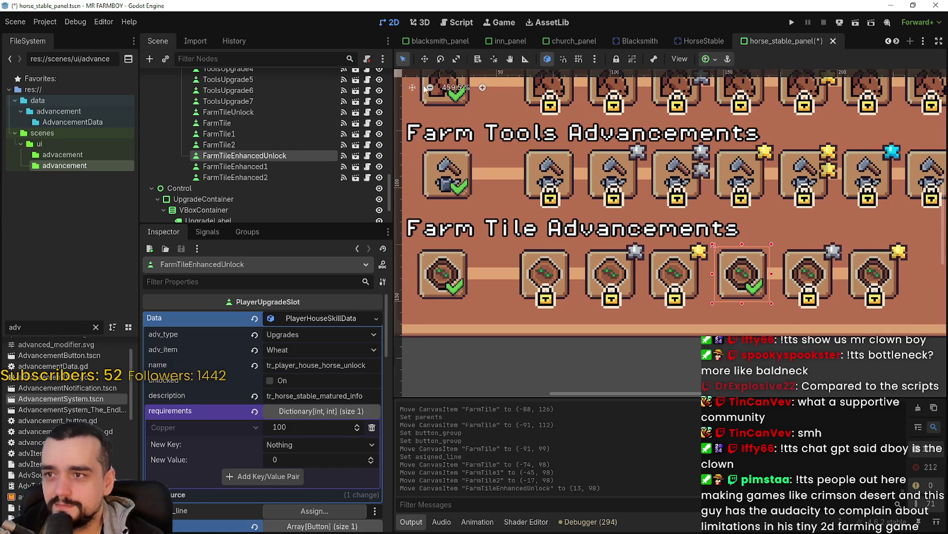
left_click(668, 266)
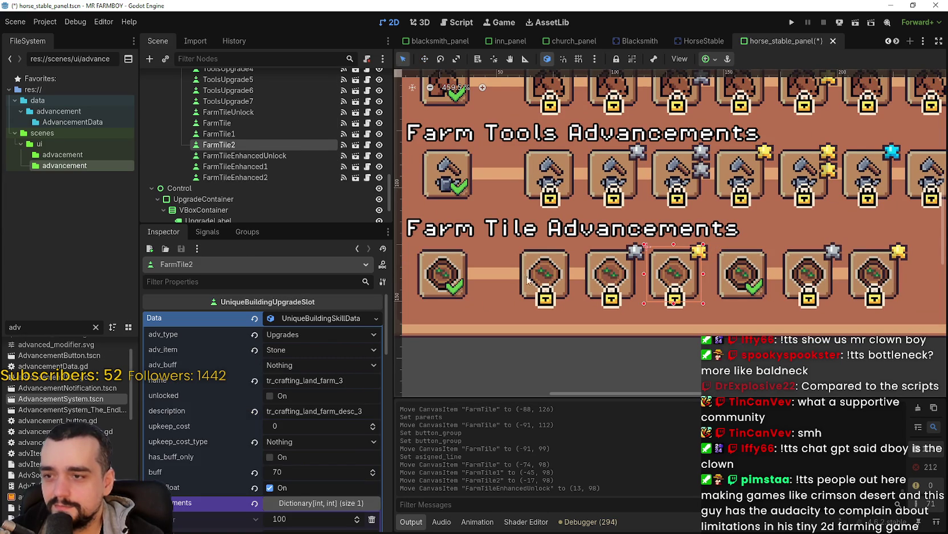
left_click(314, 320)
left_click(331, 351)
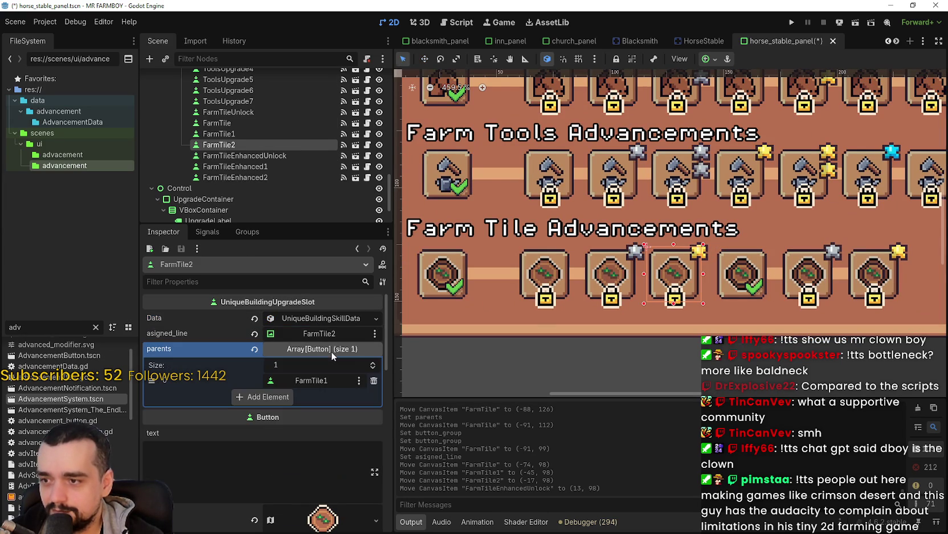
left_click(614, 276)
left_click(348, 321)
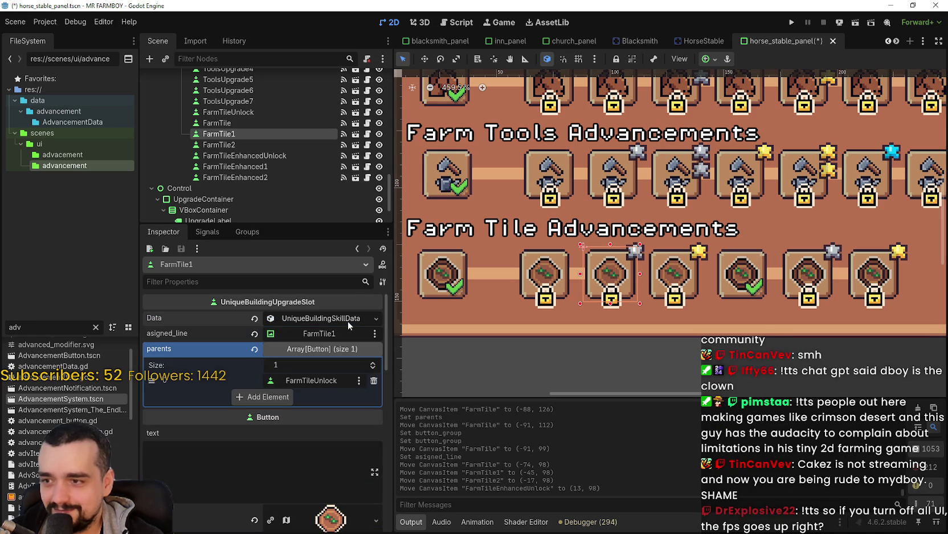
left_click(319, 333)
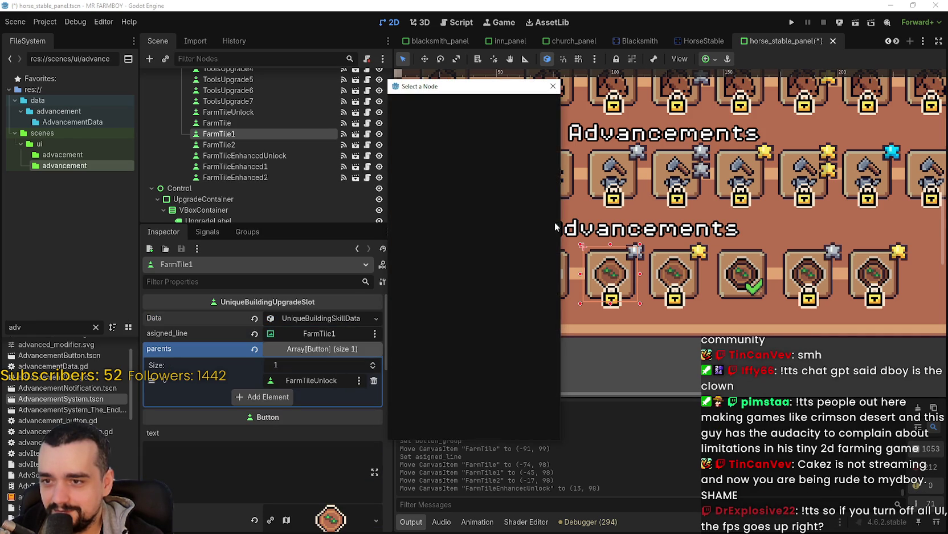
type("farm")
double_click(478, 229)
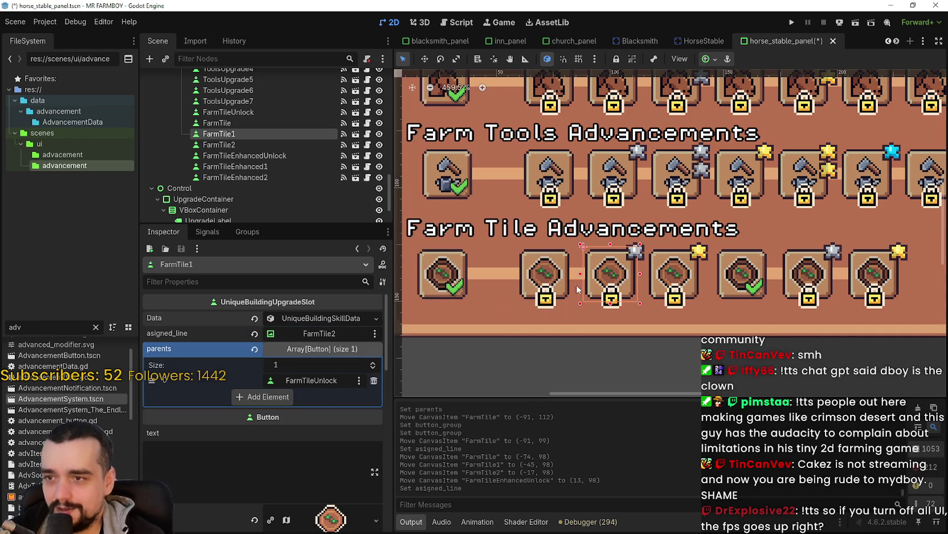
key("ctrl+s")
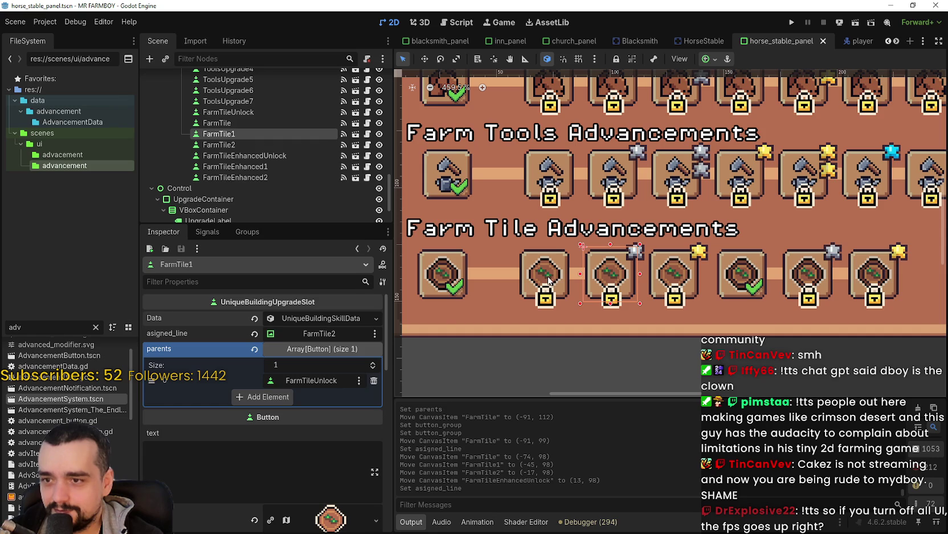
left_click(548, 278)
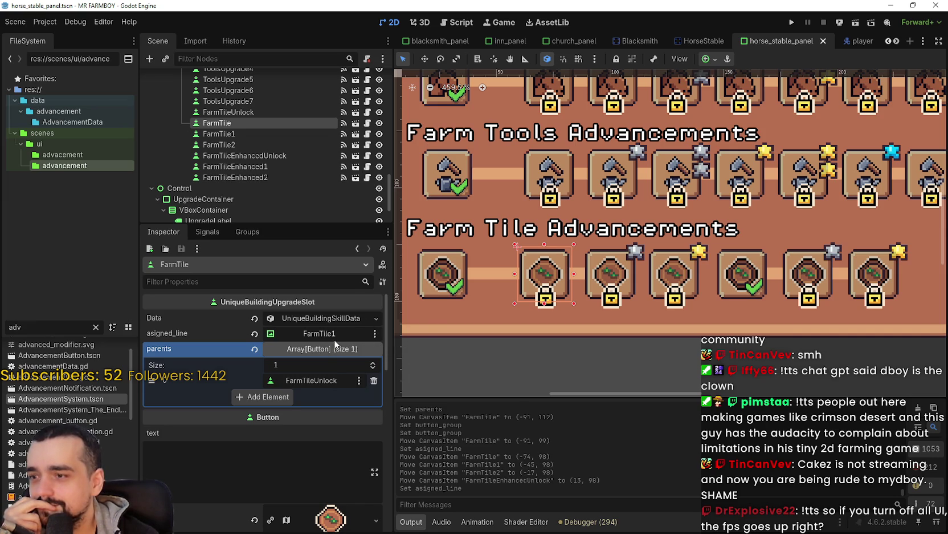
left_click(618, 271)
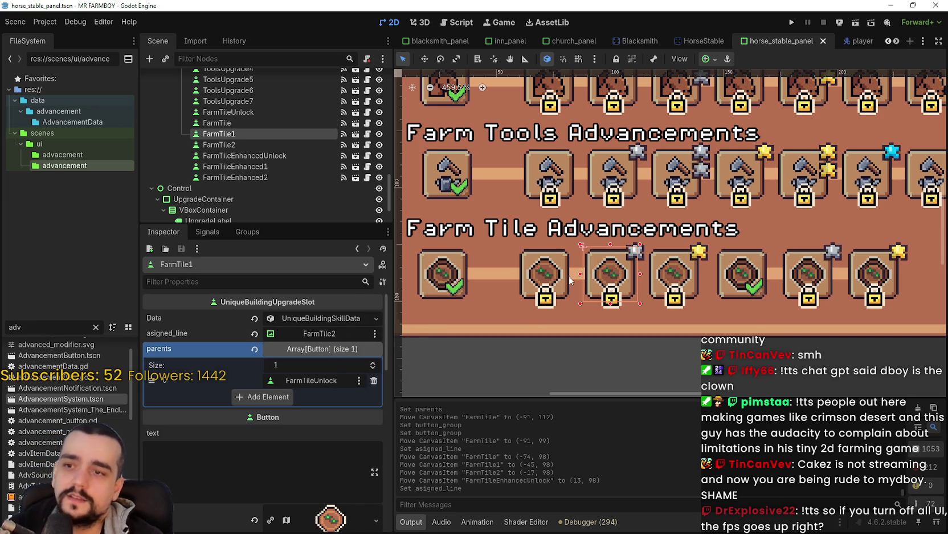
Duplicate the FarmTile2 line as FarmTile3 and move it right to (-29, 107).
scroll(571, 279, "up", 3)
left_click(577, 278)
key("ctrl+d")
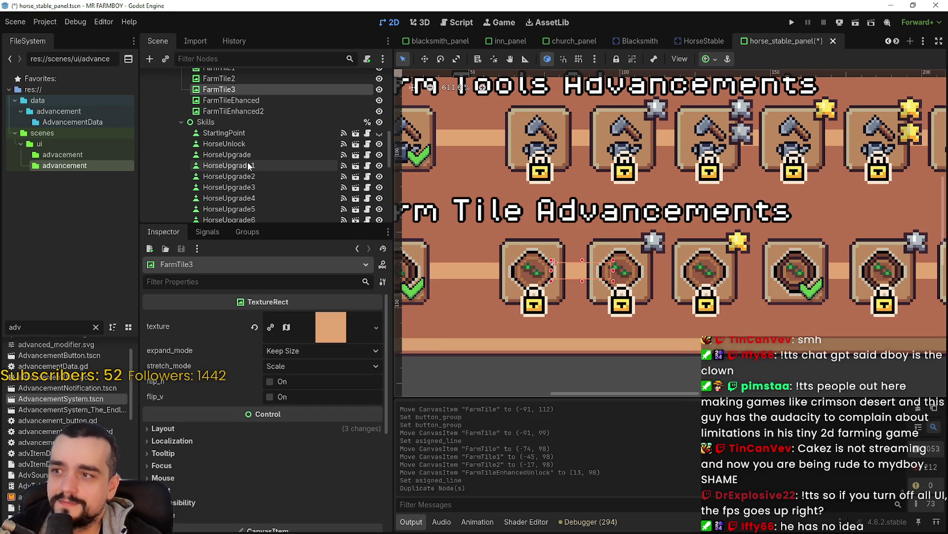
left_click(425, 58)
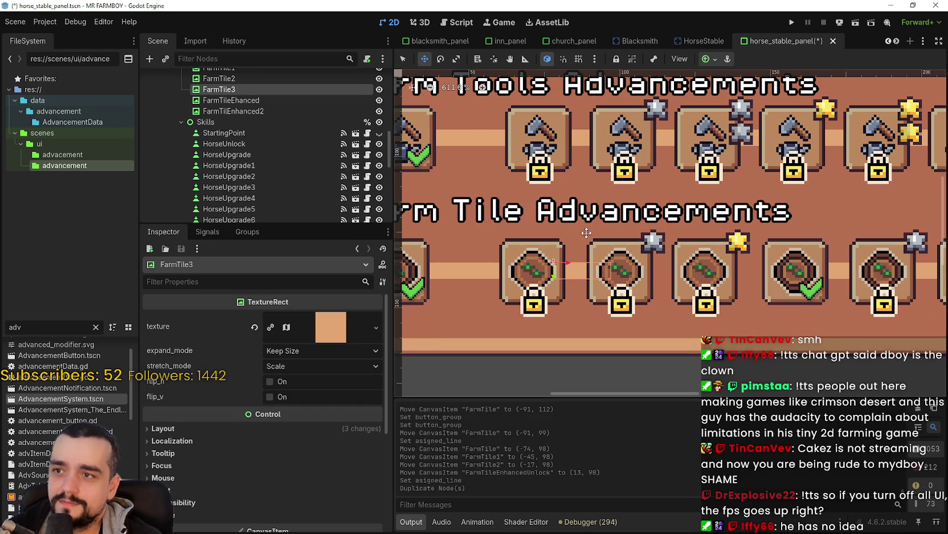
left_click_drag(595, 273, 668, 270)
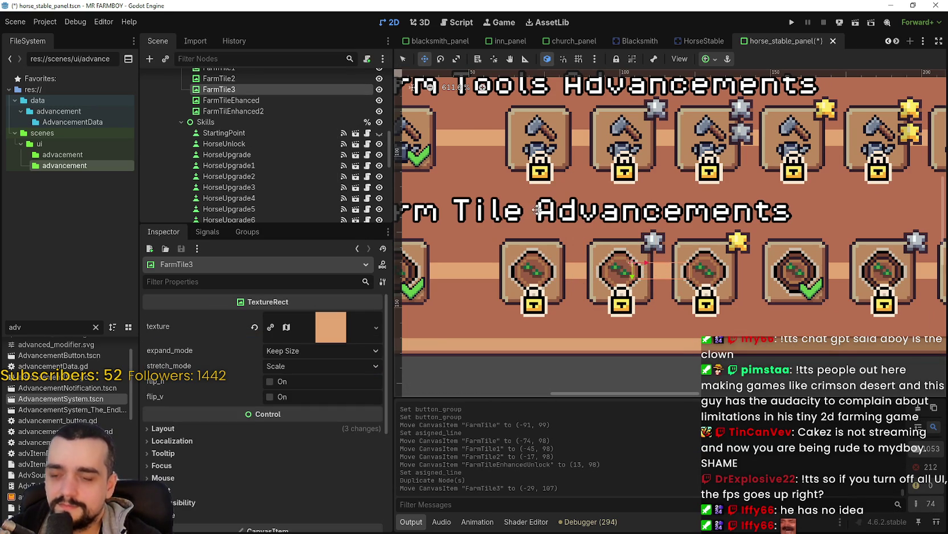
left_click(403, 59)
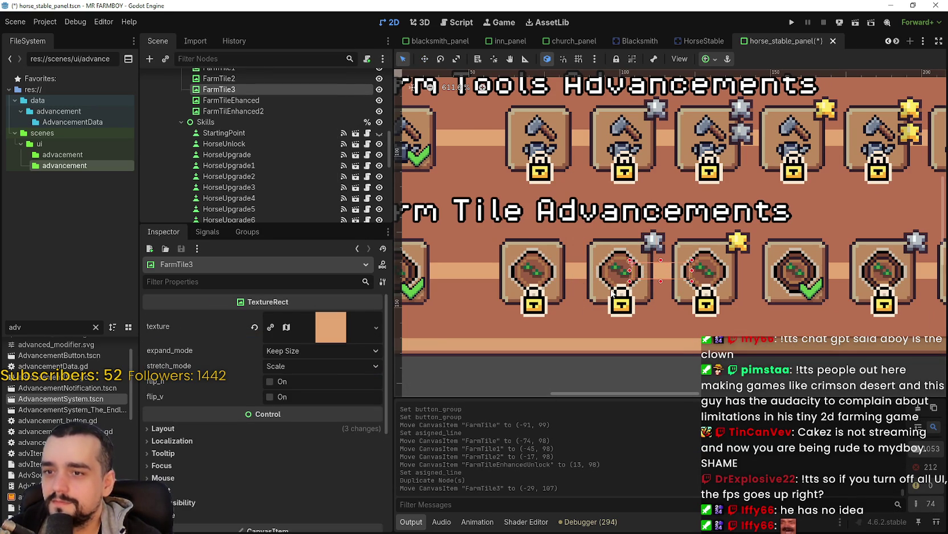
Set FarmTile2's assigned line to FarmTile3 and save the scene.
left_click(613, 292)
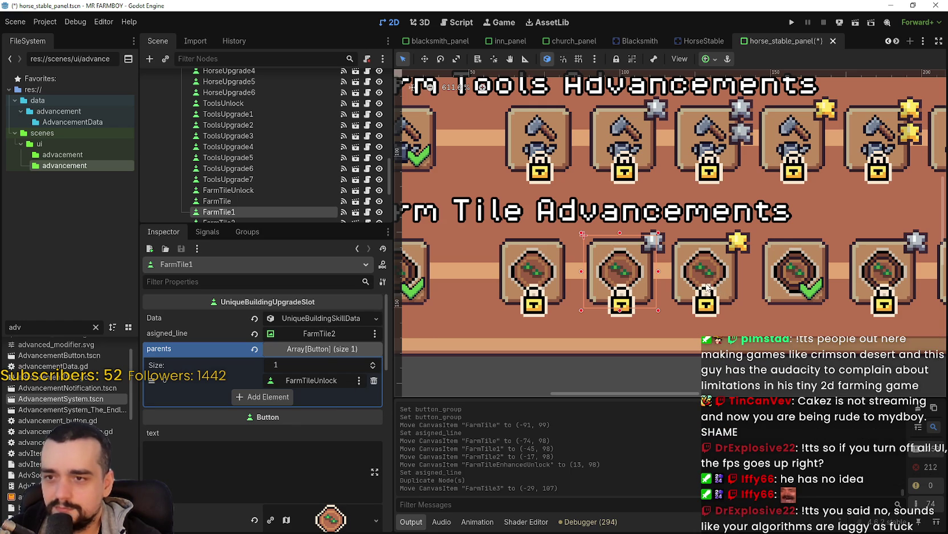
left_click(708, 285)
left_click(291, 338)
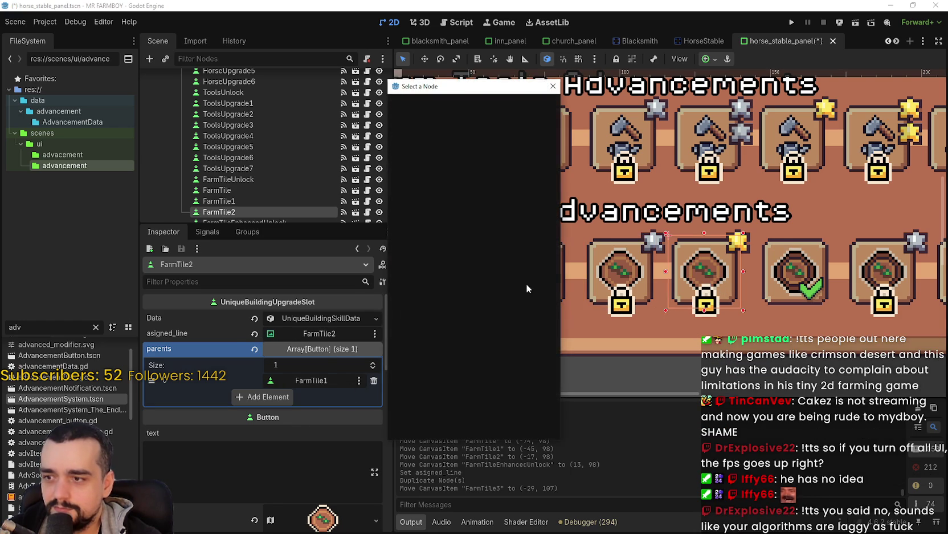
type("farm")
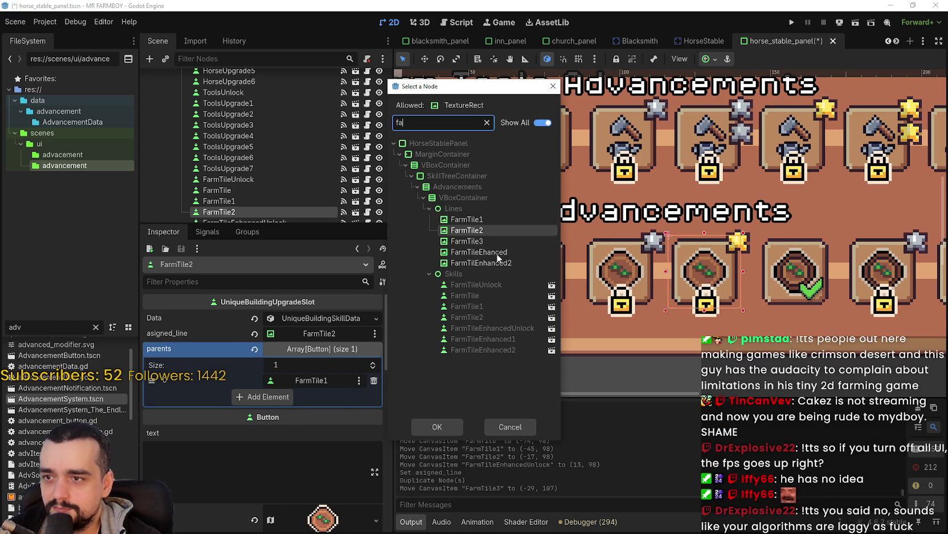
left_click(493, 239)
key("Return")
key("ctrl+s")
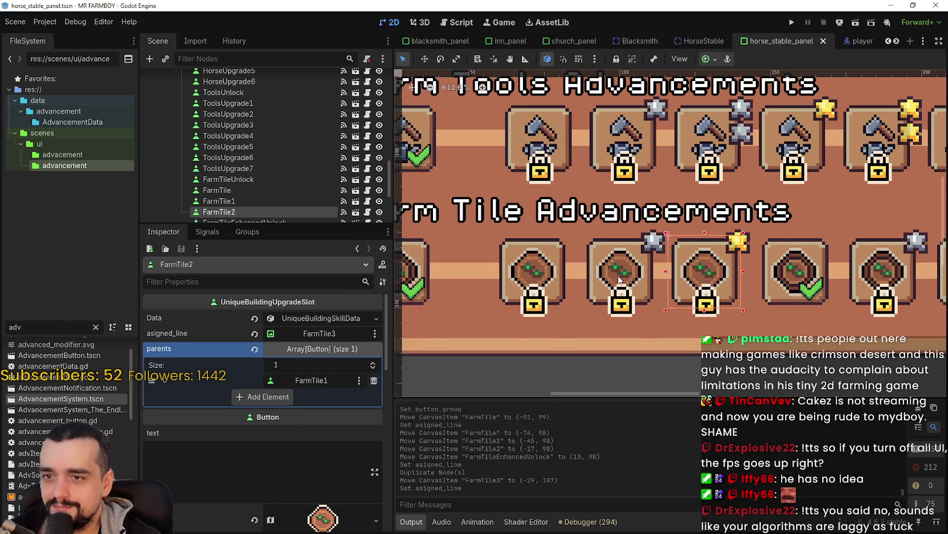
Change FarmTile1's parent from FarmTileUnlock to FarmTile and save again.
left_click(614, 272)
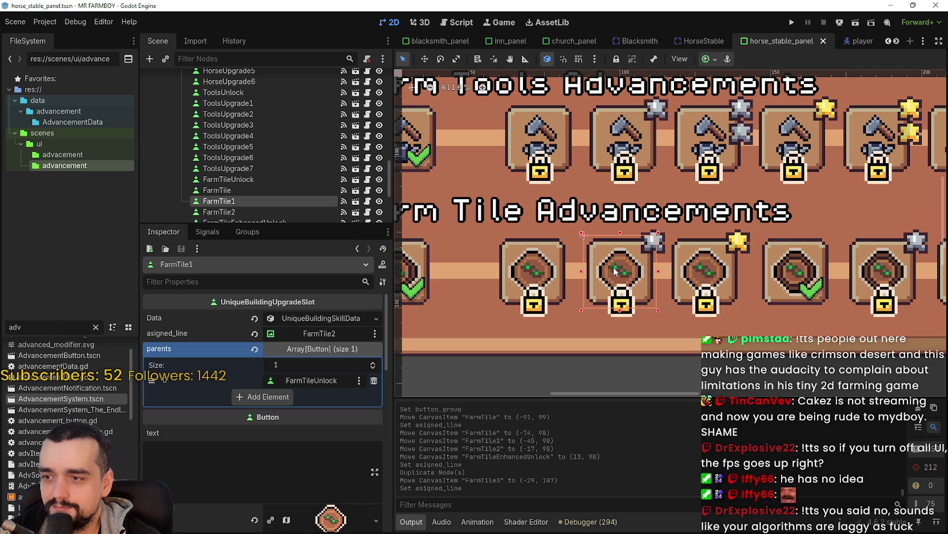
left_click(711, 279)
left_click(615, 269)
left_click(314, 380)
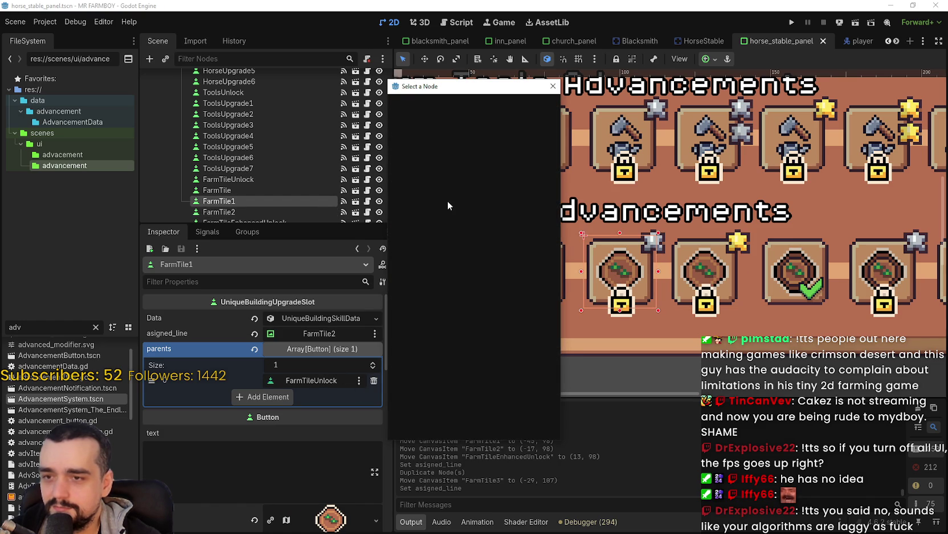
type("farm")
double_click(489, 299)
key("ctrl+s")
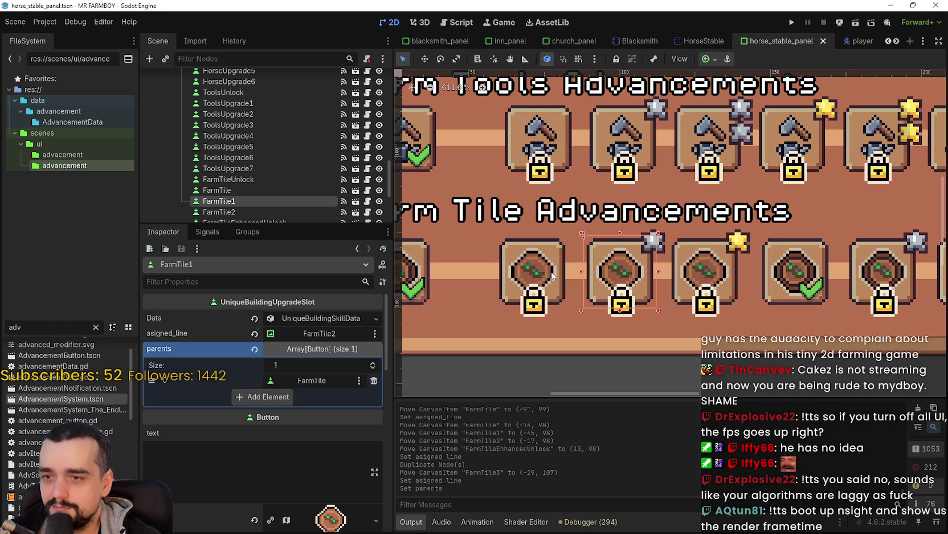
left_click(680, 278)
key("ctrl+s")
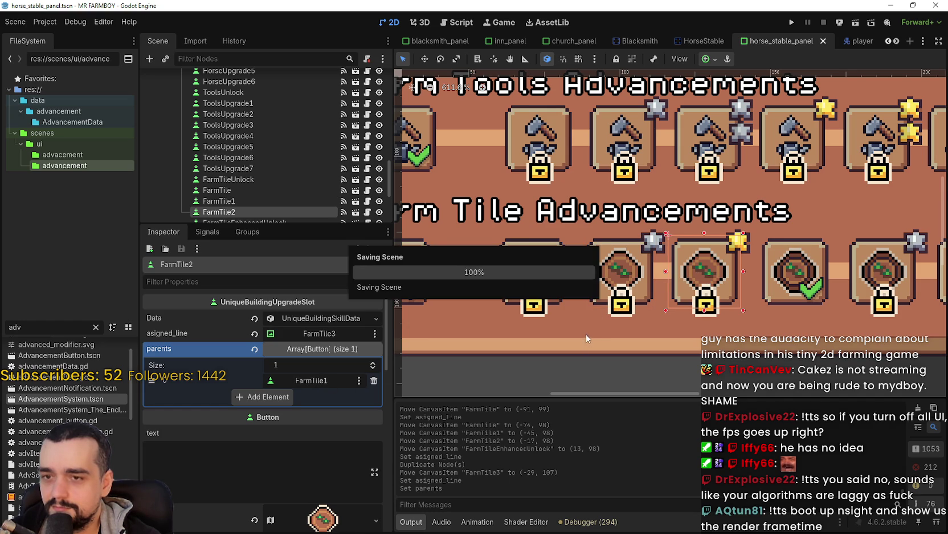
scroll(589, 305, "down", 3)
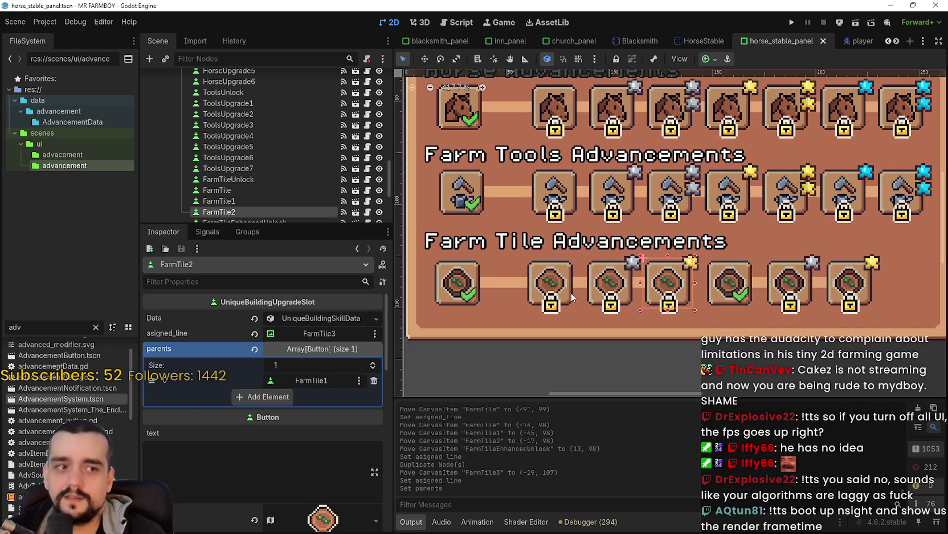
Check the Farm Tile Advancements row, then continue from MR FARMBOY's menu to Select Save Game.
scroll(570, 287, "up", 1)
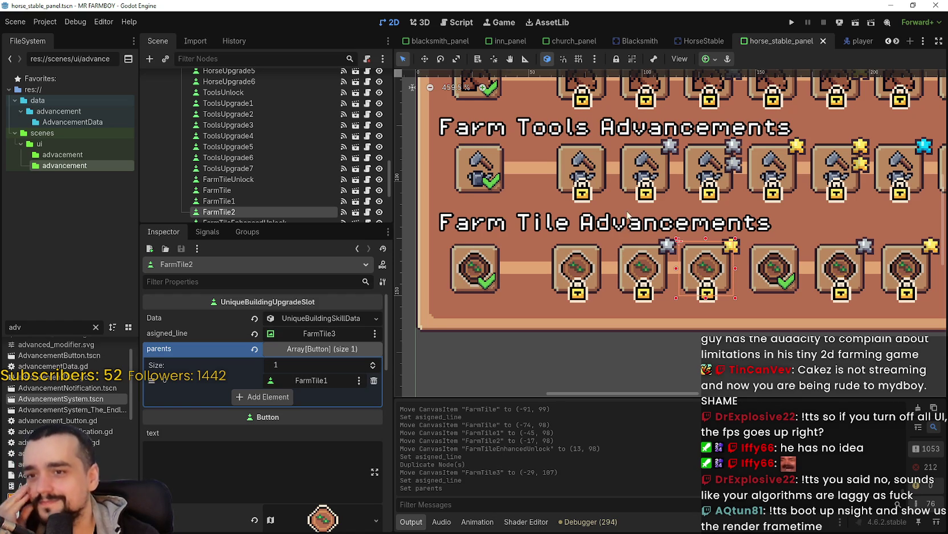
scroll(631, 215, "up", 3)
scroll(631, 214, "down", 1)
scroll(631, 214, "right", 3)
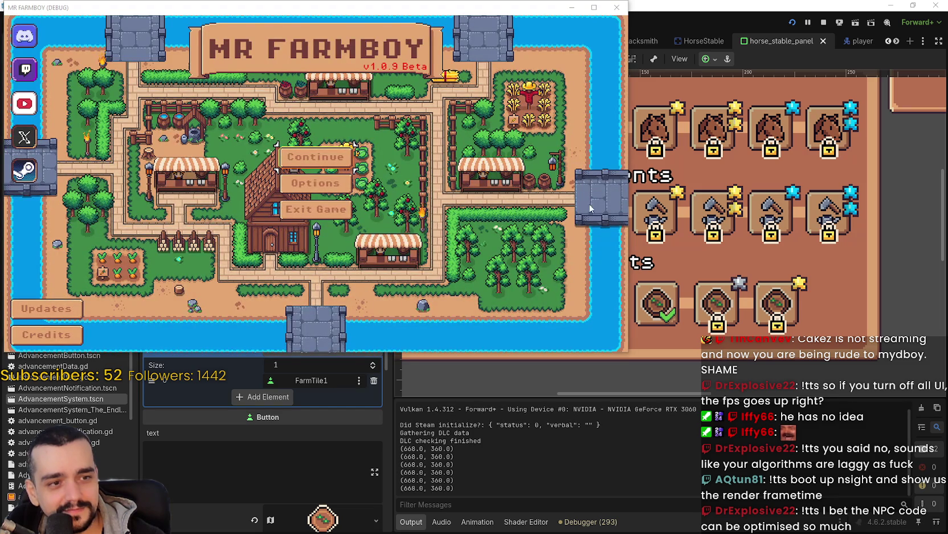
left_click(308, 158)
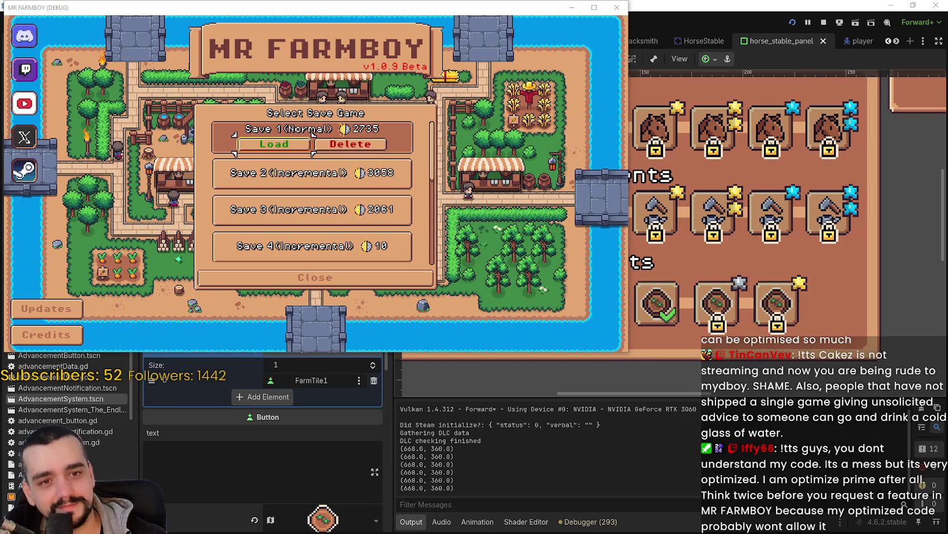
Load Save 1, view the Player House advancements, then open the debugger's visual profiler.
key("Return")
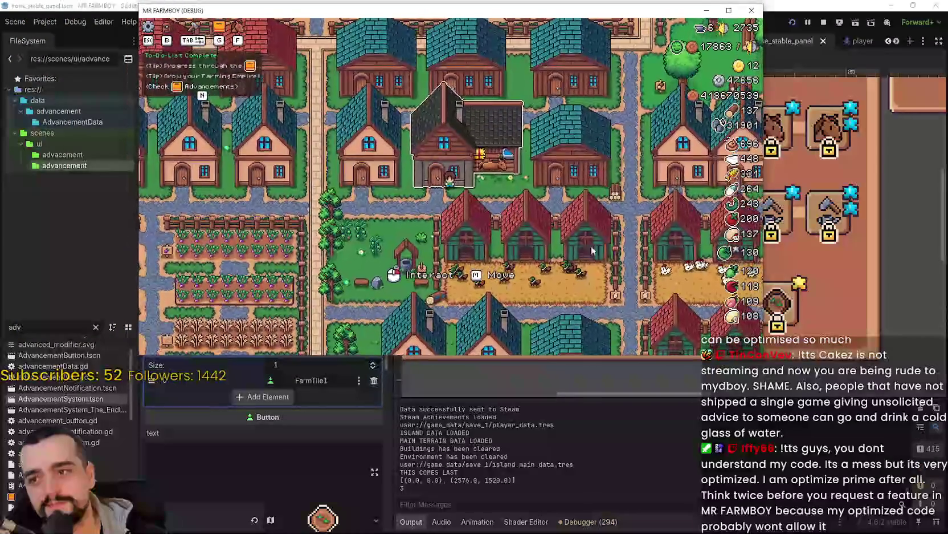
left_click(557, 237)
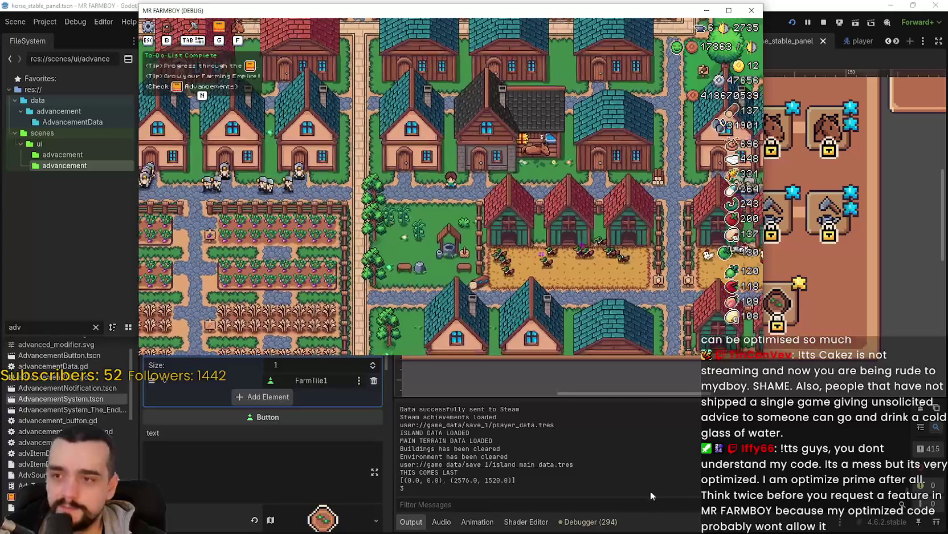
left_click(507, 500)
left_click(588, 521)
left_click(634, 397)
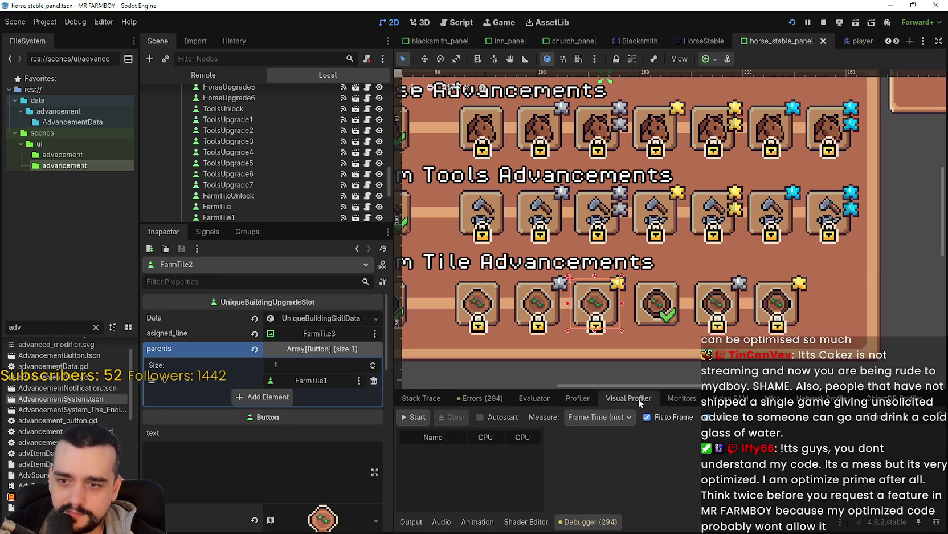
Enlarge the debugger panel, widen the profiler area and start profiling the running game.
left_click_drag(646, 385, 575, 175)
left_click(417, 196)
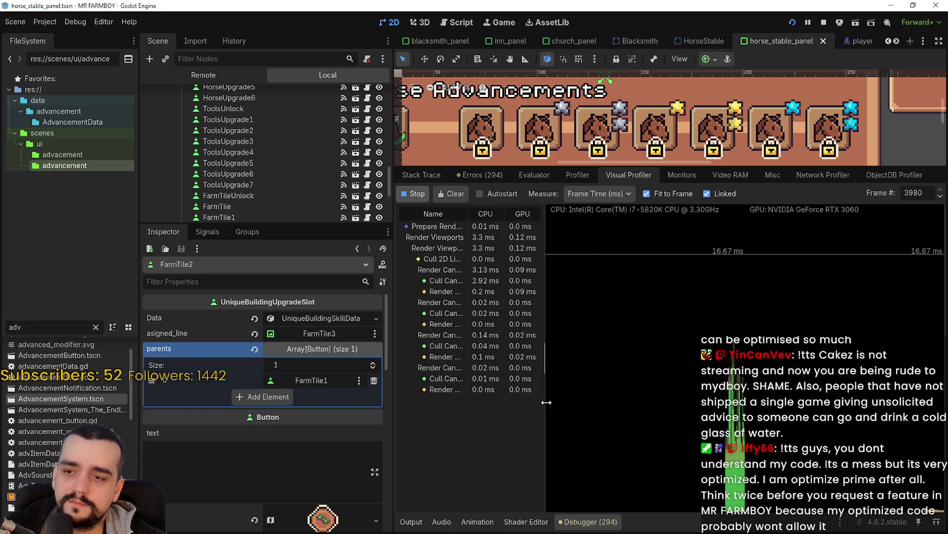
left_click_drag(392, 378, 321, 378)
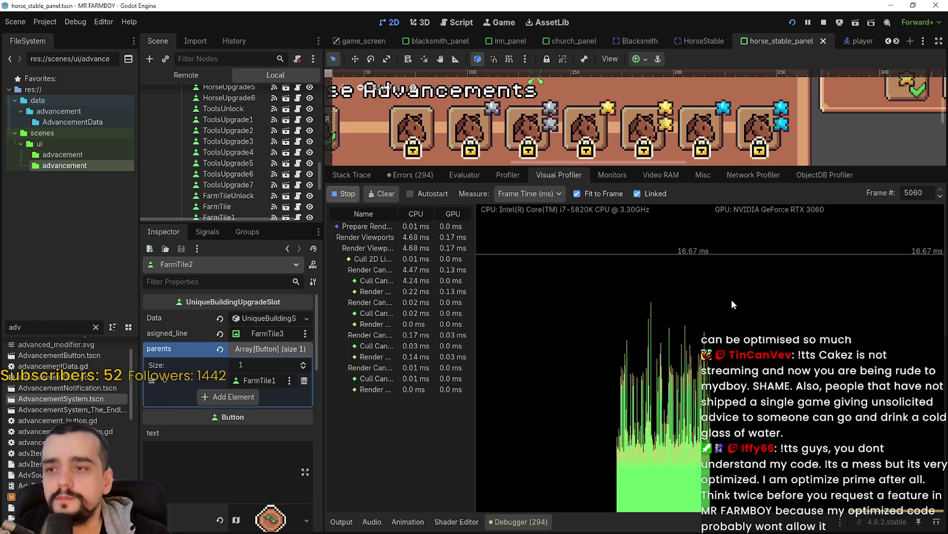
left_click(512, 175)
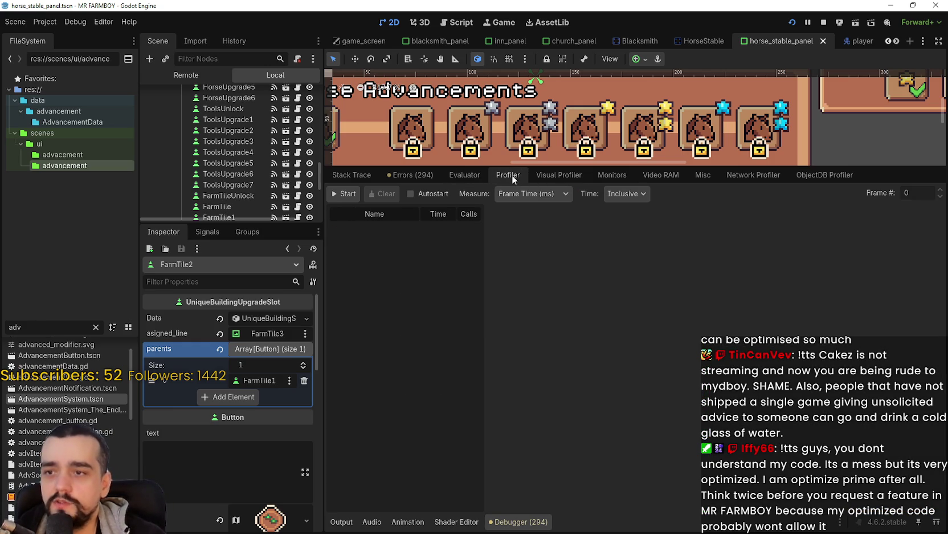
left_click(346, 195)
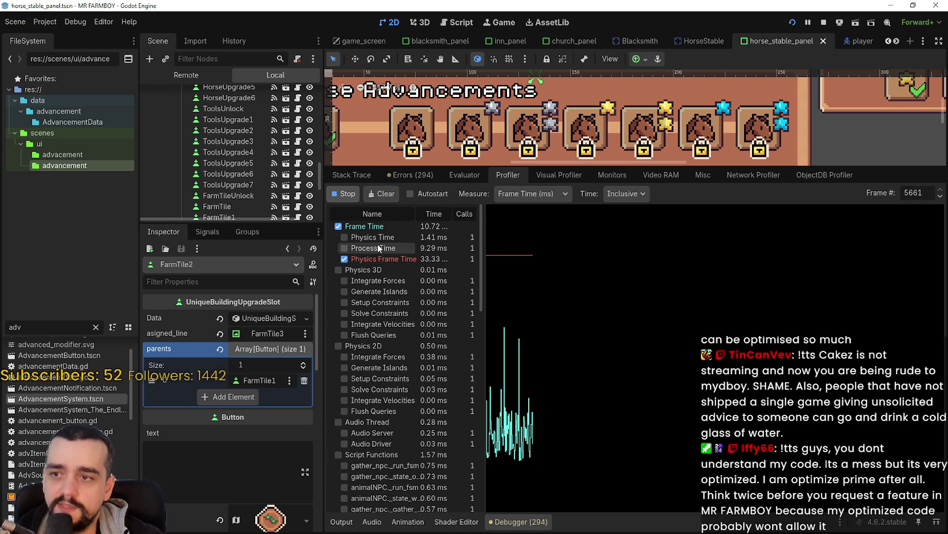
Compare CPU/GPU render timings with per-function timings, then bring the game window forward.
left_click(545, 174)
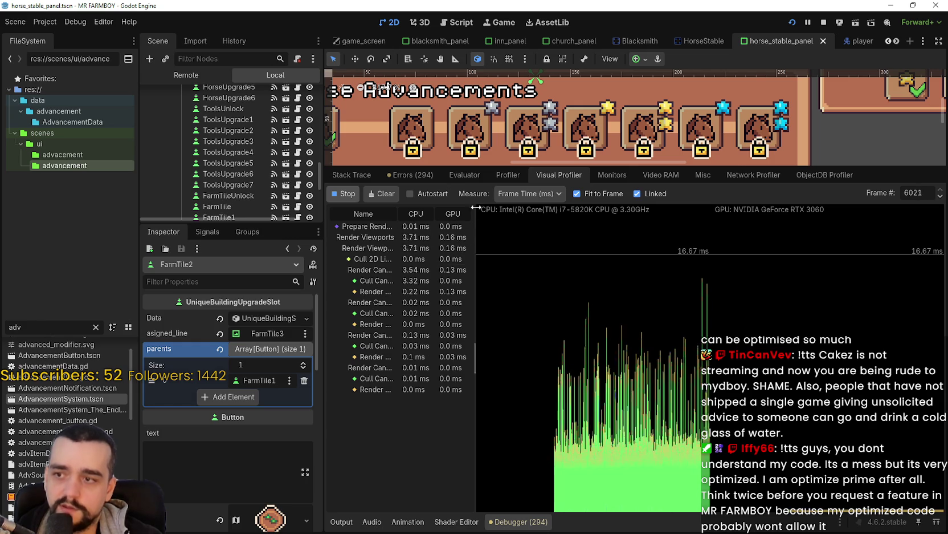
left_click(507, 176)
scroll(411, 447, "down", 5)
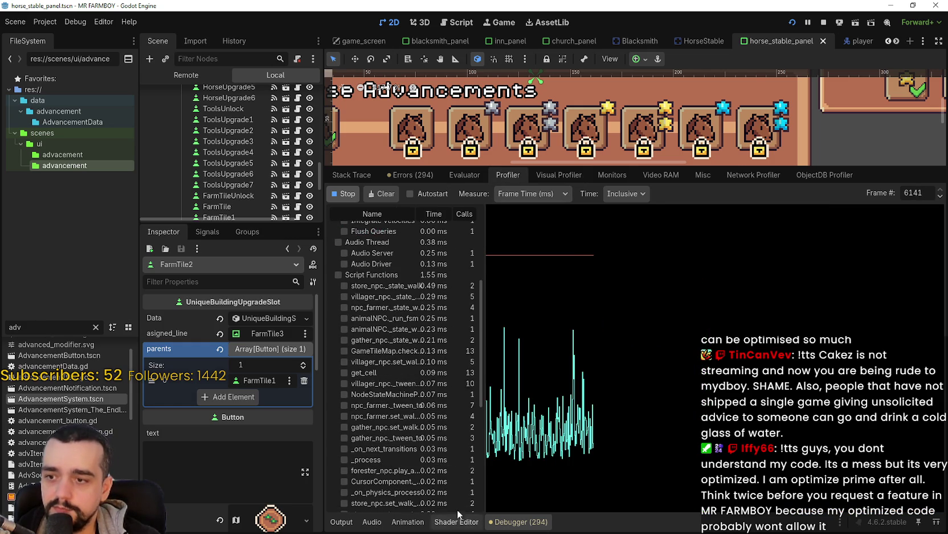
scroll(461, 462, "up", 5)
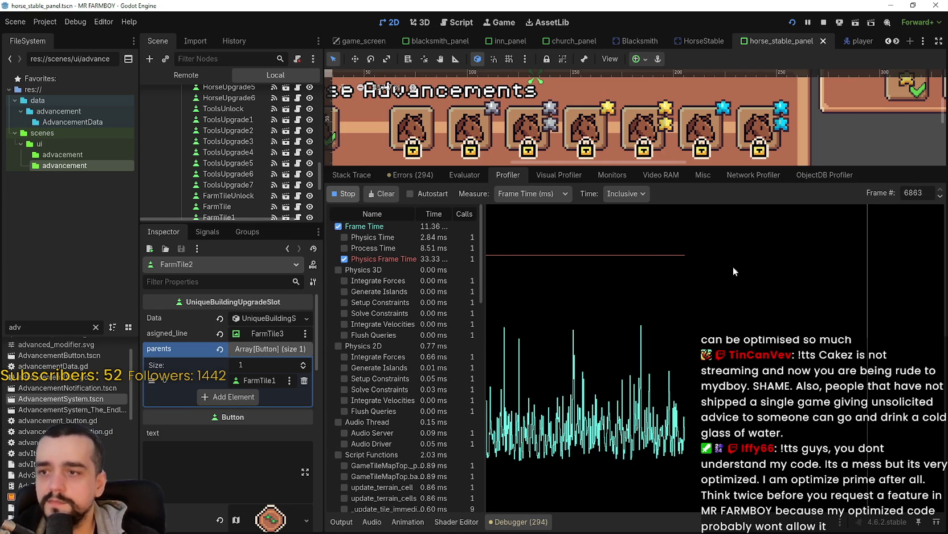
left_click(564, 176)
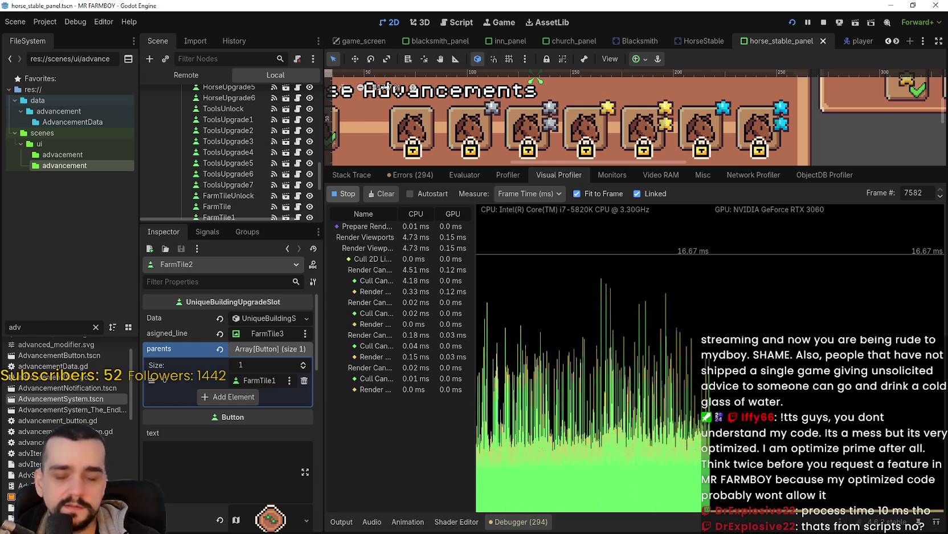
key("alt+Tab")
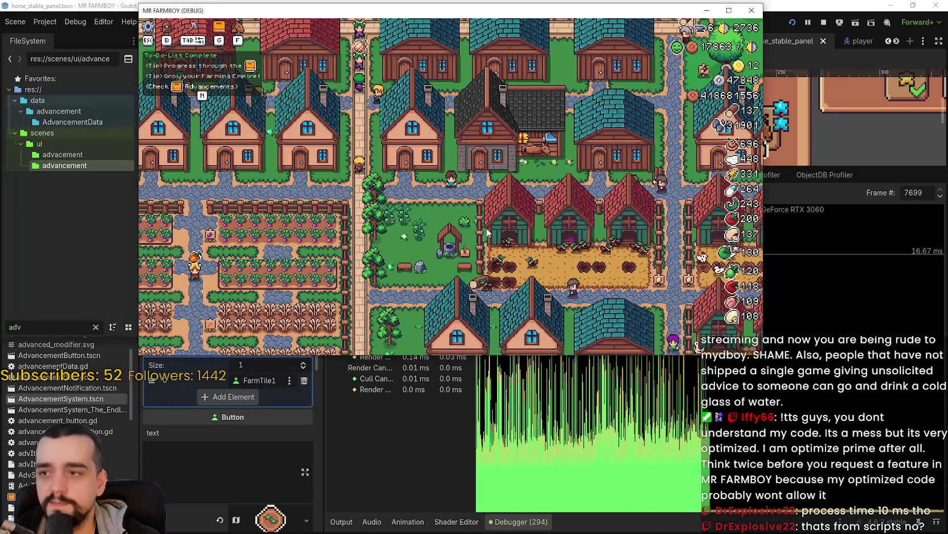
Zoom out over the town and lake in the game, then switch the Scene dock to Remote.
scroll(489, 215, "down", 5)
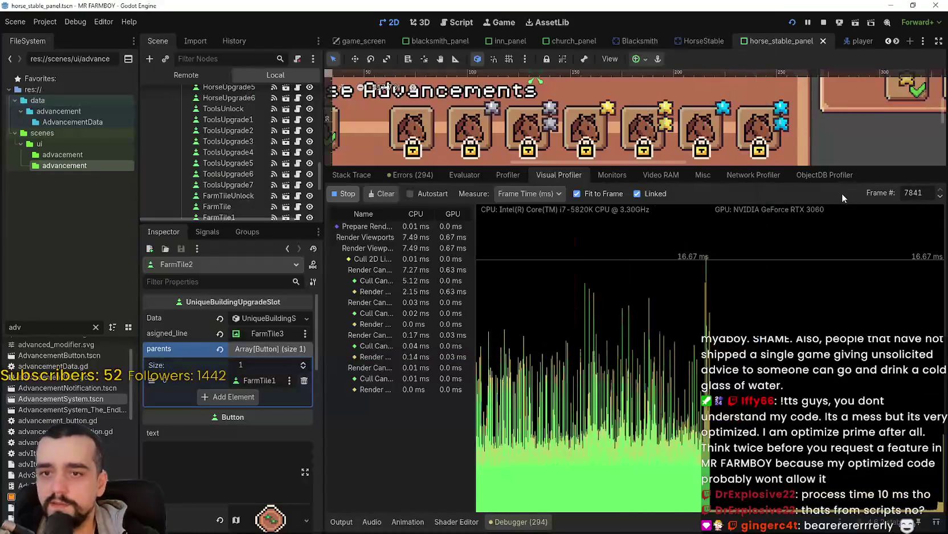
left_click(842, 193)
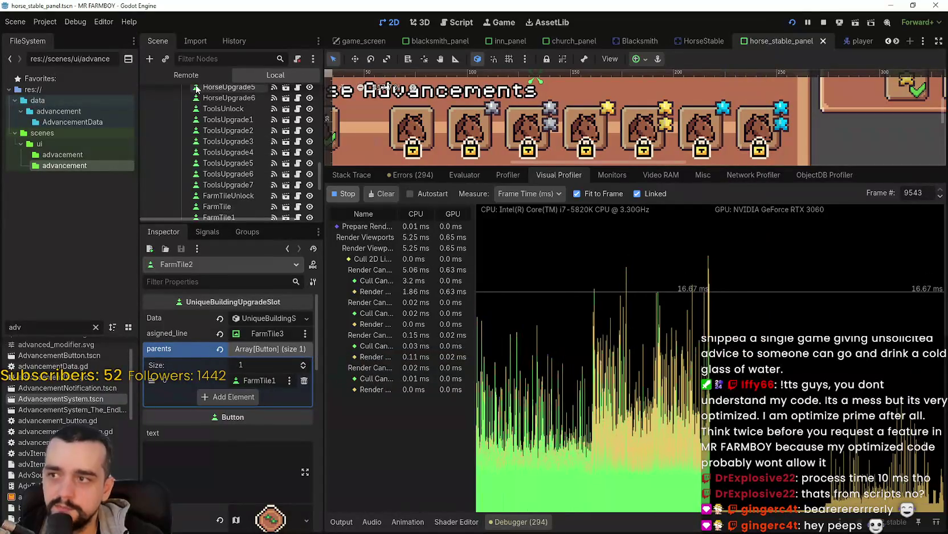
left_click(186, 75)
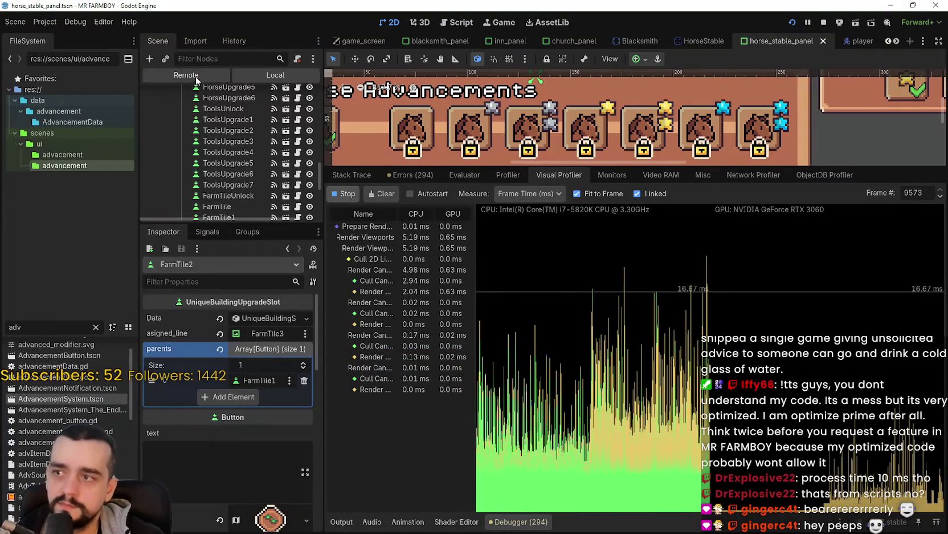
Expand SceneLoader and its Game node in the remote scene tree.
scroll(161, 196, "down", 3)
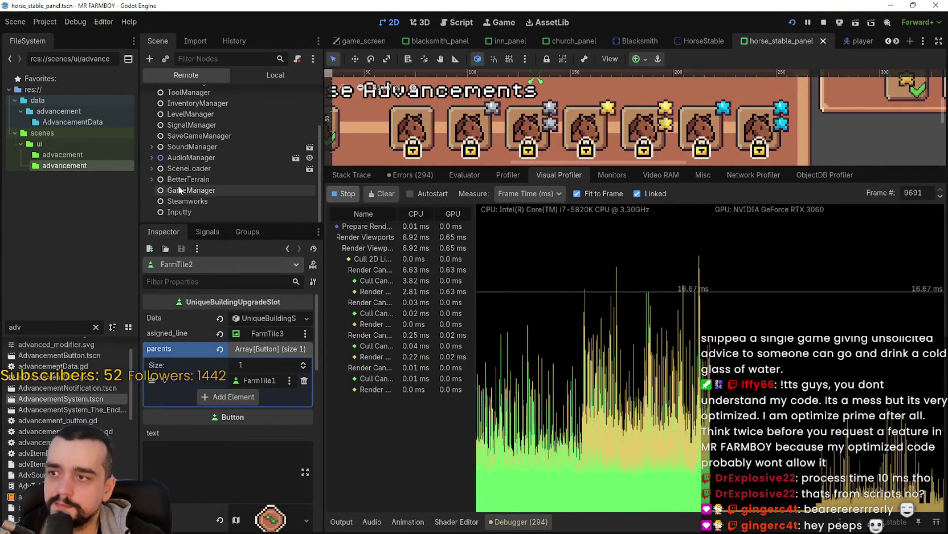
left_click(152, 169)
left_click(152, 169)
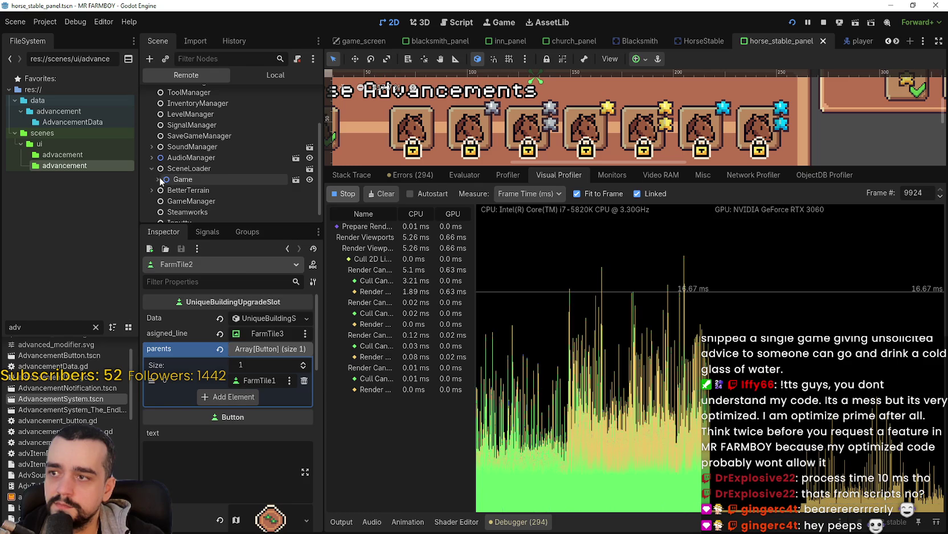
left_click(159, 180)
scroll(161, 180, "down", 1)
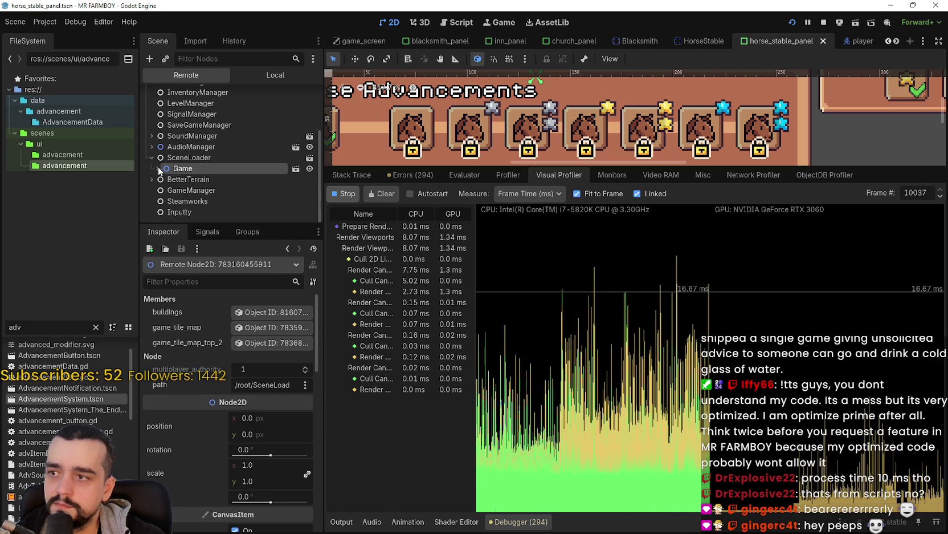
left_click(160, 169)
scroll(199, 187, "down", 5)
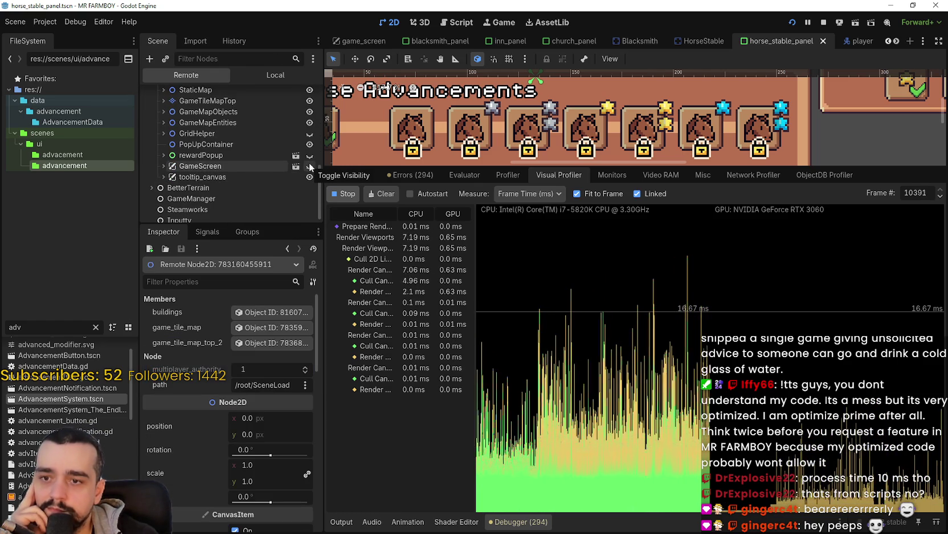
Glance at the game window, then expand GameMapObjects to list buildings, decorations and environments.
key("alt+Tab")
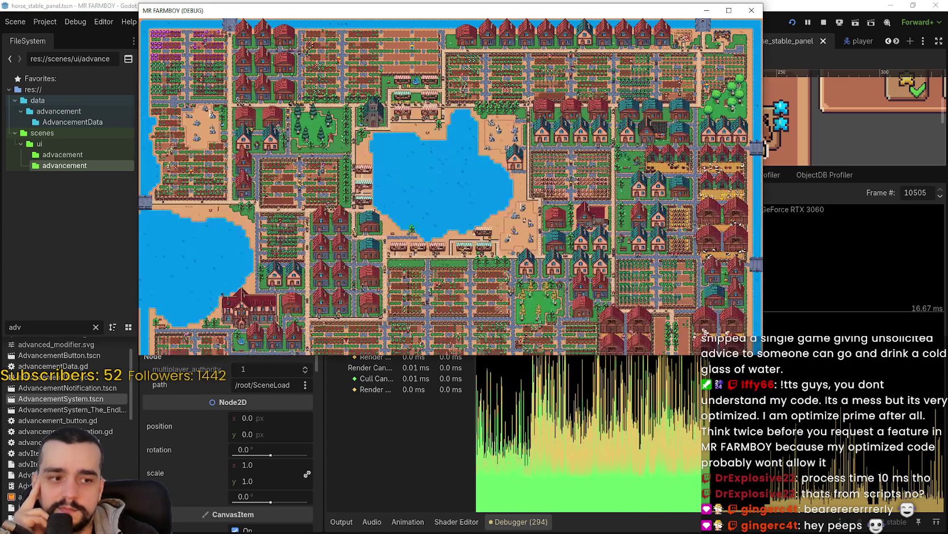
left_click(124, 171)
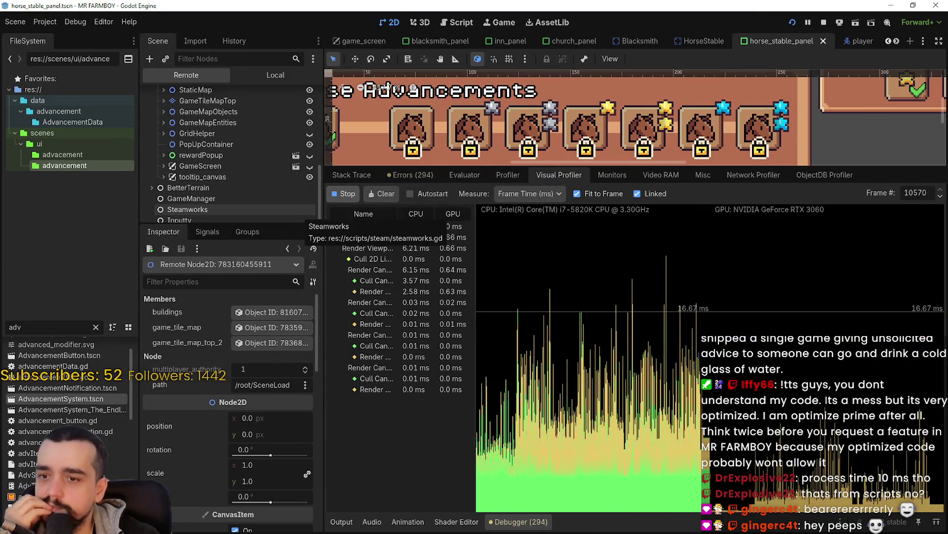
key("alt+Tab")
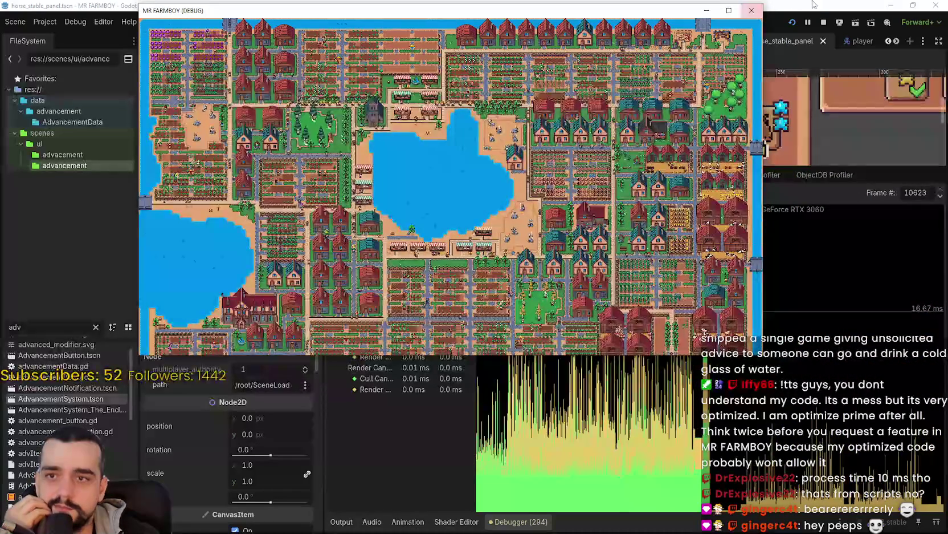
key("alt+Tab")
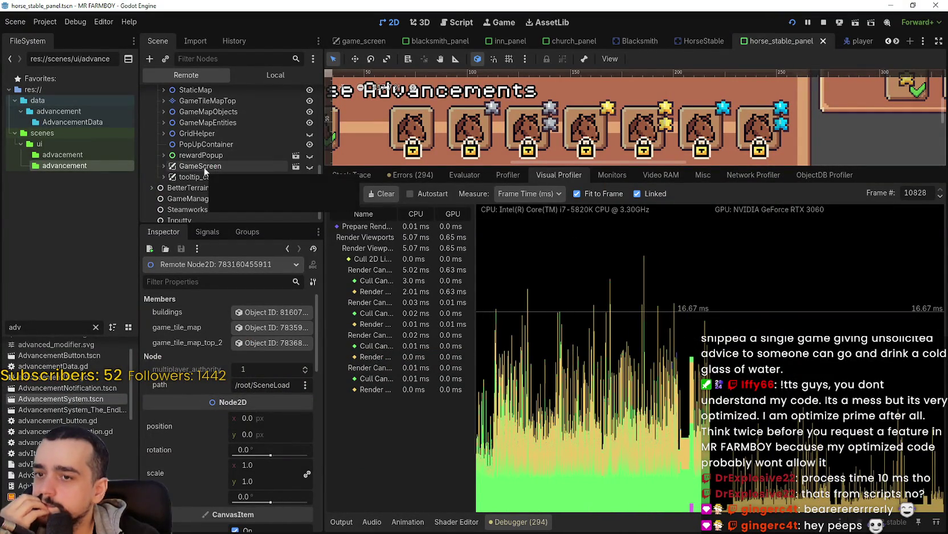
scroll(267, 166, "up", 1)
scroll(267, 167, "up", 3)
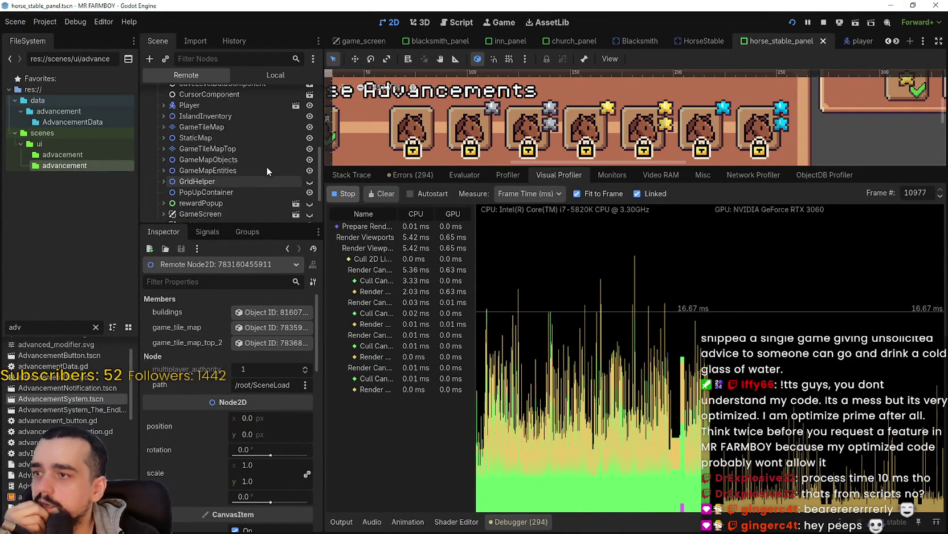
left_click(162, 176)
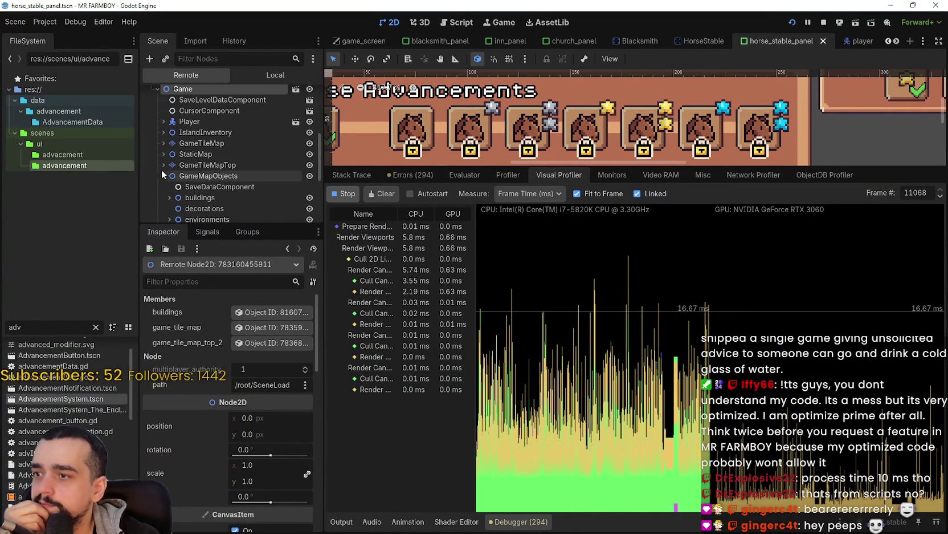
Expand GameMapEntities and hide the GameTileMapTop layer in the running game.
scroll(159, 178, "down", 4)
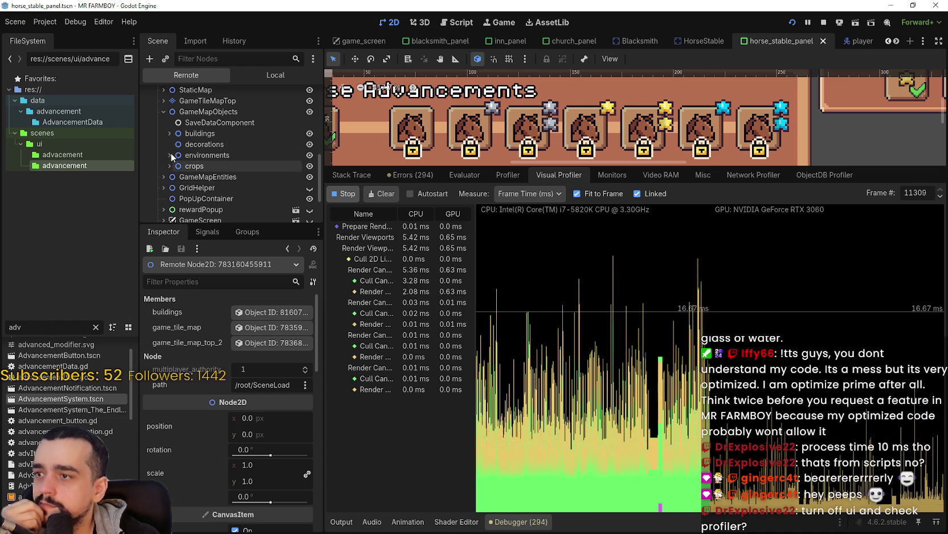
left_click(163, 176)
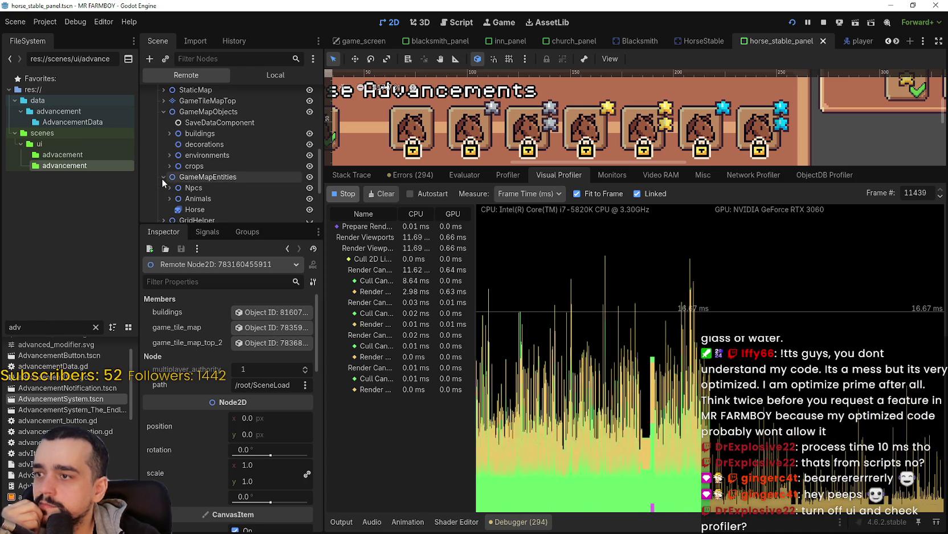
scroll(310, 165, "down", 2)
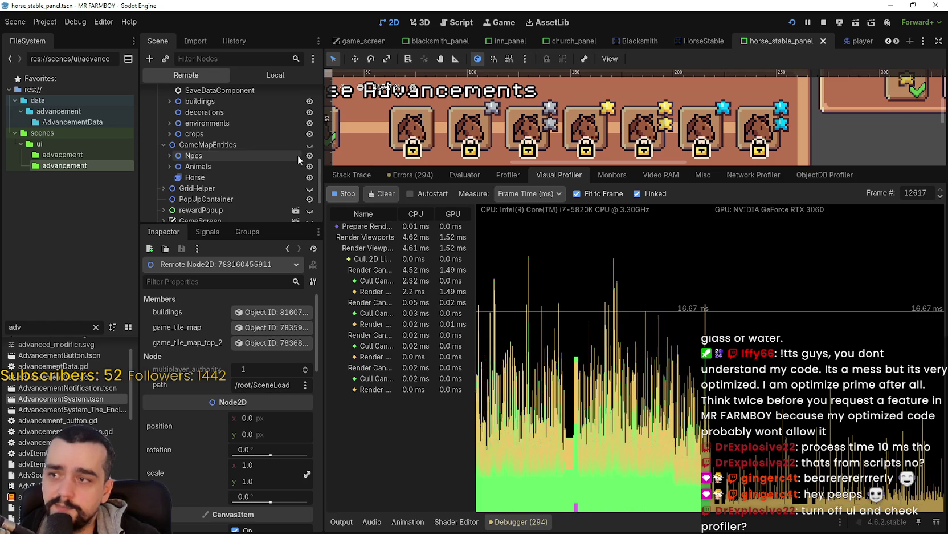
scroll(298, 155, "up", 3)
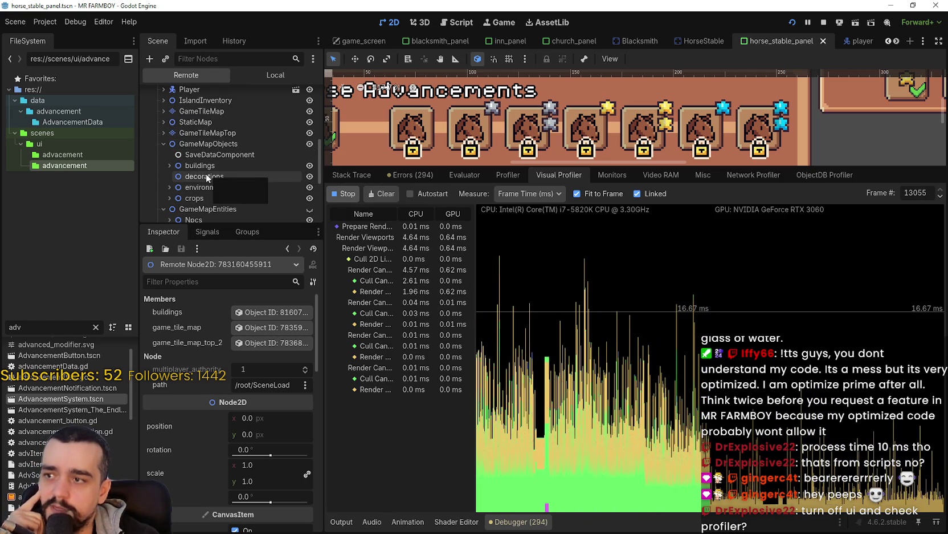
left_click(310, 137)
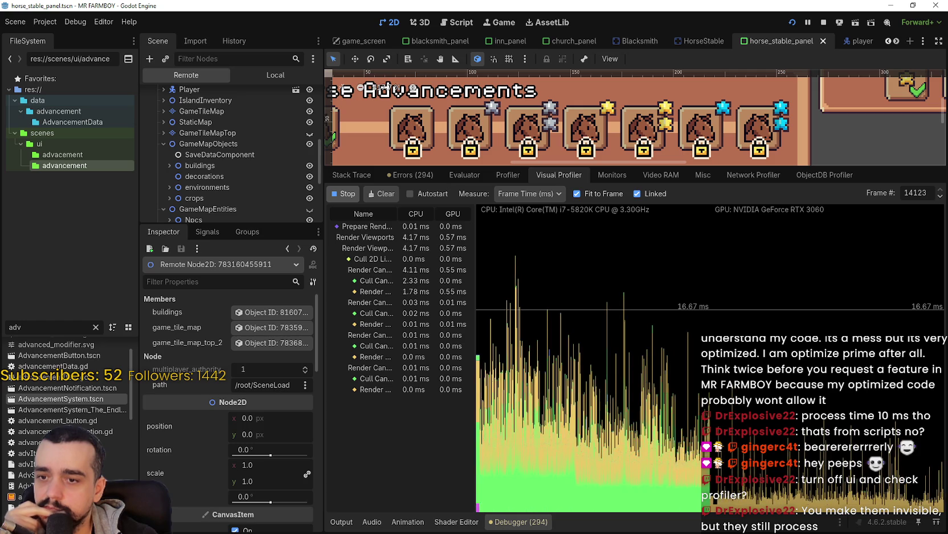
Check the result in the game window, nudging the window slightly down and left.
key("alt+Tab")
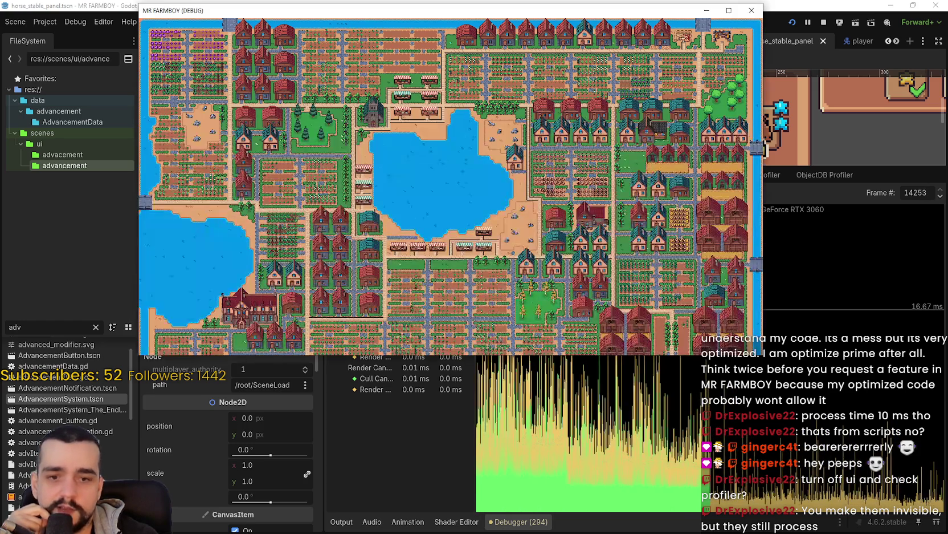
scroll(437, 171, "up", 3)
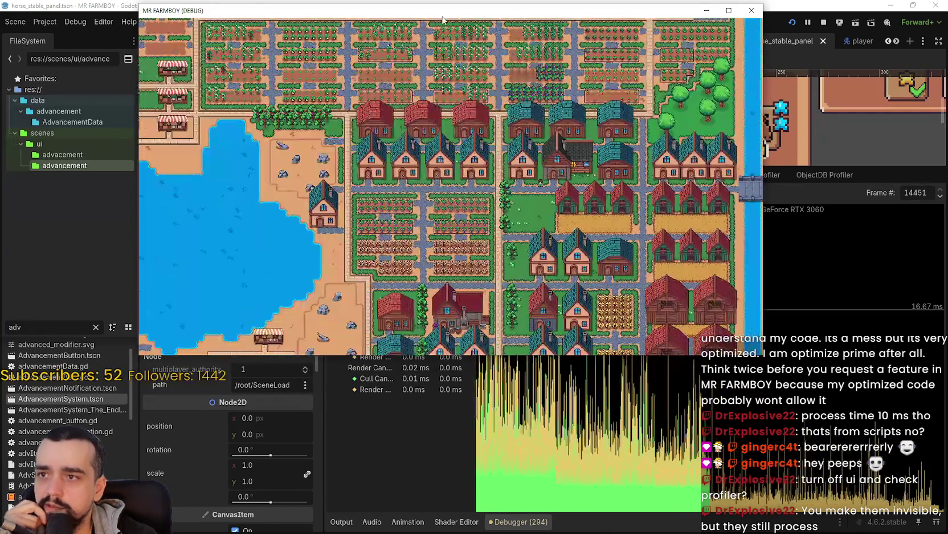
left_click_drag(443, 17, 429, 44)
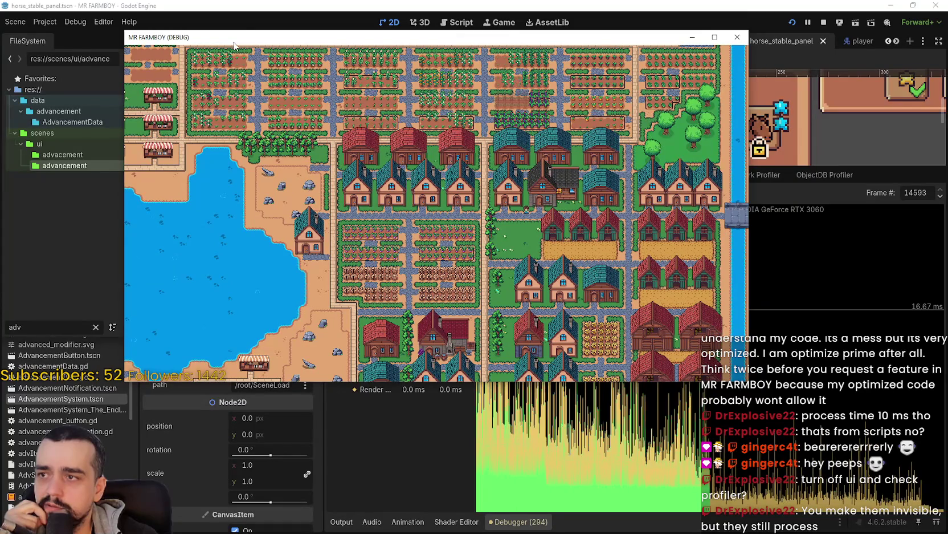
key("alt+Tab")
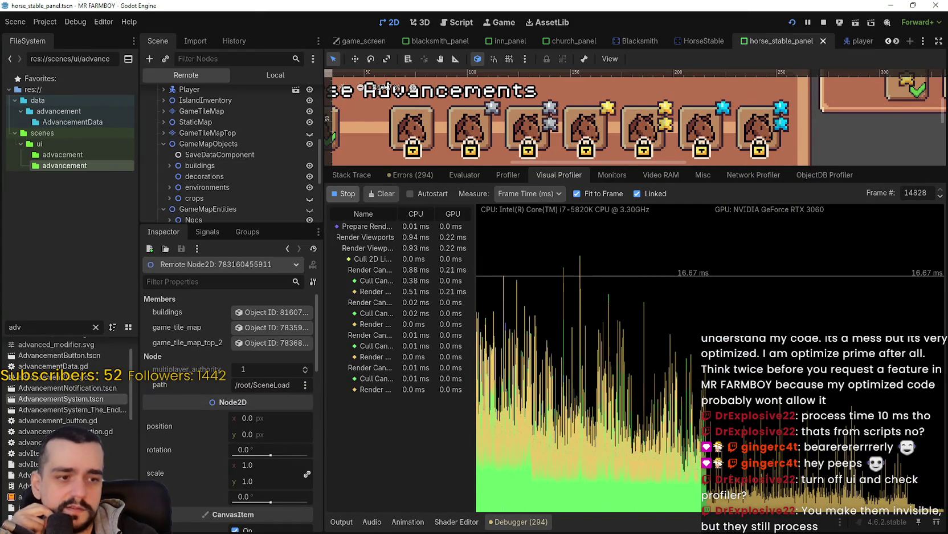
key("alt+Tab")
key("alt+Tab")
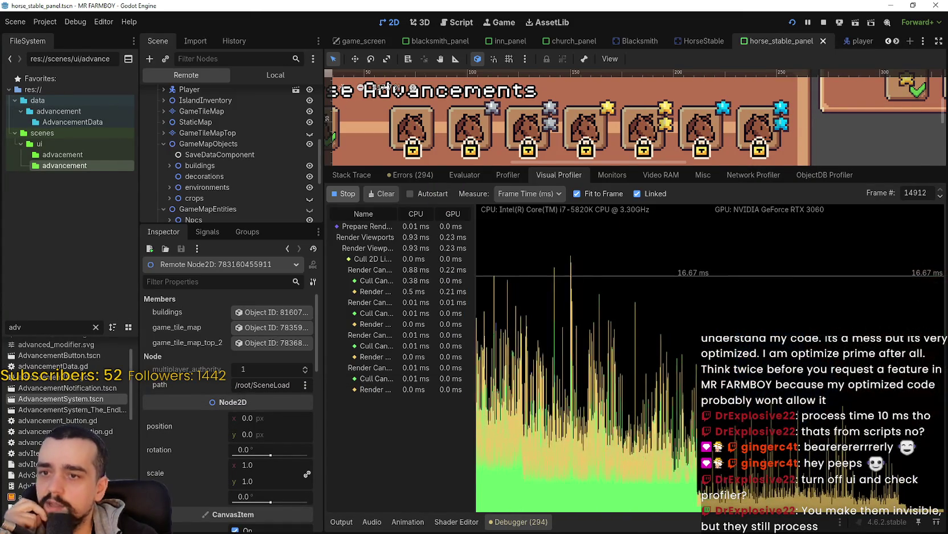
key("alt+Tab")
key("alt+Tab")
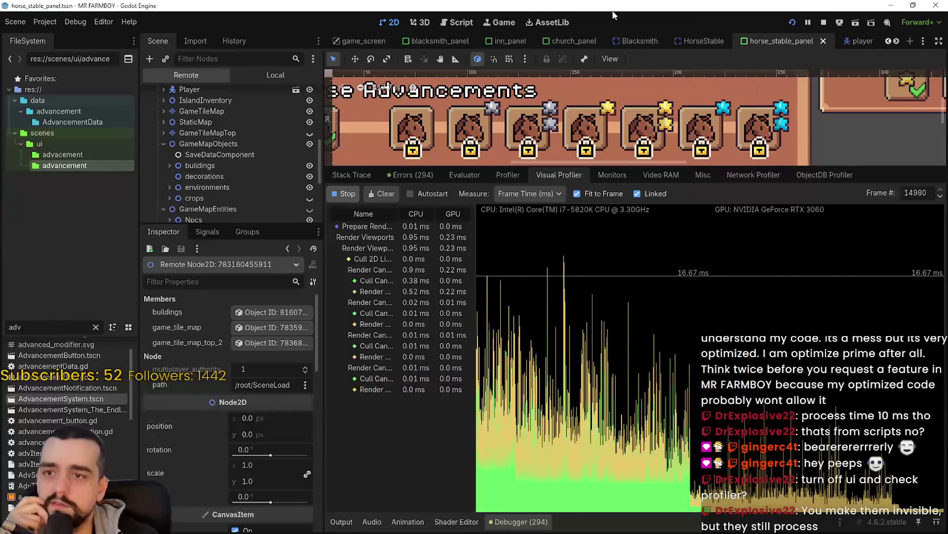
Show GameTileMapTop and GameMapEntities again, then hide crops, decorations, Npcs and Animals.
left_click(310, 132)
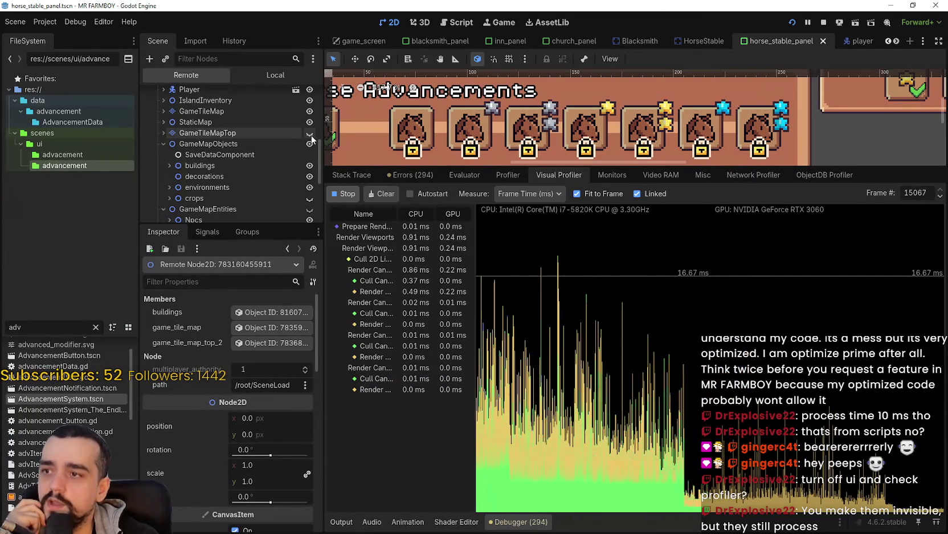
left_click(310, 206)
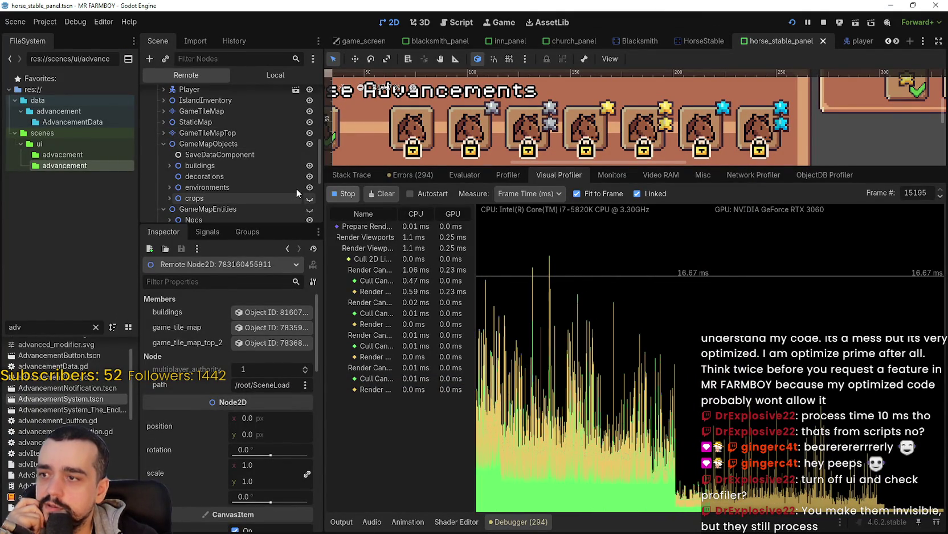
scroll(294, 189, "down", 2)
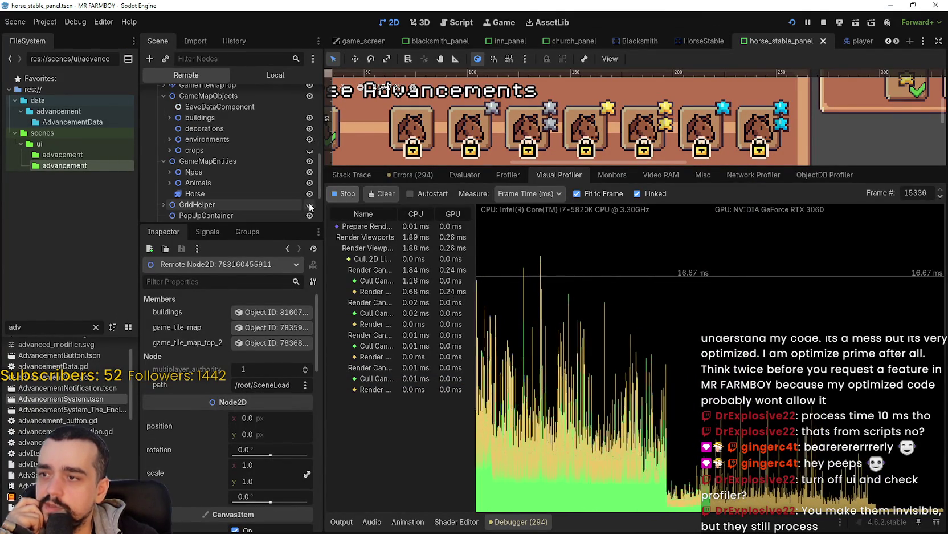
scroll(293, 215, "down", 1)
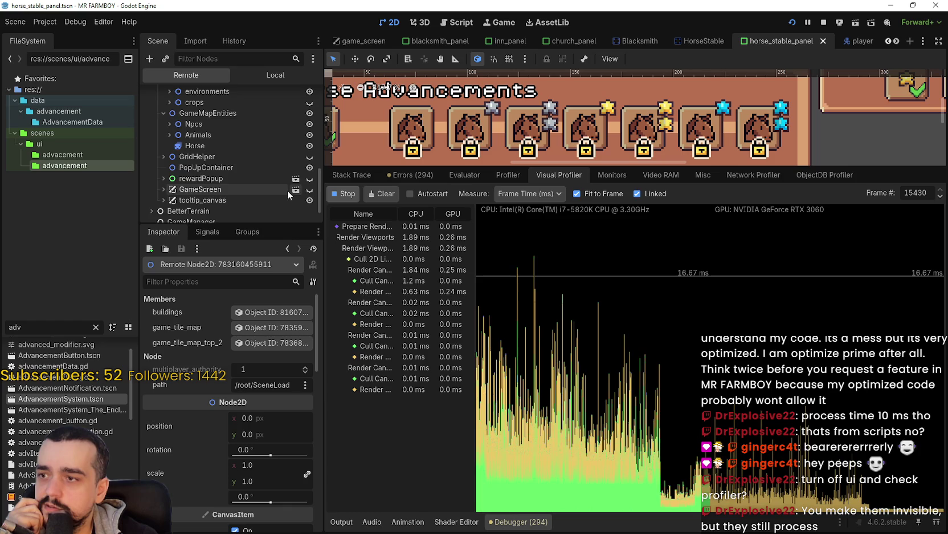
scroll(287, 190, "up", 3)
left_click(309, 181)
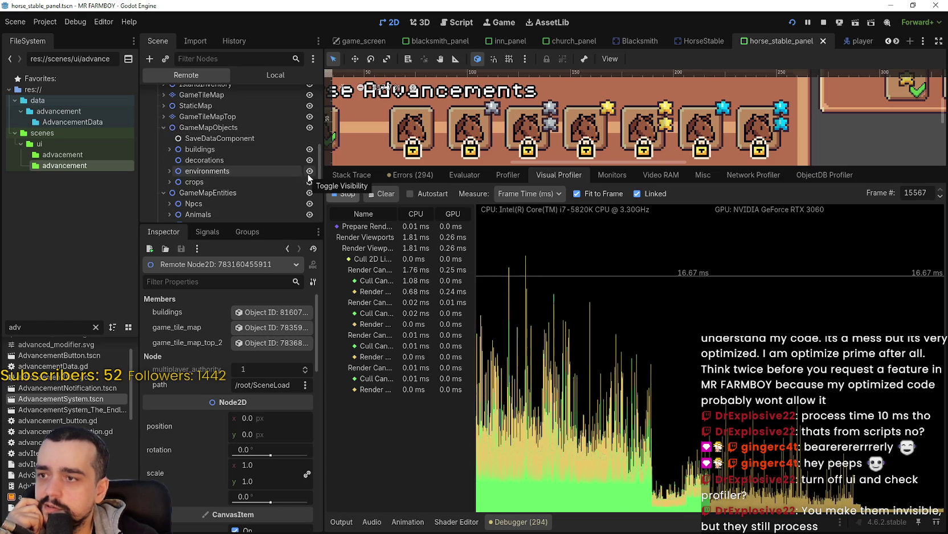
left_click(310, 158)
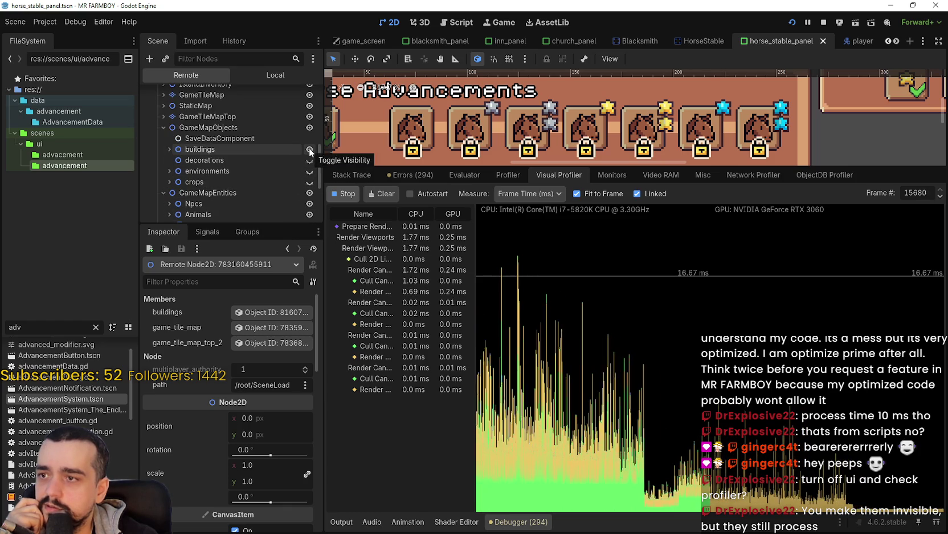
left_click(310, 203)
left_click(310, 215)
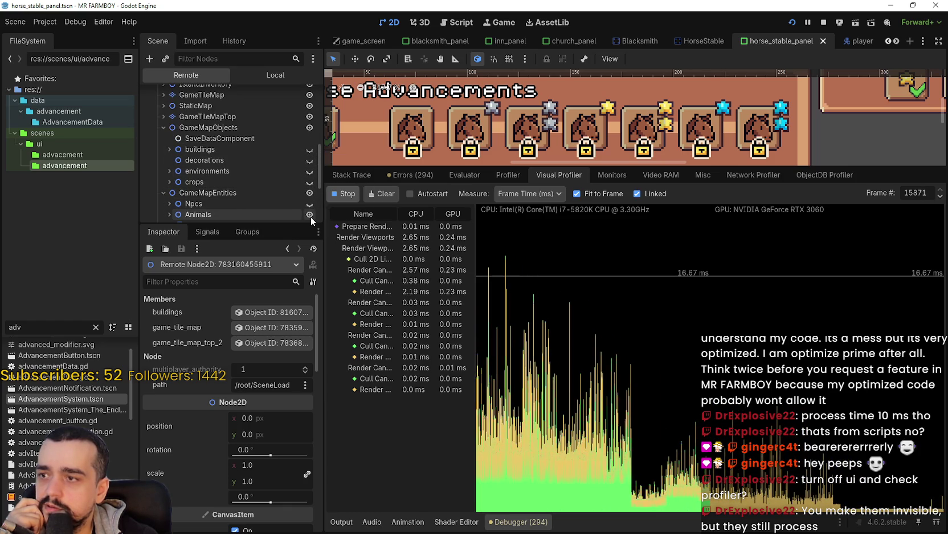
Enlarge the scene tree to show more nodes and bring the game window forward.
scroll(311, 213, "down", 3)
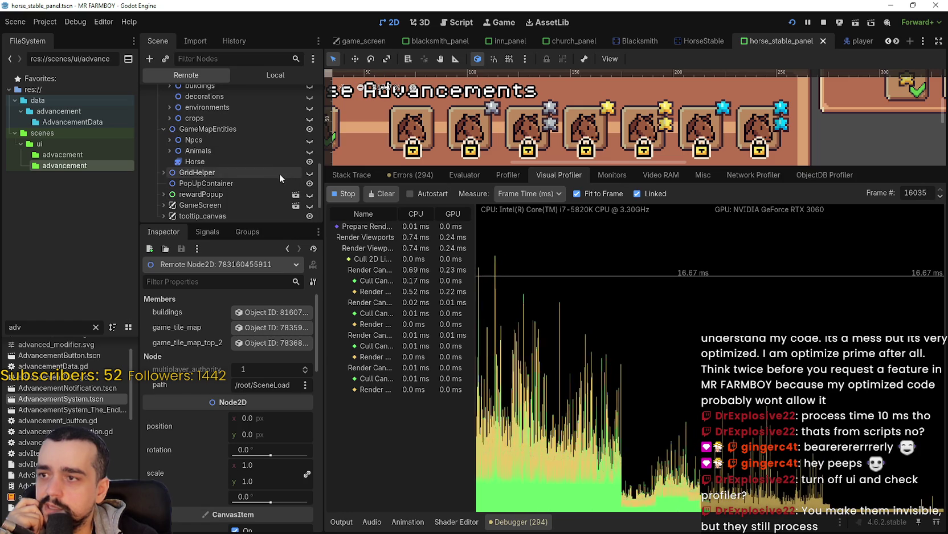
mouse_move(677, 41)
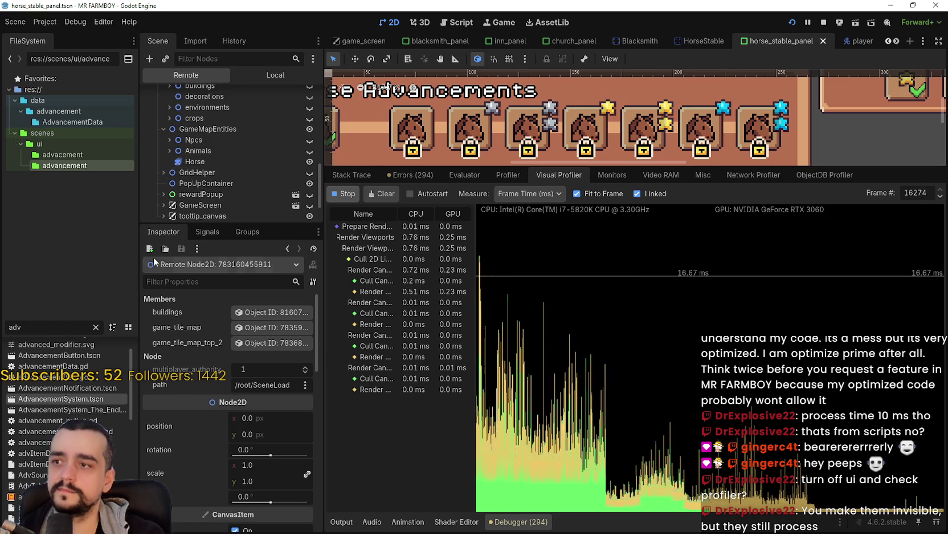
left_click_drag(230, 224, 230, 354)
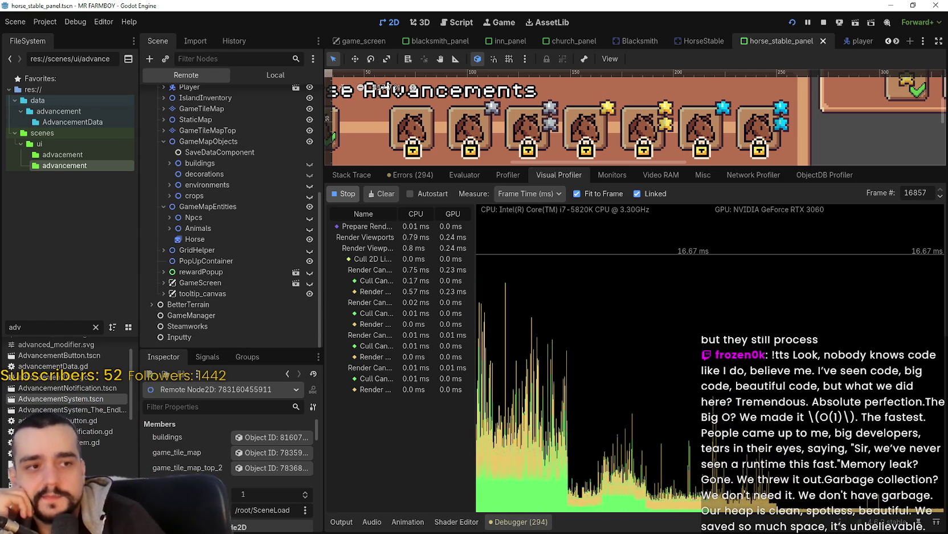
key("alt+Tab")
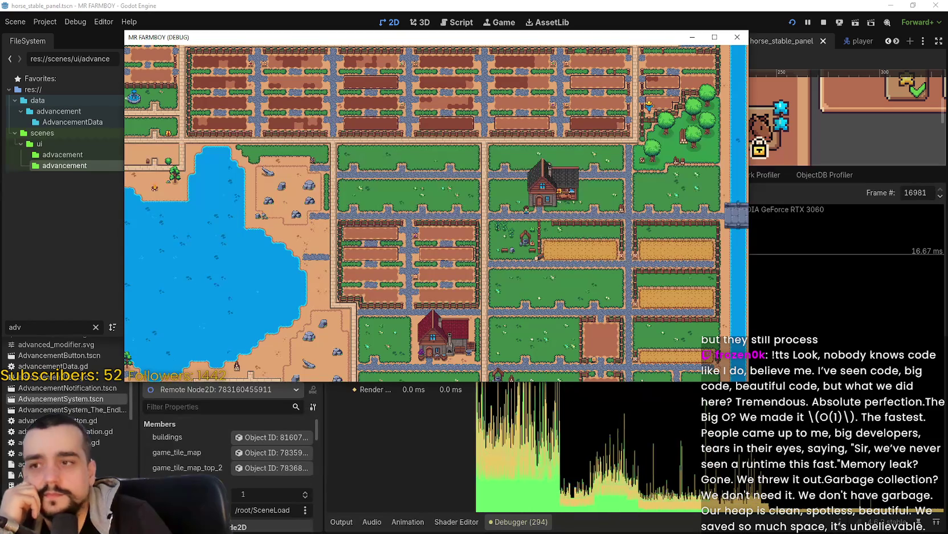
Expand GameTileMapTop, StaticMap and GameTileMap in the remote scene tree.
left_click(596, 4)
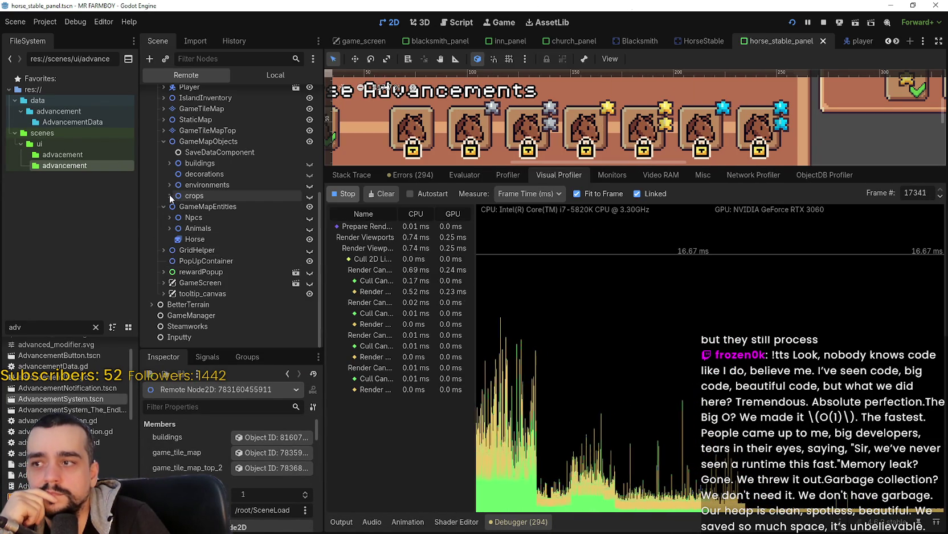
left_click(160, 131)
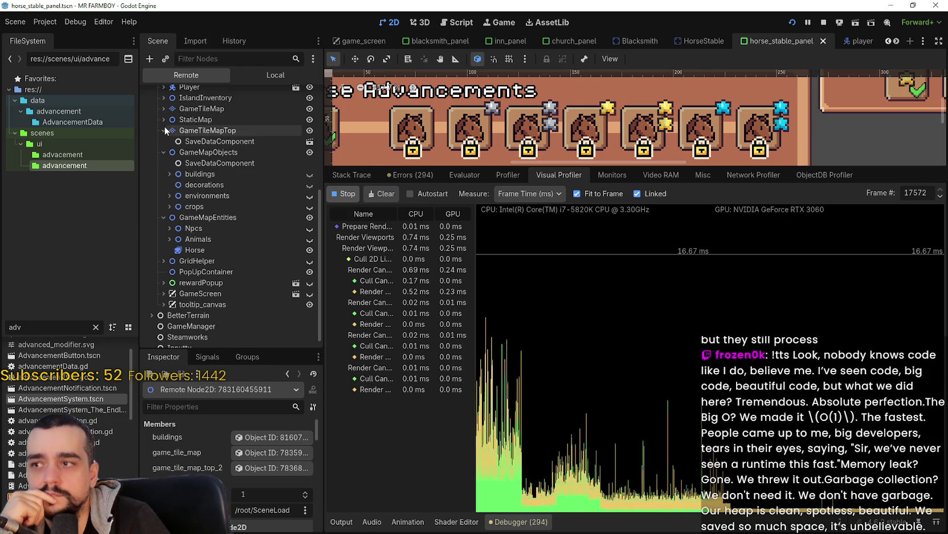
left_click(161, 118)
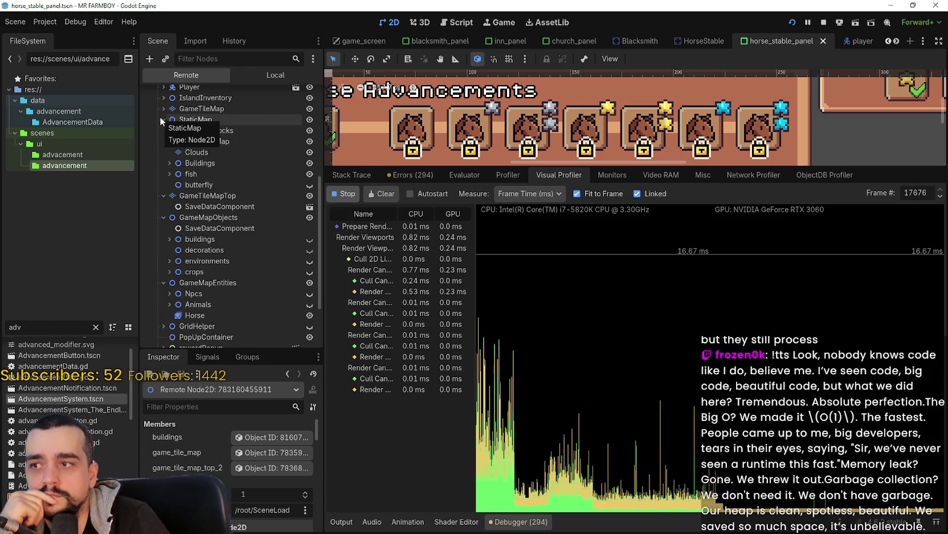
left_click(161, 106)
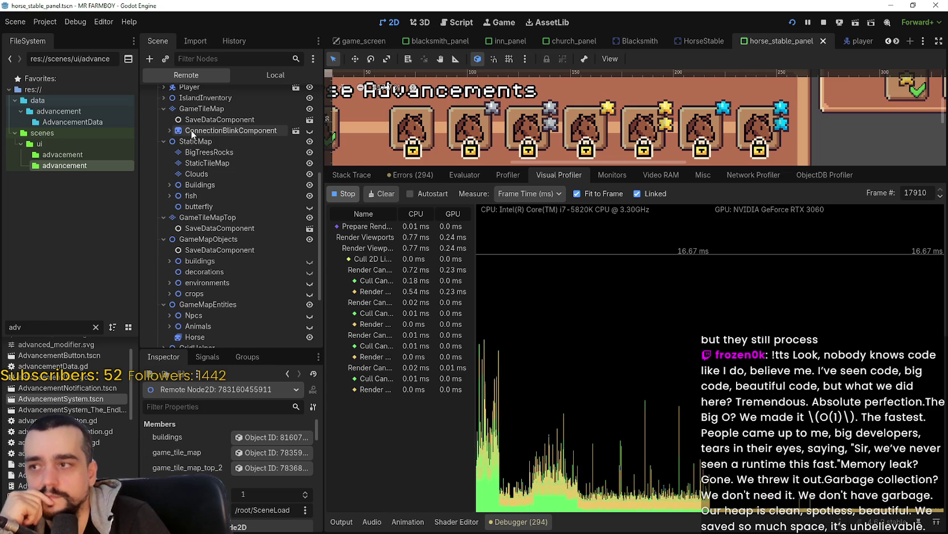
scroll(267, 182, "up", 2)
scroll(261, 224, "down", 5)
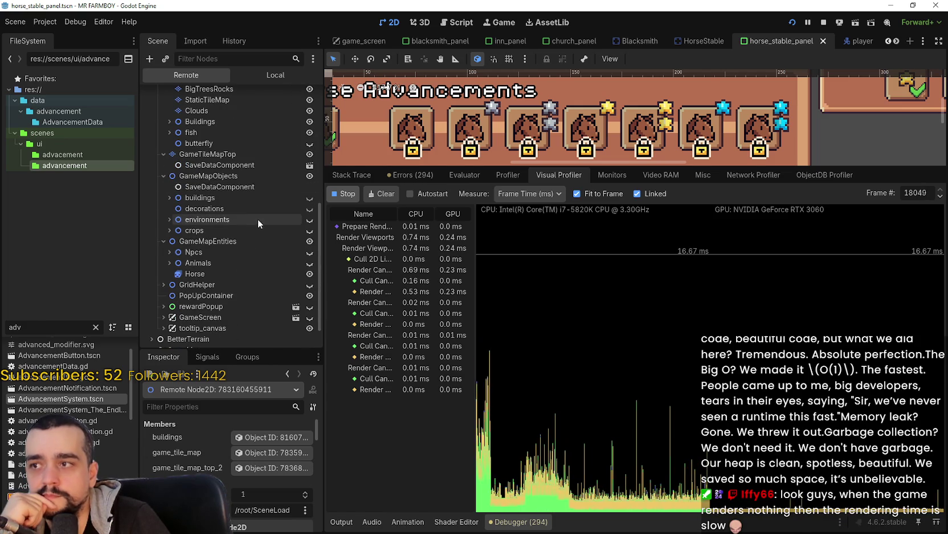
scroll(237, 200, "down", 3)
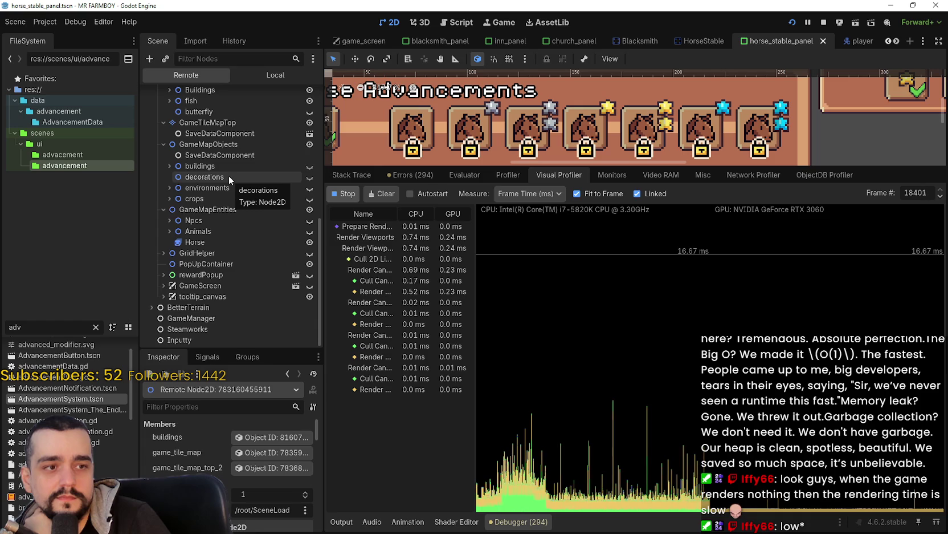
Show the Npcs again and toggle Animals visibility to compare render times.
key("alt+Tab")
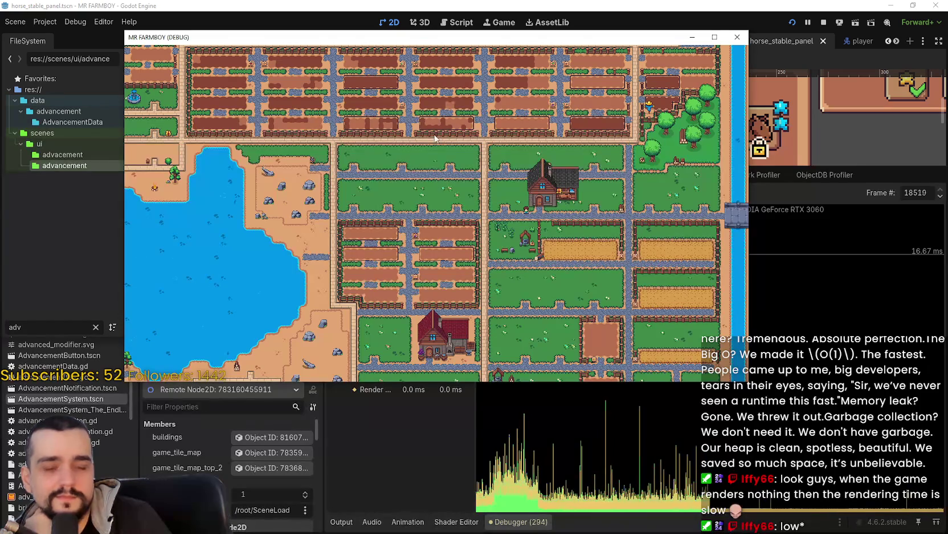
key("alt+Tab")
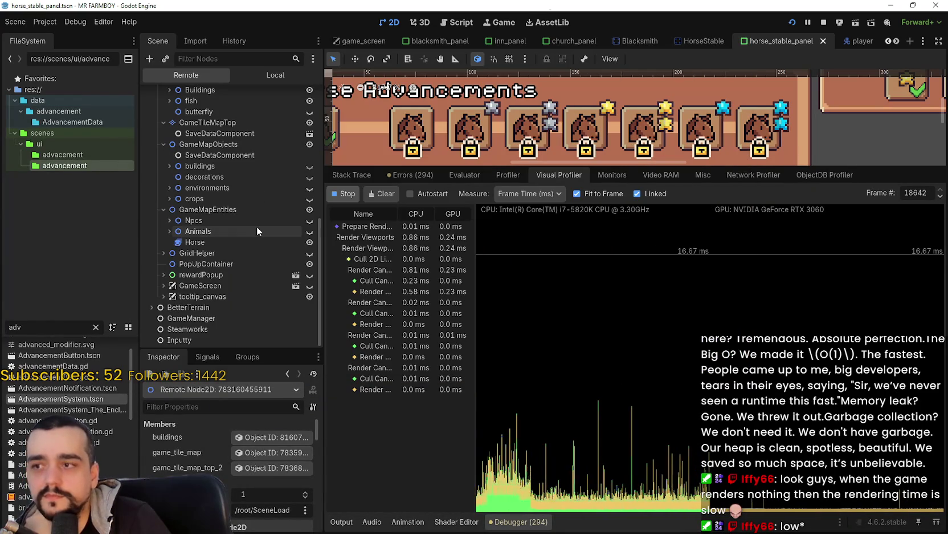
left_click(309, 222)
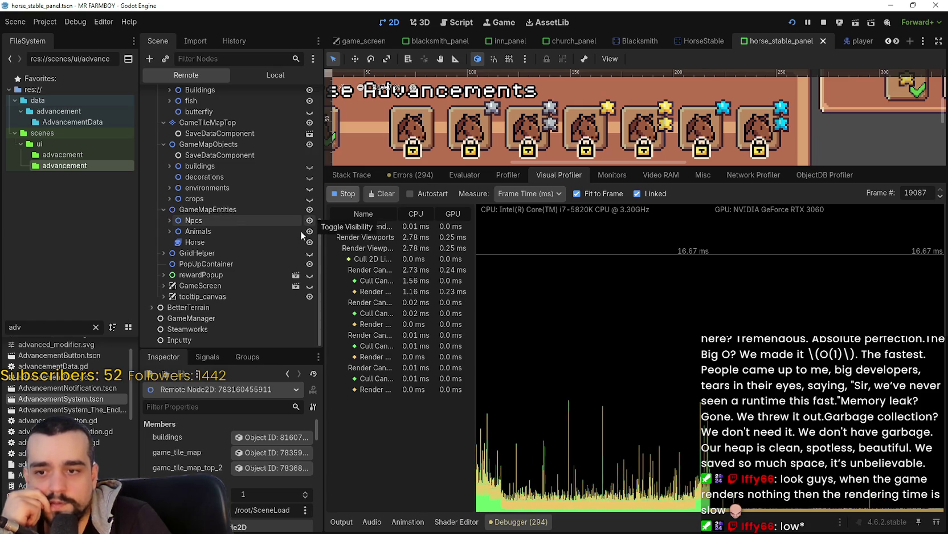
left_click(309, 230)
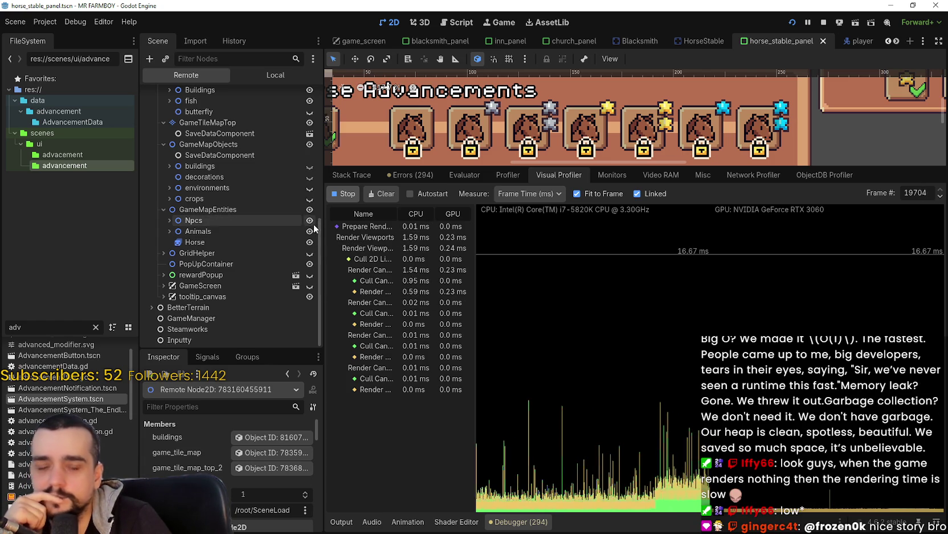
After checking the game, hide the Animals, Horse and Npcs and switch to the frame-time profiler.
key("alt+Tab")
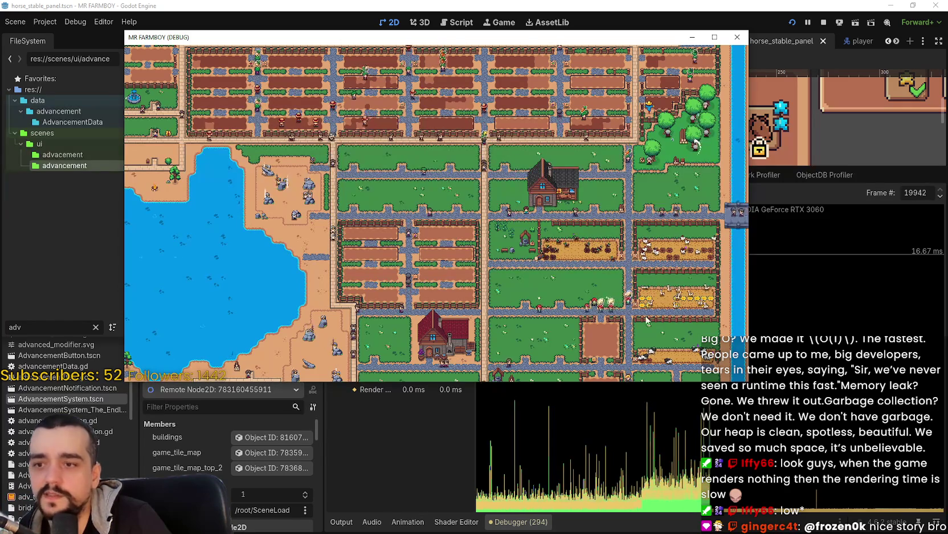
left_click(812, 192)
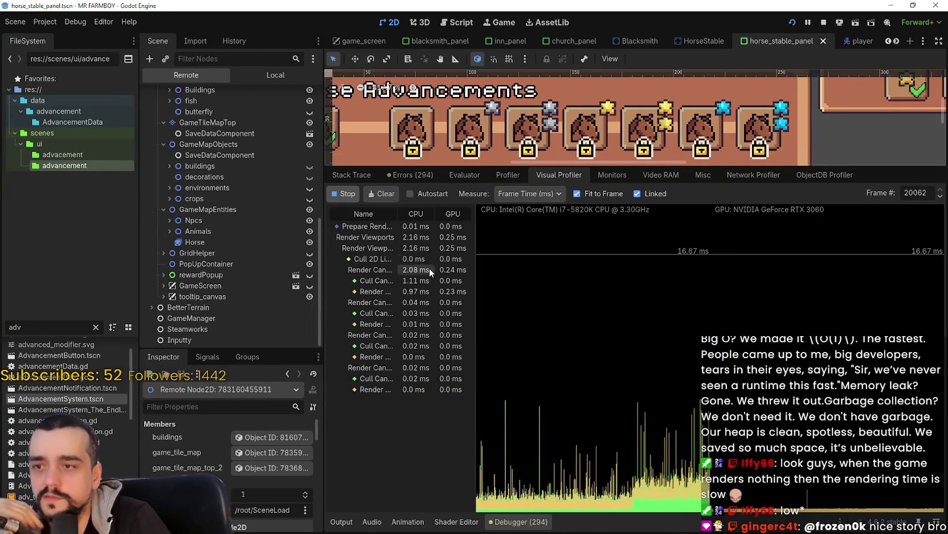
left_click(309, 231)
left_click(310, 220)
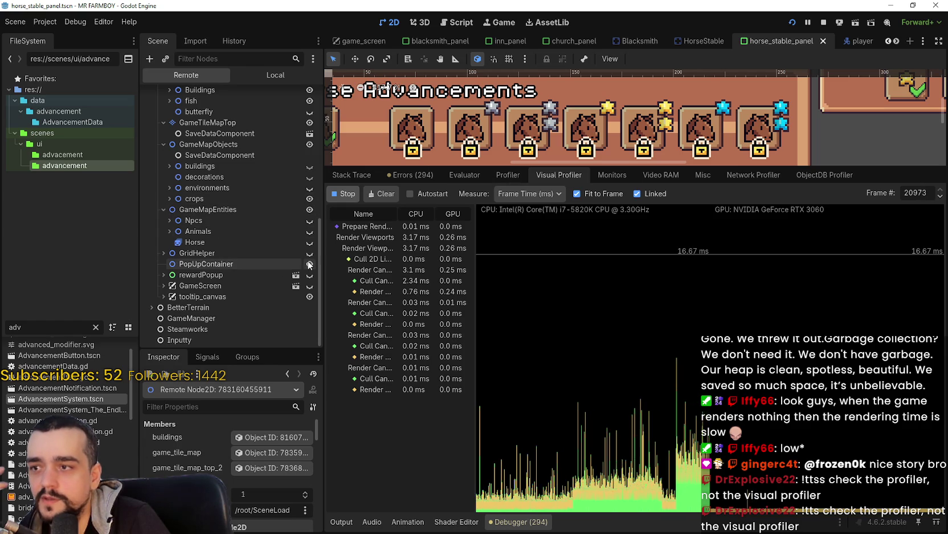
left_click(503, 176)
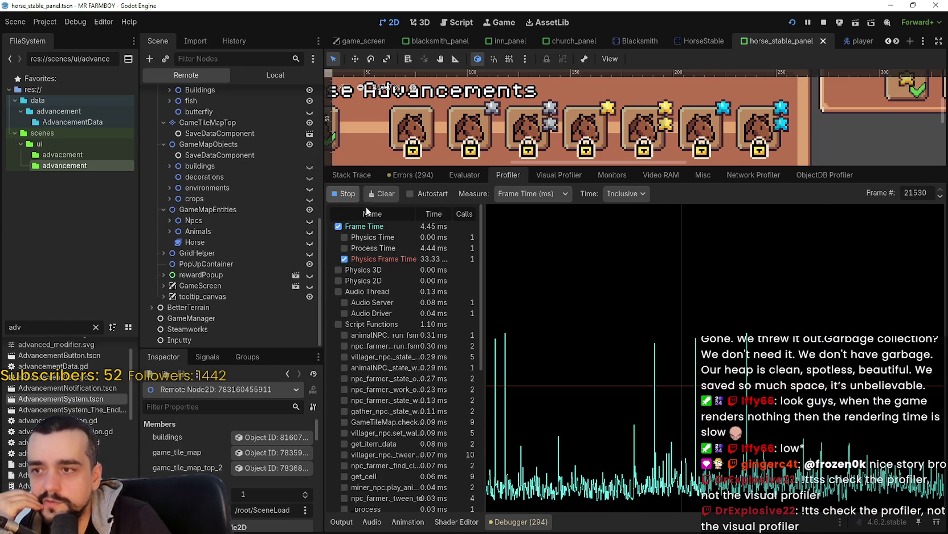
Stop the profiler recording and inspect a single captured frame.
left_click(347, 194)
left_click(347, 193)
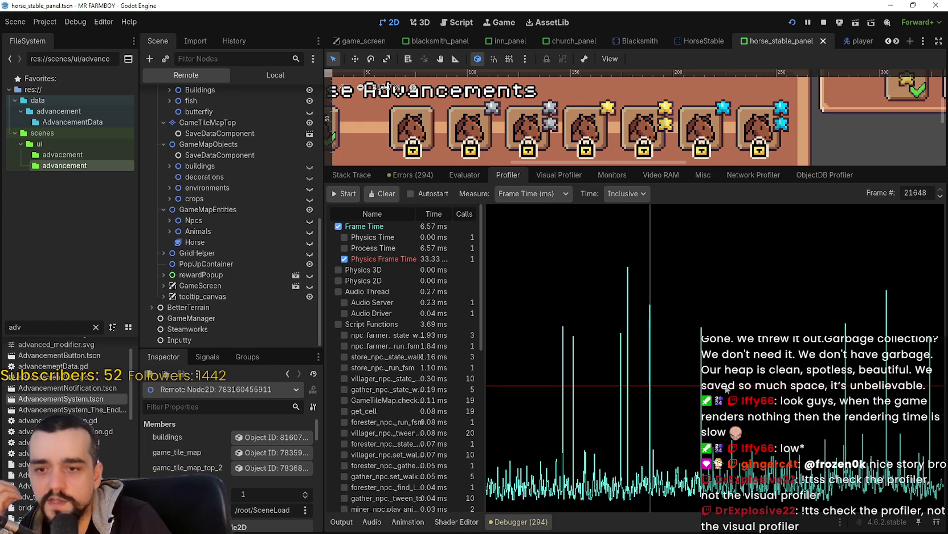
left_click(746, 393)
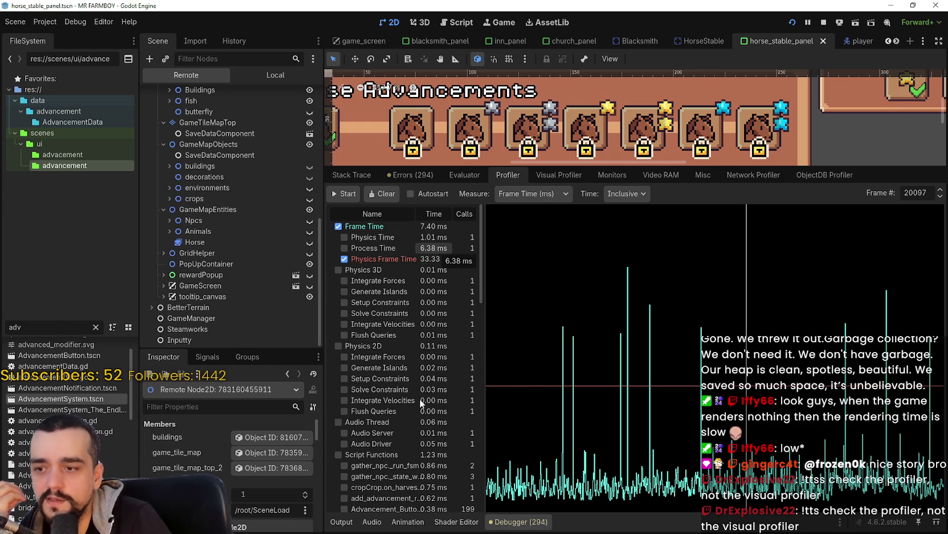
scroll(431, 394, "down", 3)
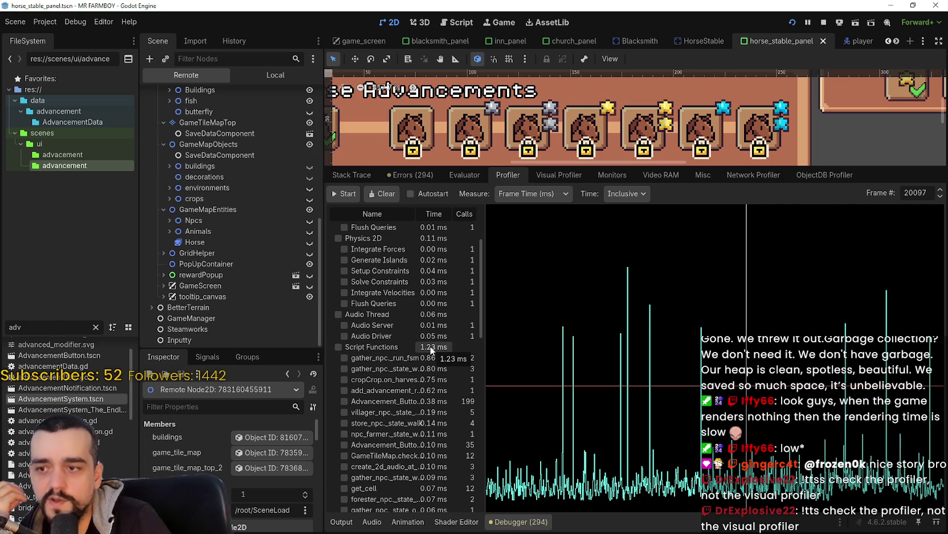
scroll(446, 248, "up", 5)
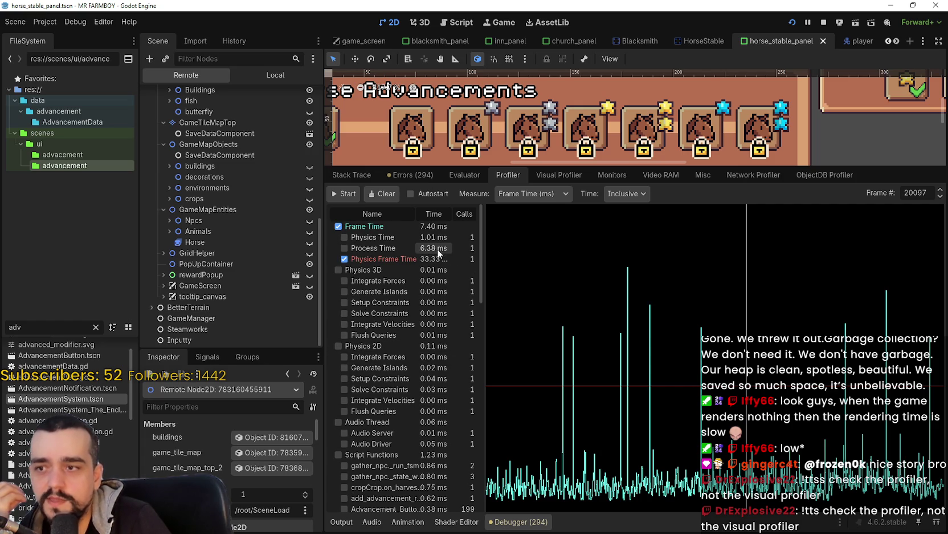
In the Visual Profiler, stop recording and step through frames' CPU/GPU render timings.
left_click(560, 176)
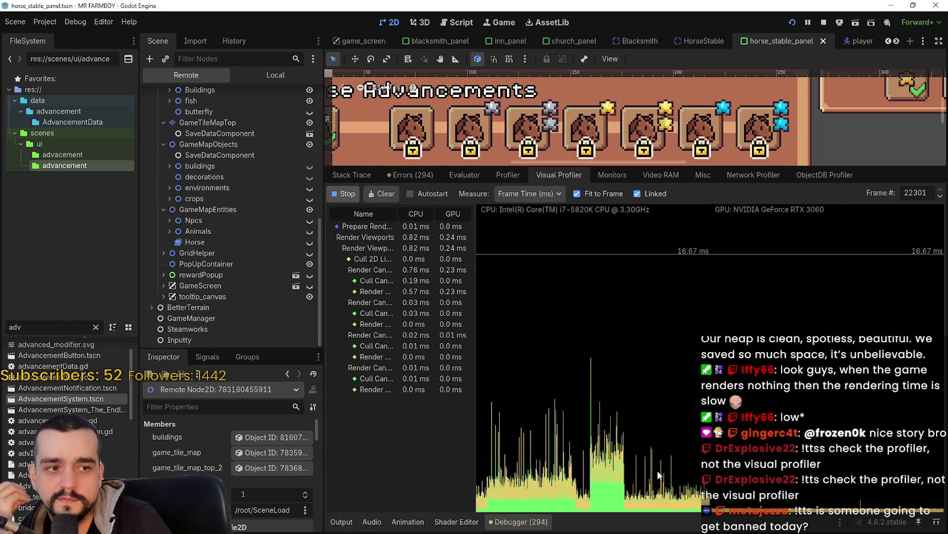
left_click(342, 195)
left_click(604, 472)
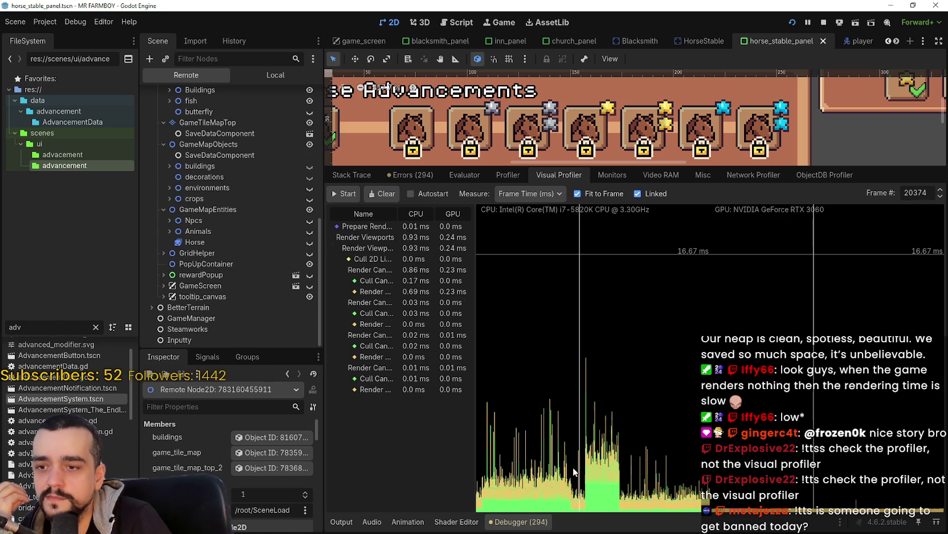
left_click_drag(584, 473, 526, 481)
left_click(585, 477)
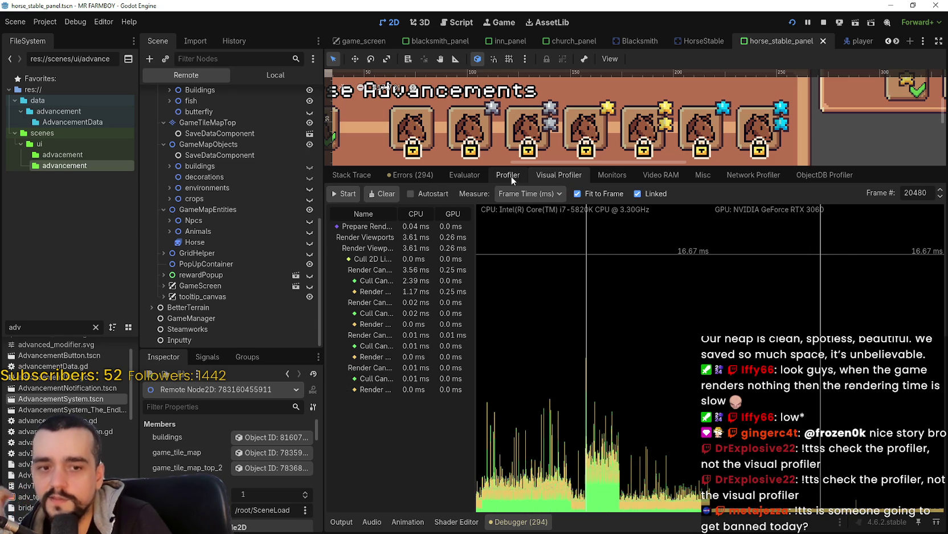
In the script Profiler, sweep through later frames to compare function timings.
left_click(511, 176)
scroll(410, 421, "down", 5)
scroll(415, 437, "up", 5)
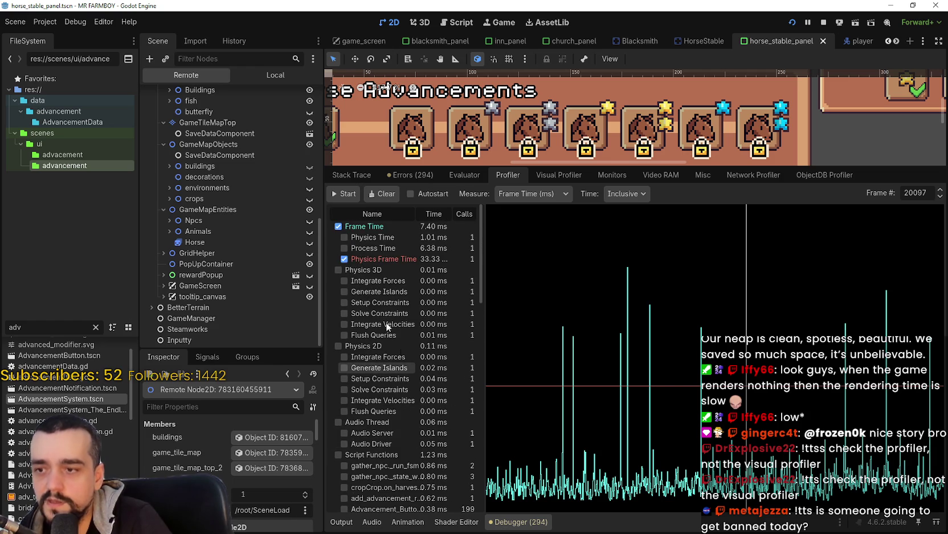
scroll(415, 426, "down", 3)
scroll(415, 425, "down", 5)
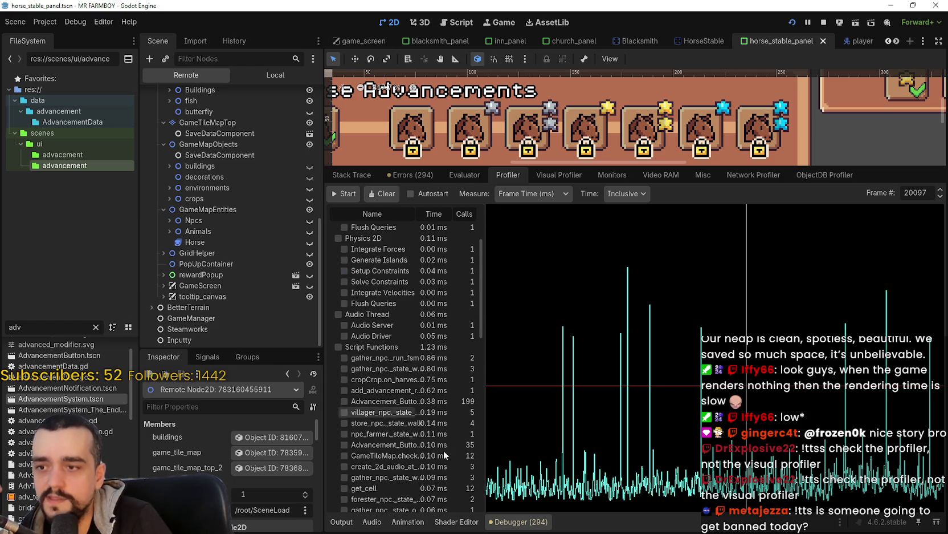
left_click(539, 422)
left_click(800, 409)
left_click_drag(799, 408, 886, 400)
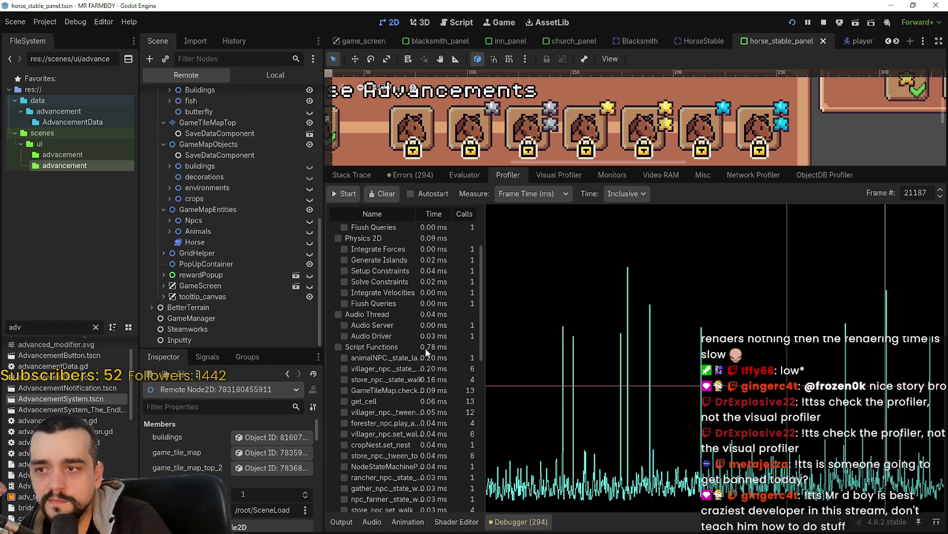
scroll(442, 460, "up", 5)
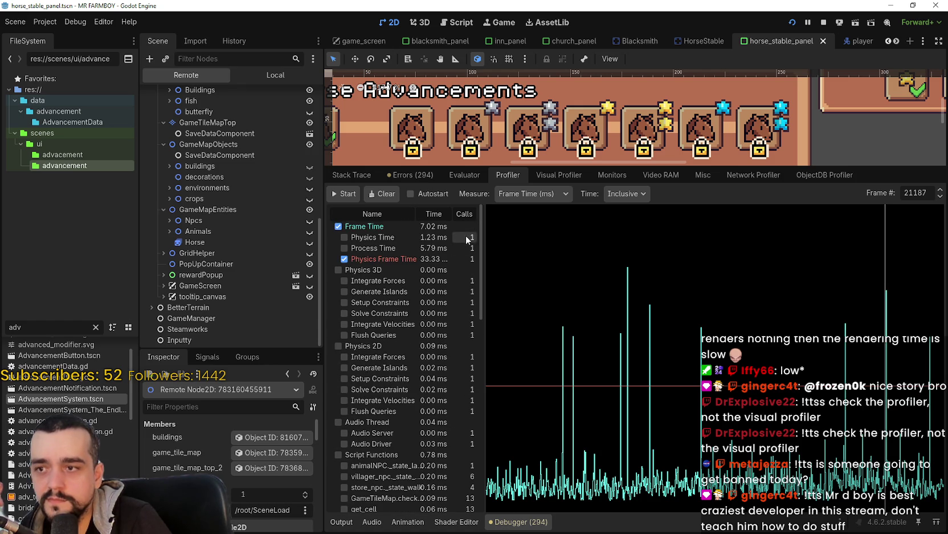
Step to frame 21191 with the timing spike, then back to earlier frames.
left_click(941, 192)
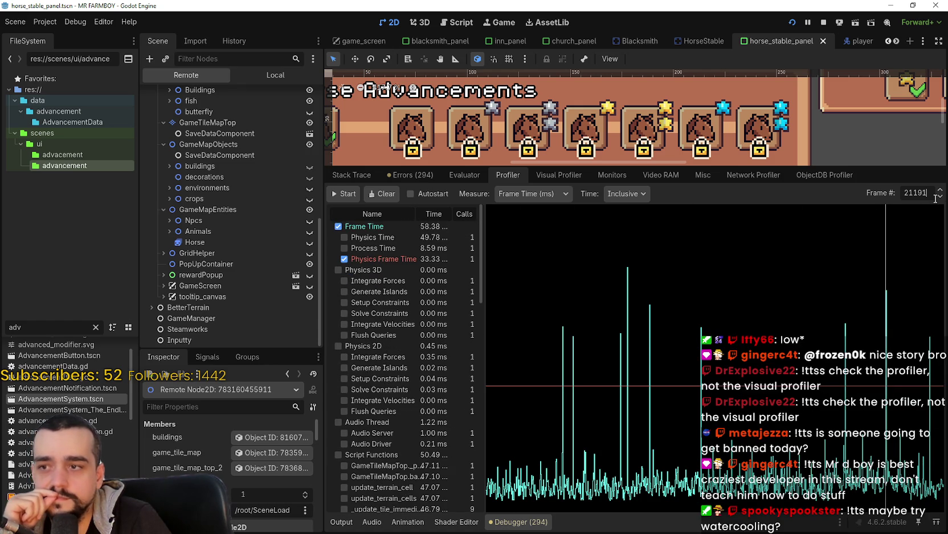
scroll(449, 454, "down", 4)
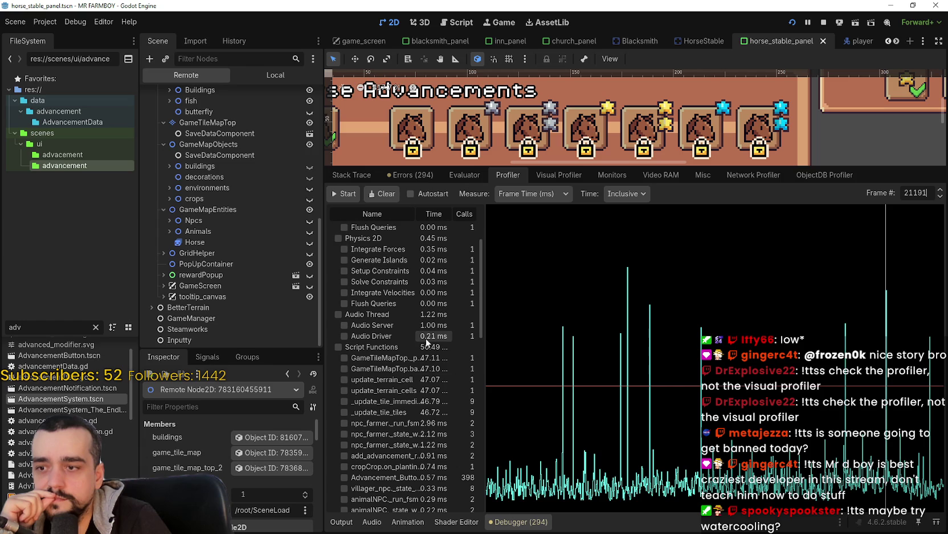
scroll(426, 338, "down", 1)
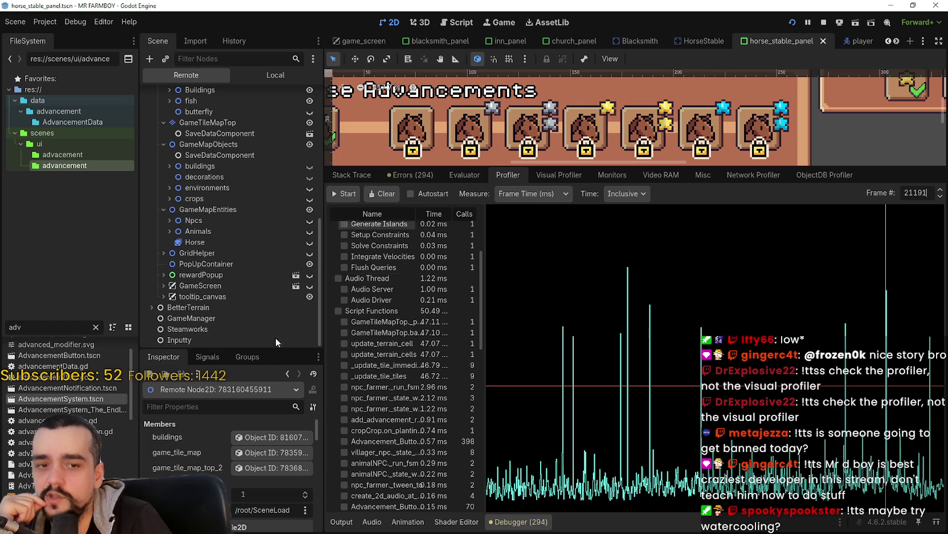
mouse_move(770, 438)
left_mouse_down()
mouse_move(740, 451)
mouse_move(835, 470)
left_mouse_up()
scroll(471, 231, "up", 10)
Record fresh profiling data, inspect frames 25543 and 25613, then bring the game forward.
left_click(345, 193)
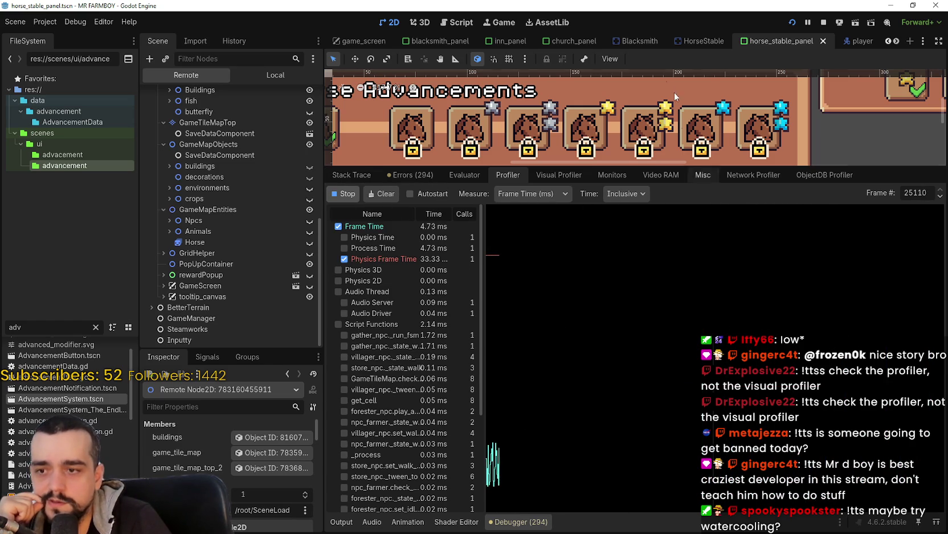
left_click(499, 283)
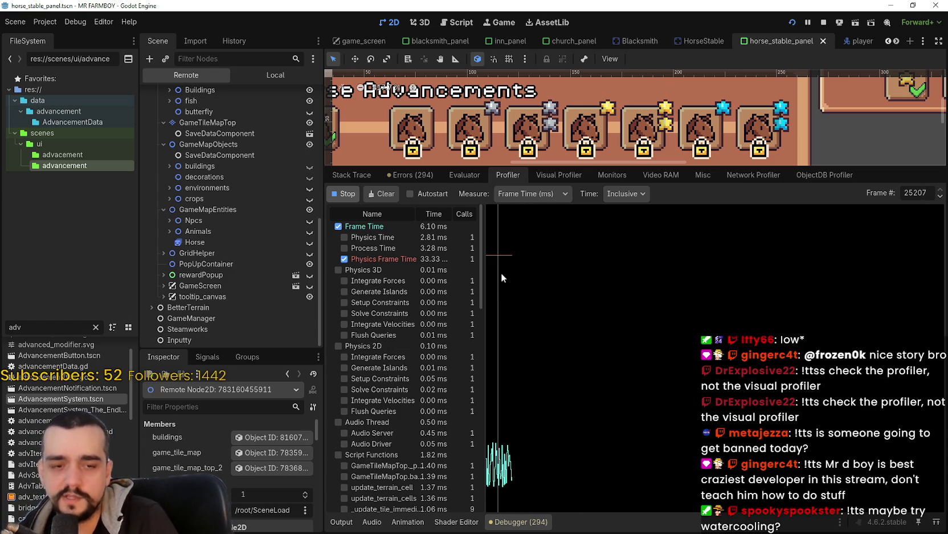
left_click(501, 270)
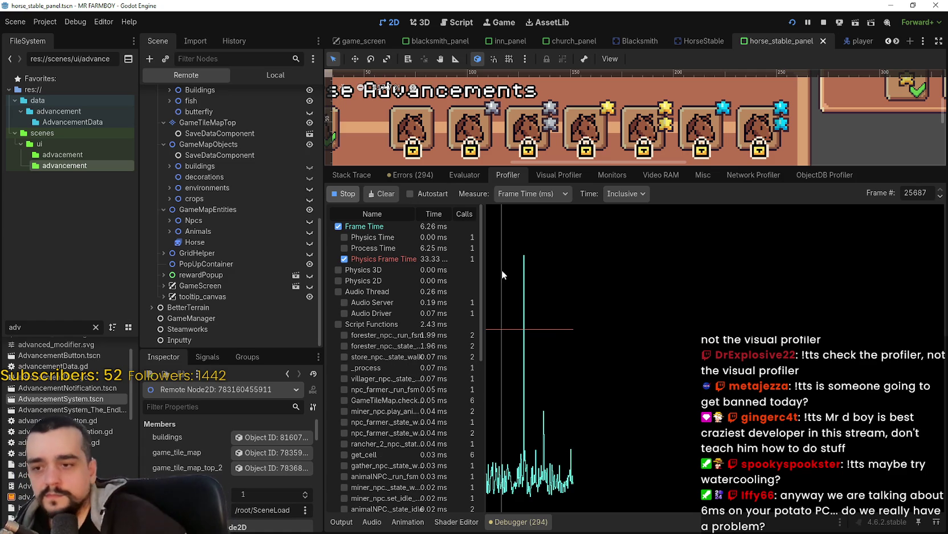
left_click(557, 297)
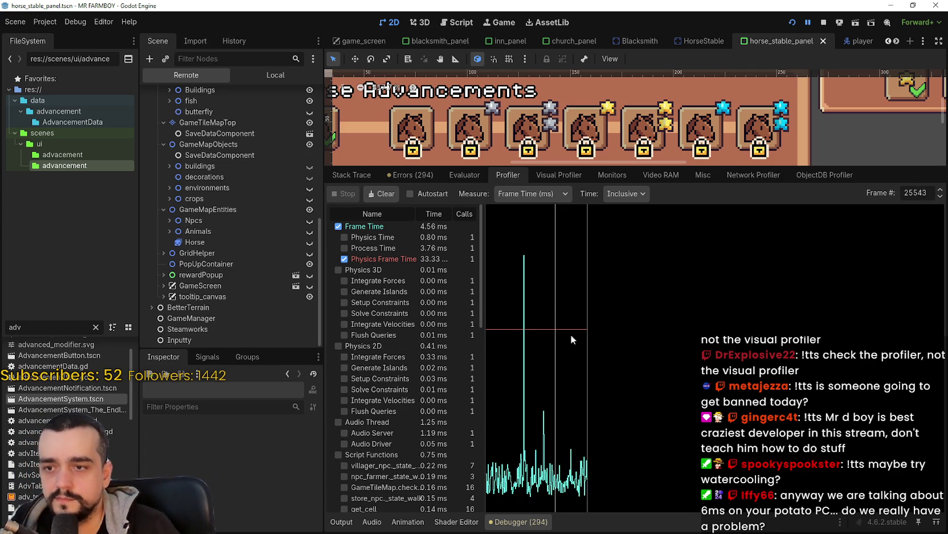
left_click(564, 371)
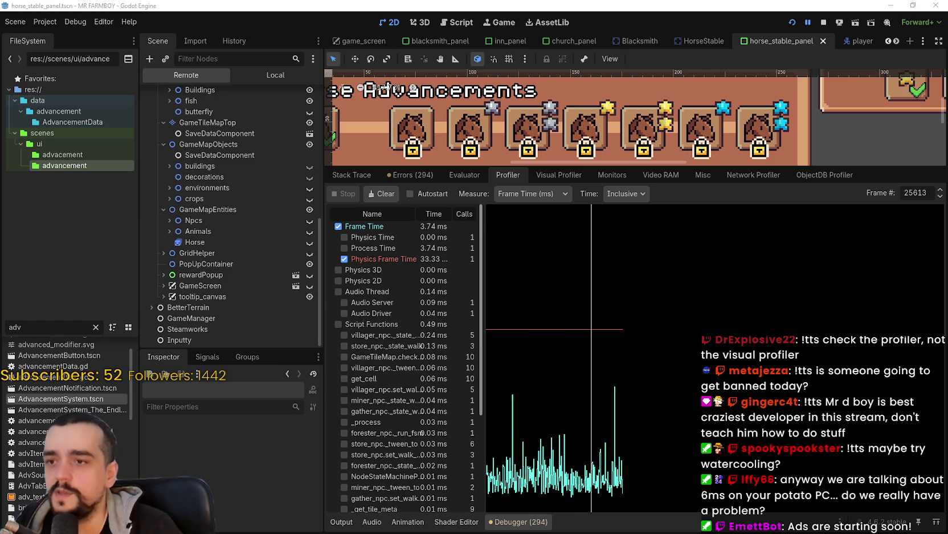
key("alt+Tab")
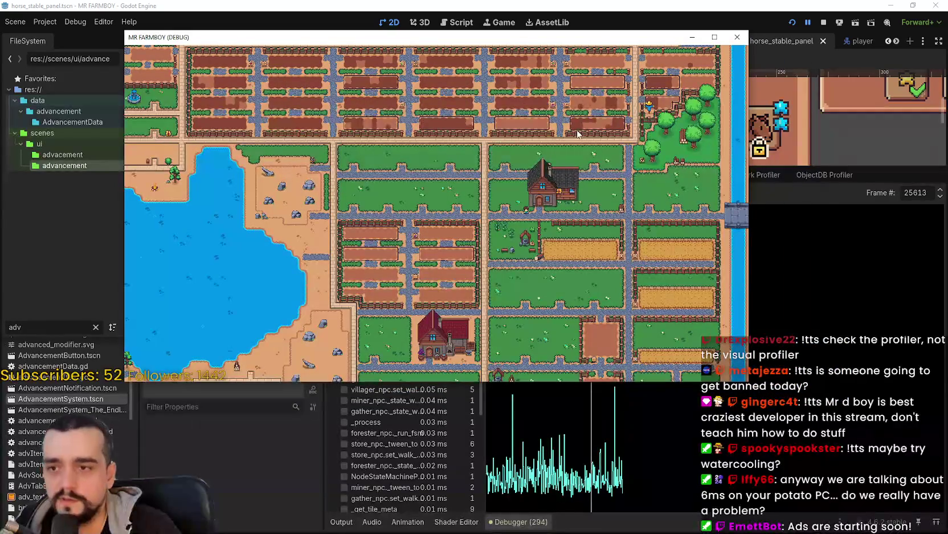
Stop the running game and enlarge the scene view over the profiler.
left_click(824, 23)
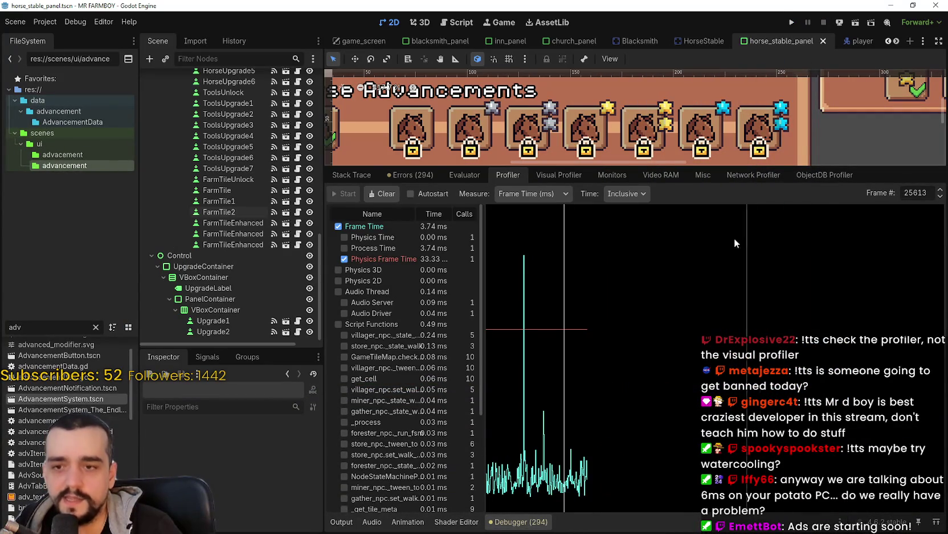
left_click_drag(714, 166, 698, 392)
scroll(582, 230, "down", 2)
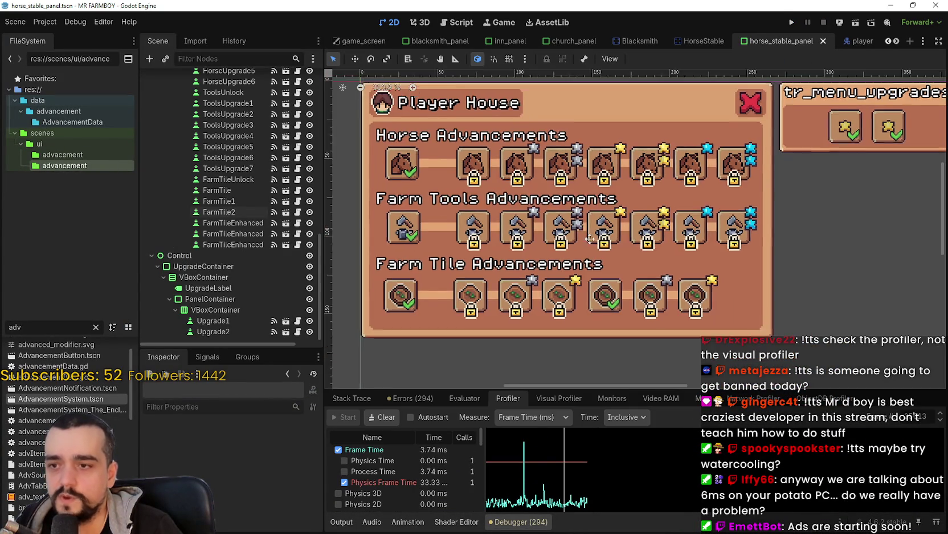
scroll(583, 230, "up", 2)
Check the ToolsUpgrade2, ToolsUpgrade4 and HorseUpgrade4 slots while panning across the advancements panel.
left_click(577, 271)
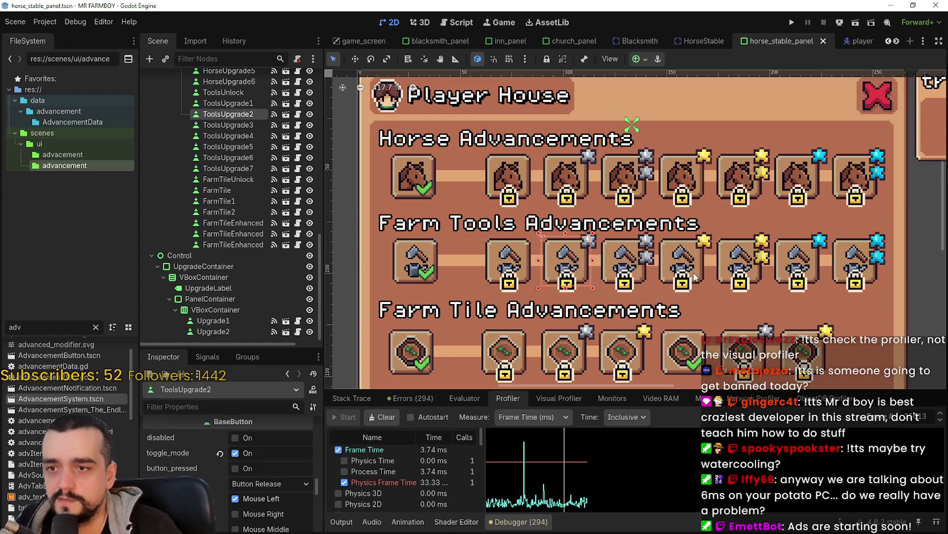
scroll(694, 277, "down", 1)
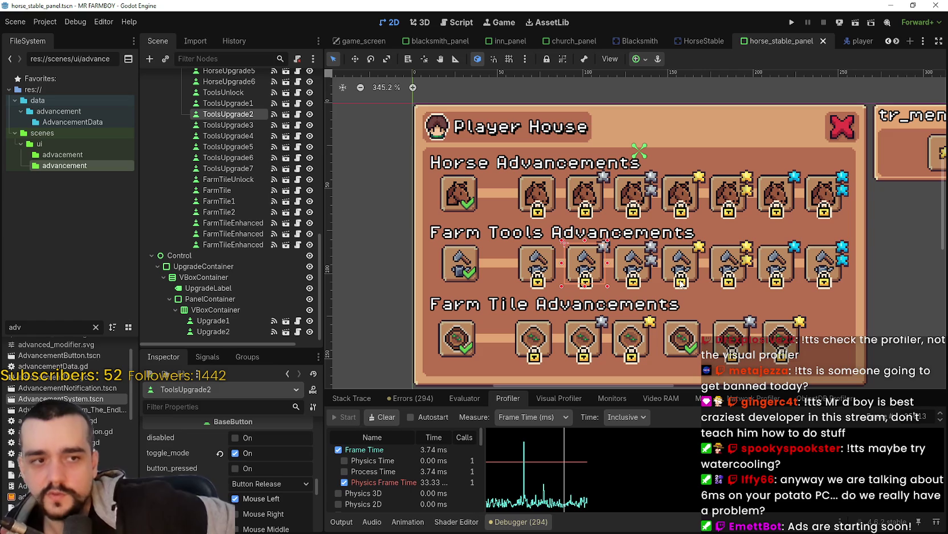
scroll(659, 288, "up", 3)
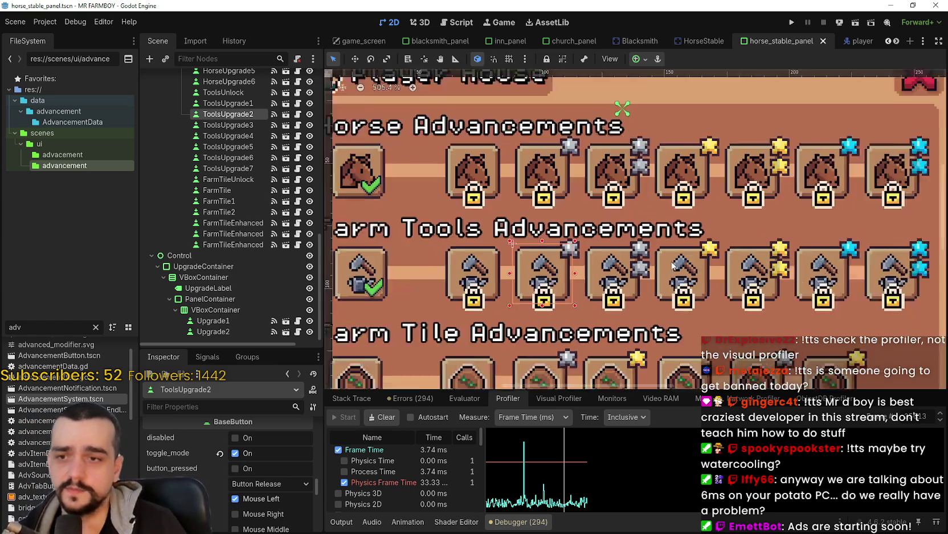
left_click(662, 289)
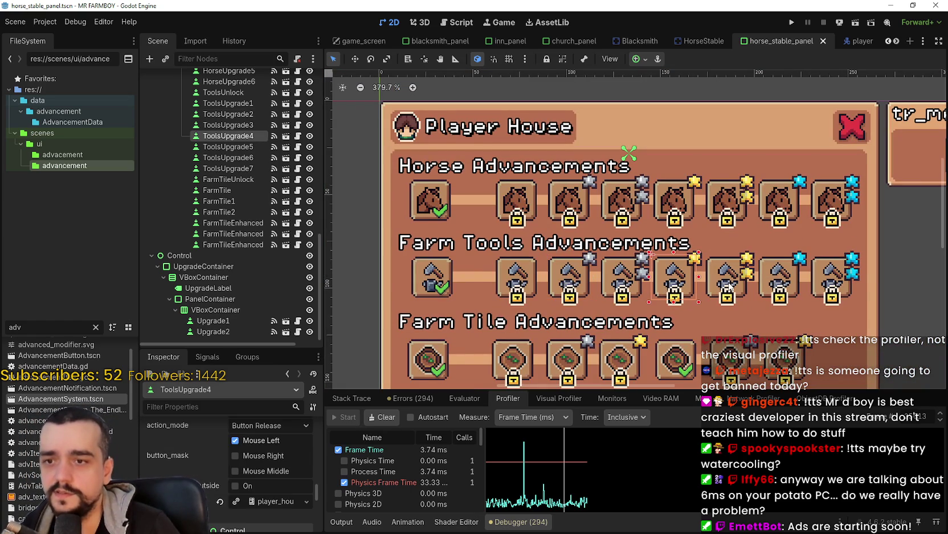
left_click(721, 198)
scroll(755, 233, "down", 2)
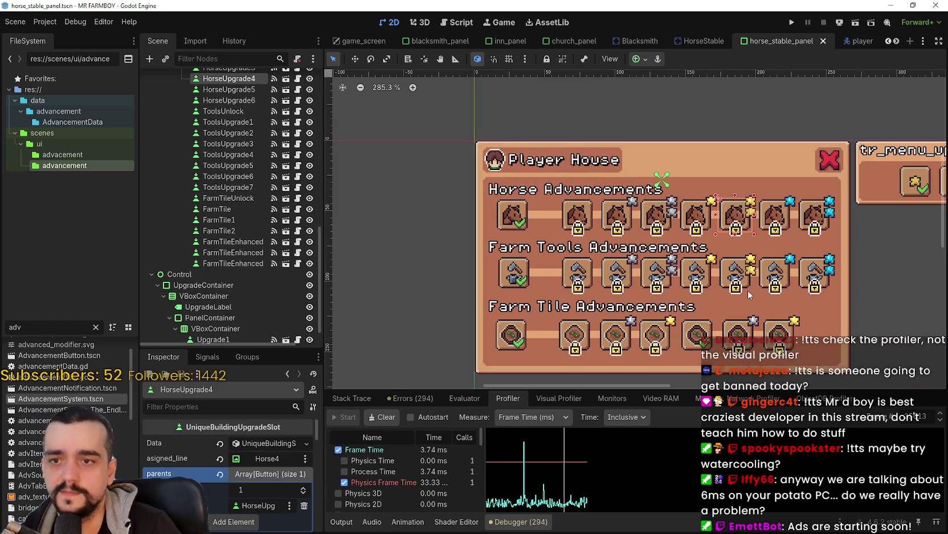
scroll(611, 286, "right", 3)
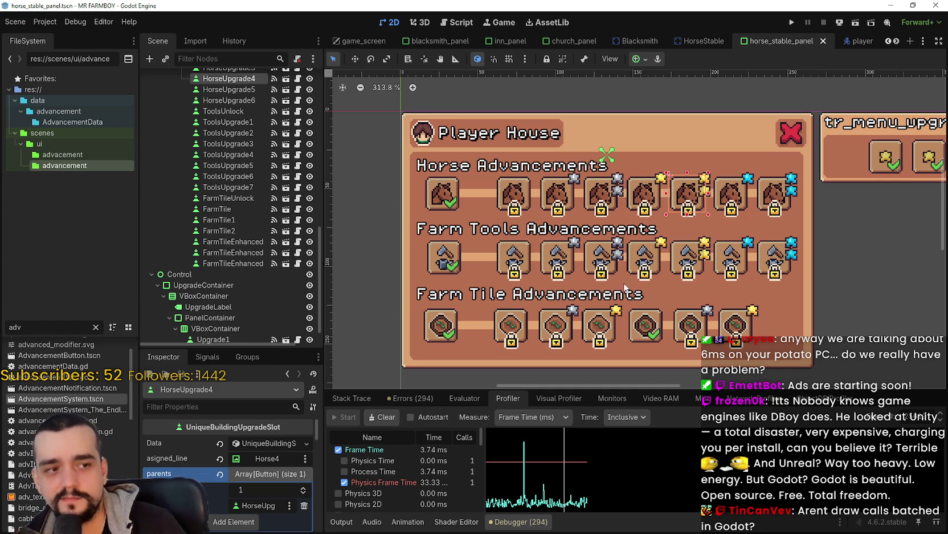
mouse_move(354, 310)
left_mouse_down()
mouse_move(354, 259)
mouse_move(650, 223)
mouse_move(531, 297)
mouse_move(385, 309)
left_mouse_up()
scroll(593, 313, "up", 2)
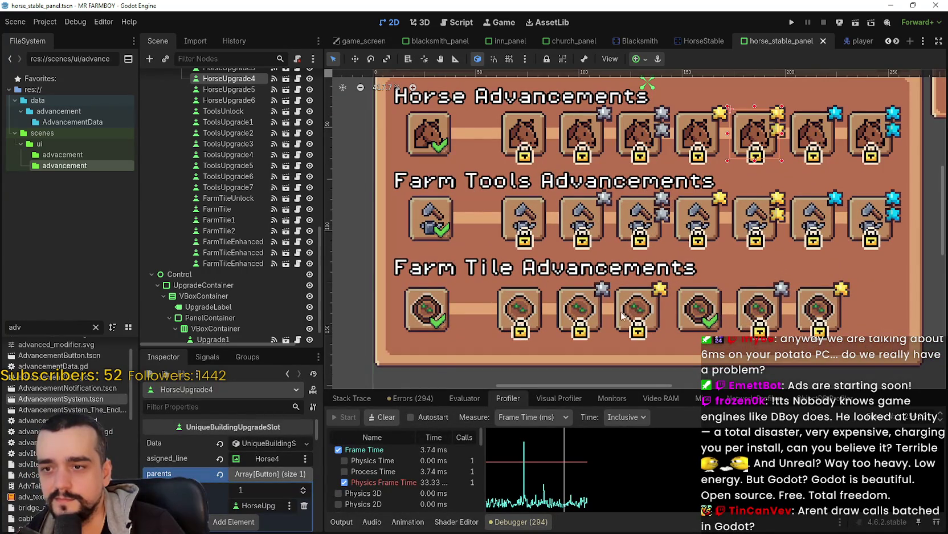
scroll(623, 315, "down", 2)
Select the ToolsUpgrade4 through ToolsUpgrade7 slots in turn.
left_click(682, 231)
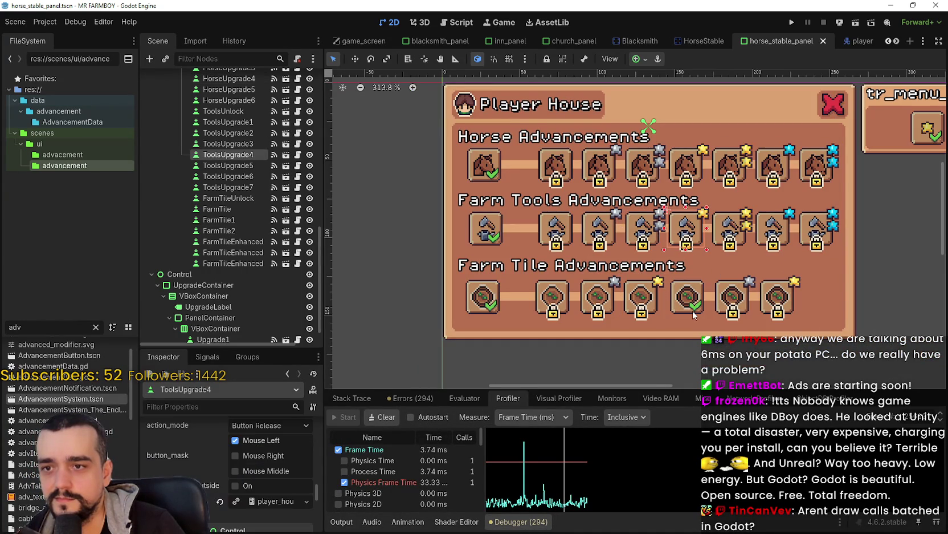
left_click(738, 231)
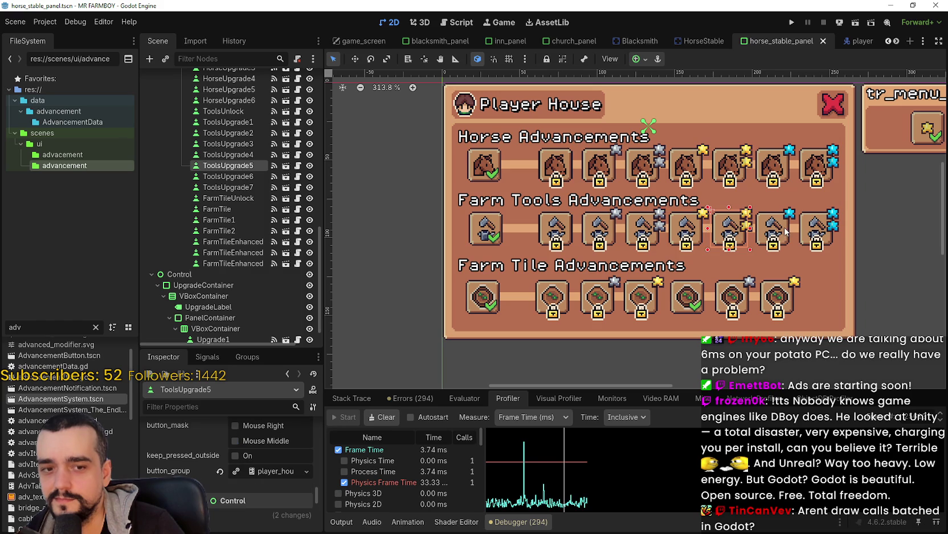
left_click(780, 231)
left_click(809, 230)
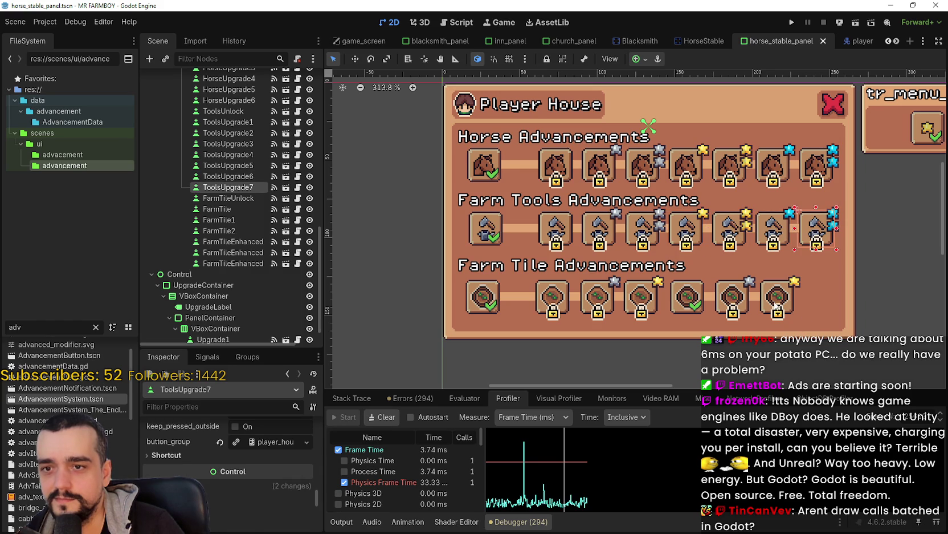
Check the FarmTile2 and FarmTile1 slots, select FarmTile, and enlarge the Inspector.
left_click(741, 306)
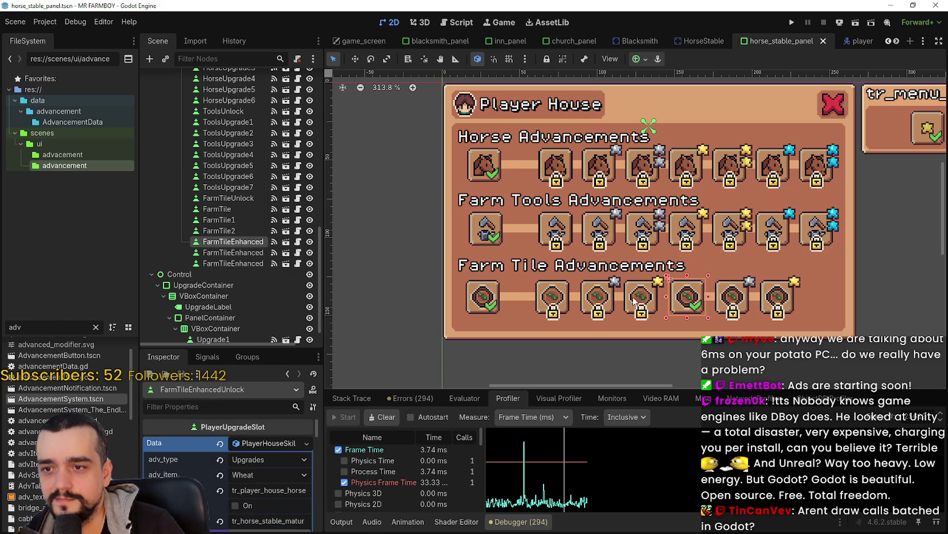
left_click(635, 301)
left_click(597, 297)
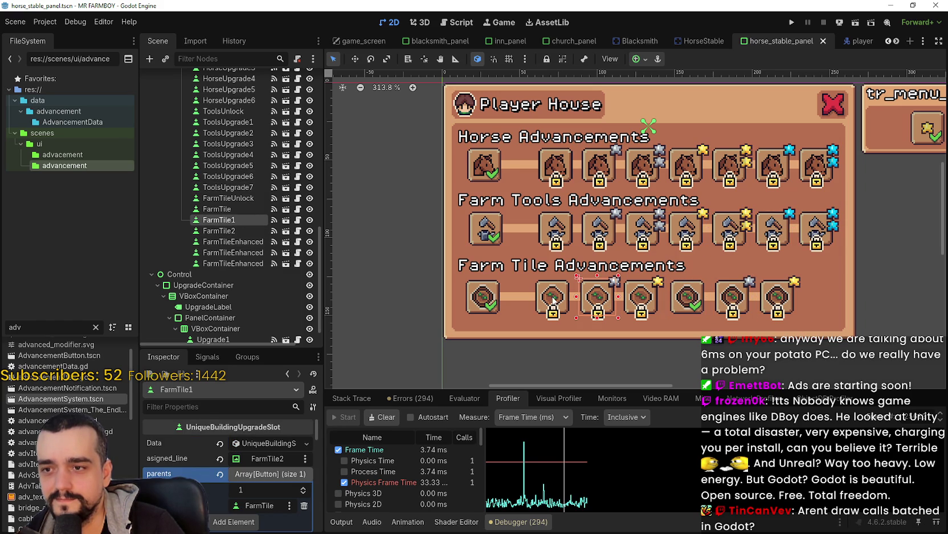
left_click(554, 299)
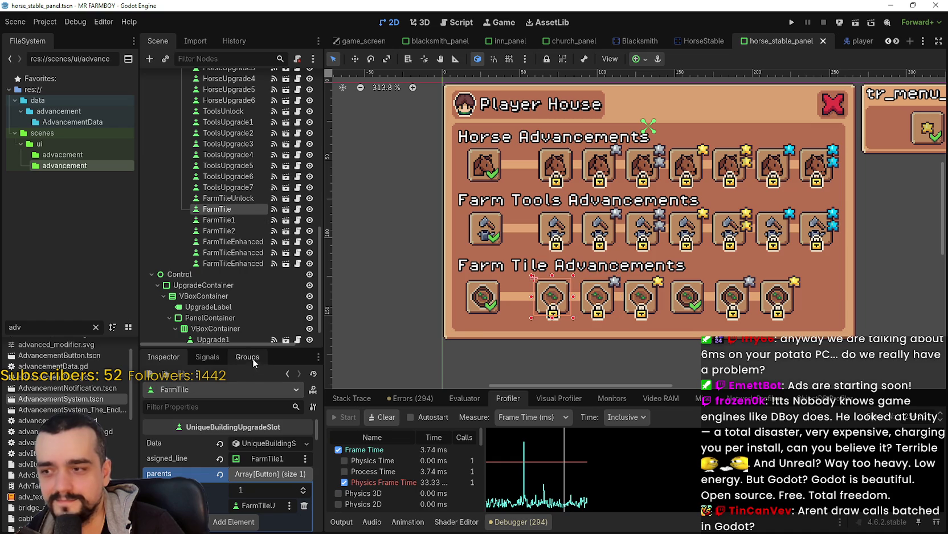
left_click_drag(256, 345, 256, 267)
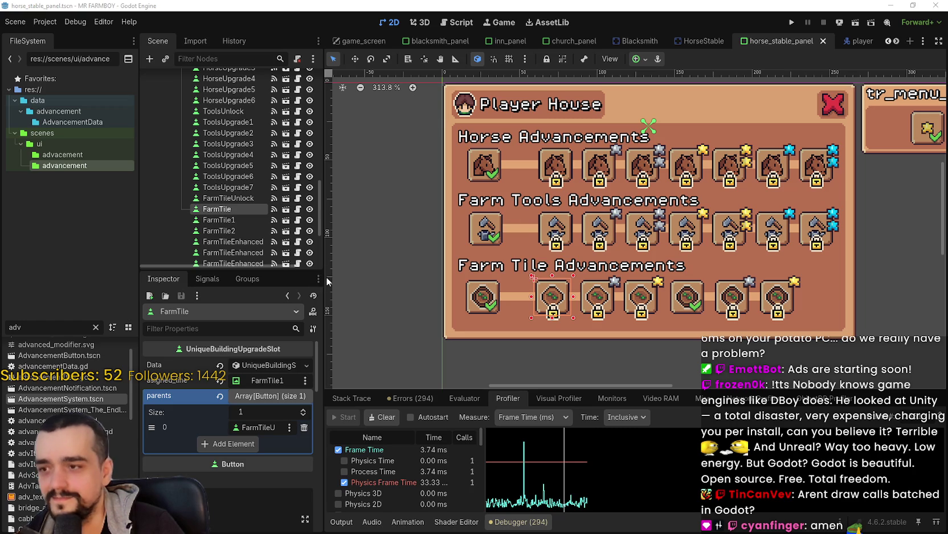
left_click_drag(324, 278, 374, 278)
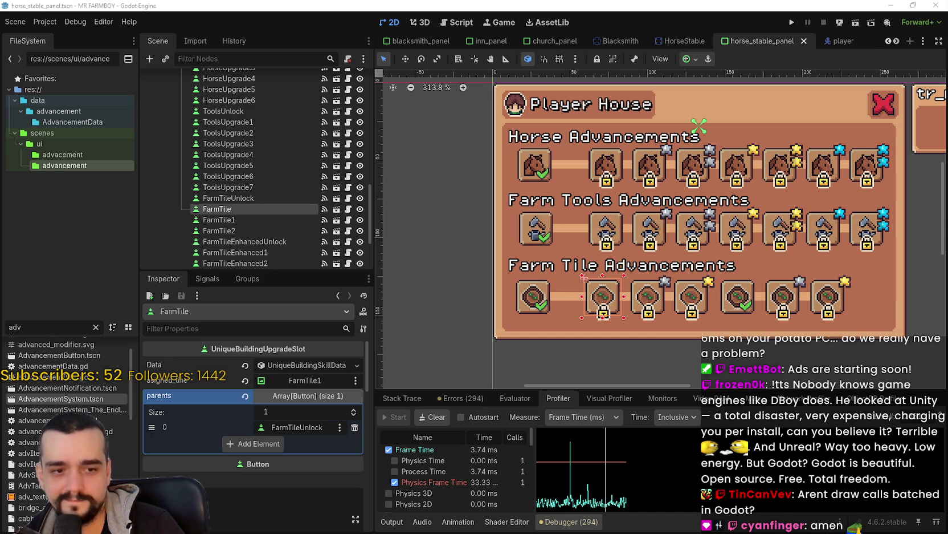
In the Visual Profiler, compare render timings of earlier and later frames.
left_click(610, 398)
left_click(633, 484)
left_click(556, 497)
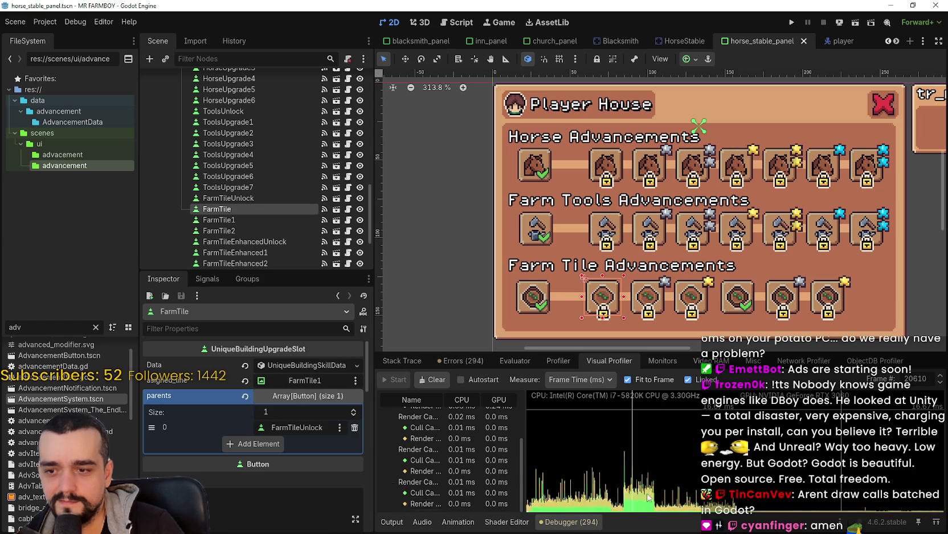
left_click(711, 501)
mouse_move(698, 496)
left_mouse_down()
mouse_move(578, 495)
mouse_move(639, 496)
left_mouse_up()
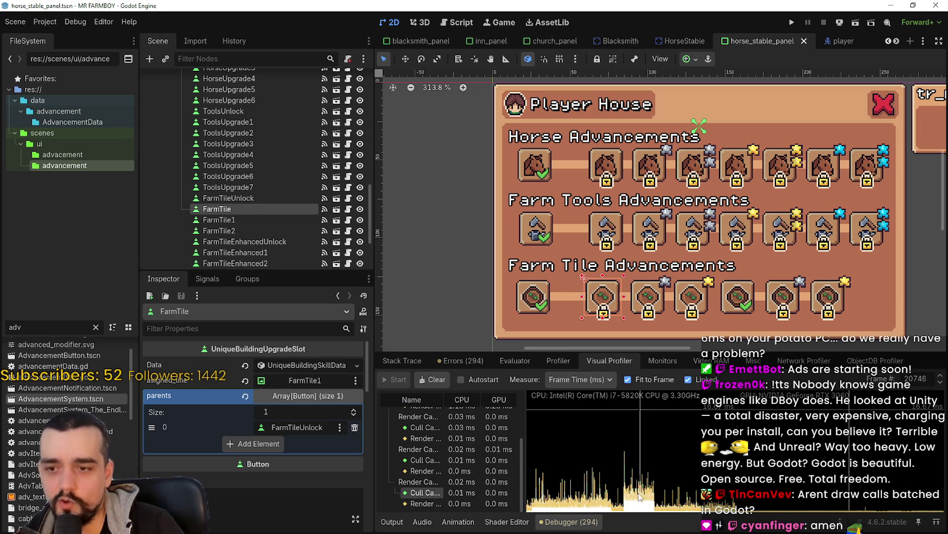
In the enlarged Profiler, scrub through frames to compare function timings.
left_click(558, 360)
scroll(475, 469, "up", 2)
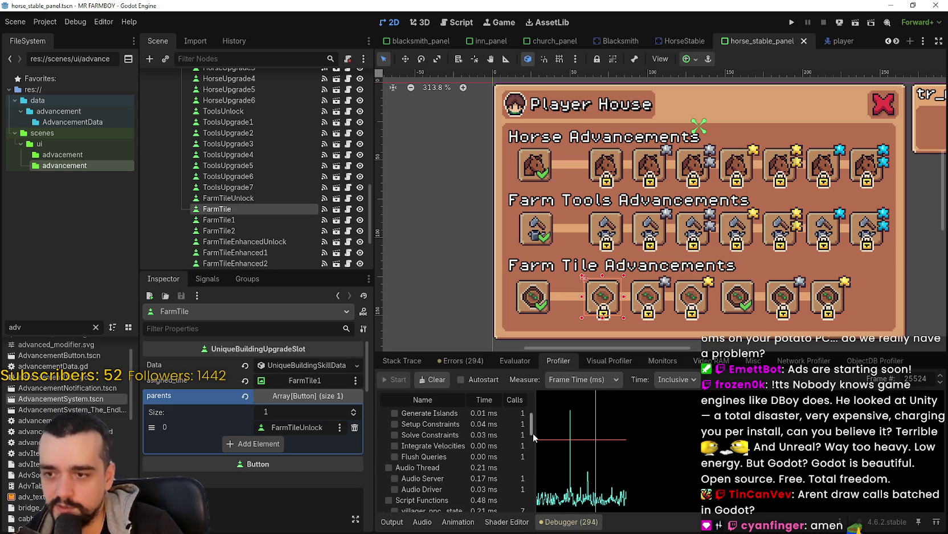
left_click_drag(529, 430, 535, 439)
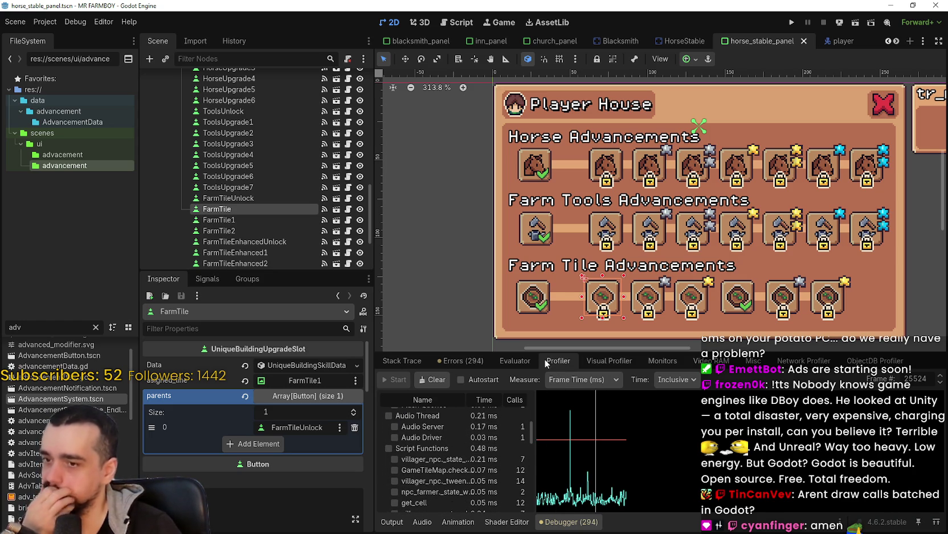
left_click_drag(546, 349, 546, 133)
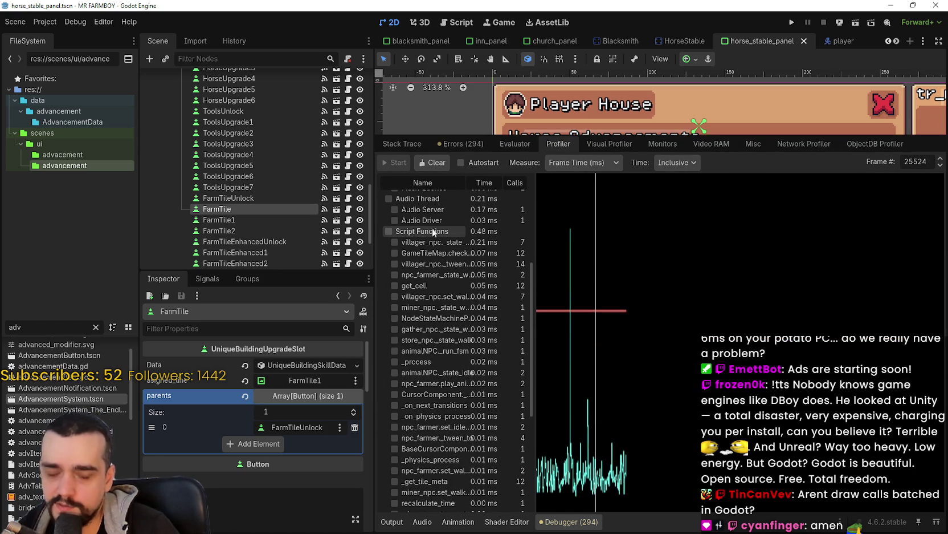
left_click(583, 462)
mouse_move(583, 463)
left_mouse_down()
mouse_move(587, 476)
mouse_move(561, 482)
mouse_move(582, 489)
mouse_move(626, 471)
mouse_move(590, 476)
left_mouse_up()
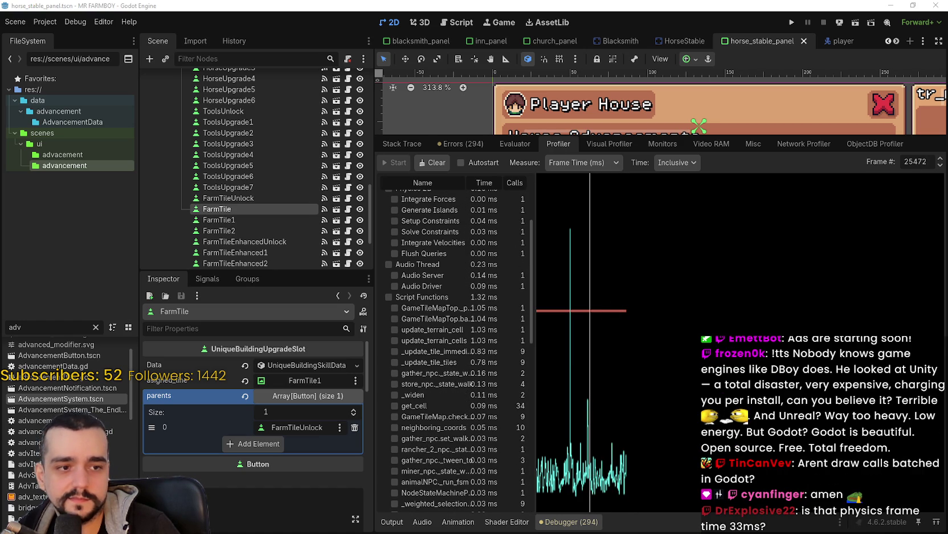
scroll(473, 247, "up", 5)
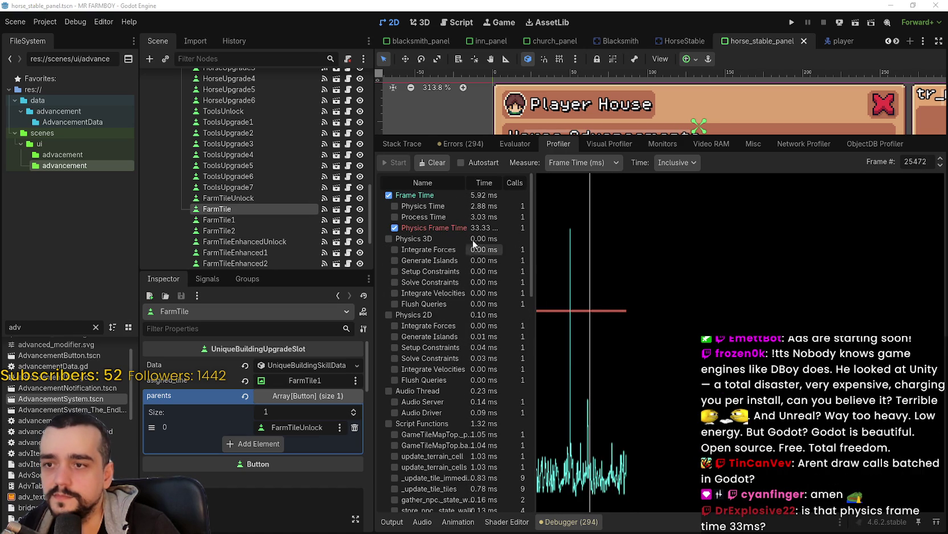
mouse_move(627, 468)
left_mouse_down()
mouse_move(551, 468)
mouse_move(622, 468)
mouse_move(582, 472)
mouse_move(606, 472)
left_mouse_up()
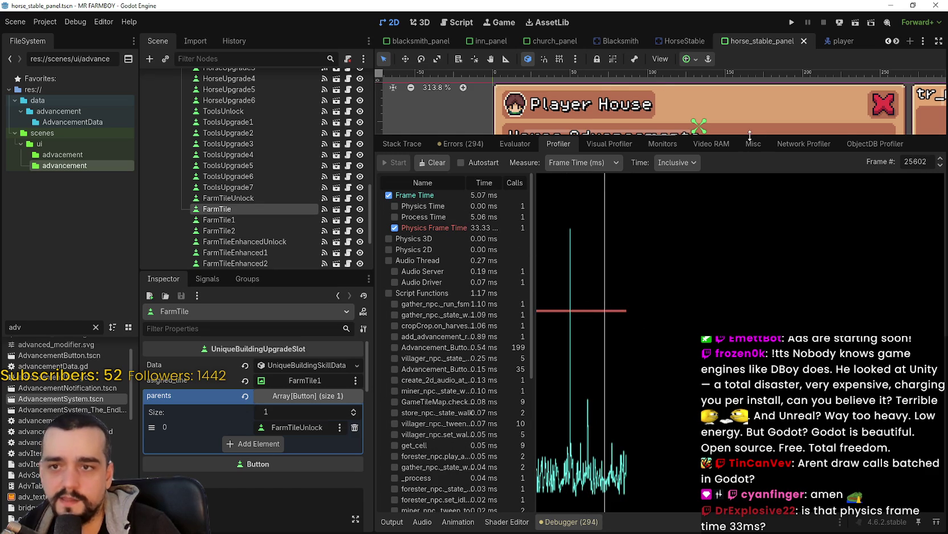
Shrink the profiler and inspect another frame's render timings in the Visual Profiler.
left_click_drag(750, 135, 750, 253)
left_click(607, 261)
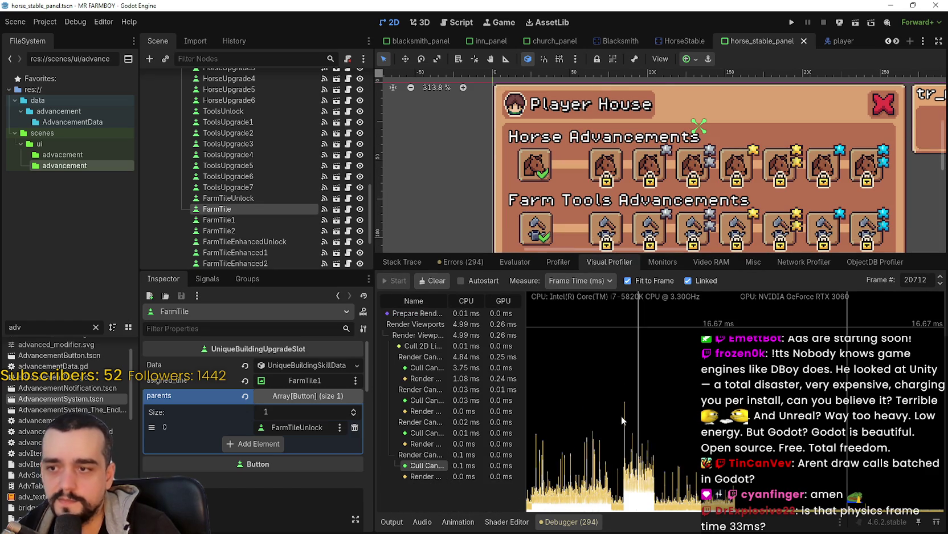
mouse_move(664, 452)
left_mouse_down()
mouse_move(586, 461)
mouse_move(744, 489)
mouse_move(935, 489)
mouse_move(644, 489)
left_mouse_up()
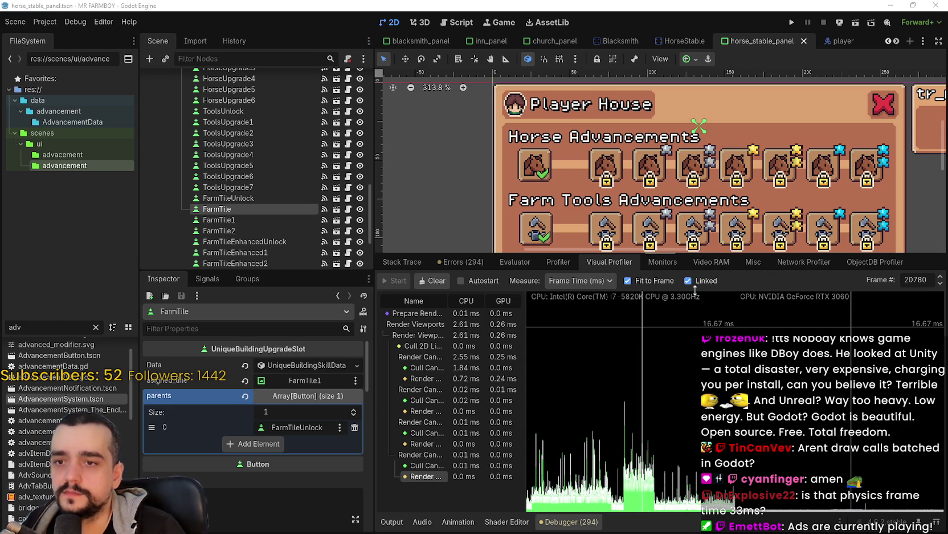
Shrink the profiler panel and inspect the FarmTile1, FarmTile2 and FarmTileEnhancedUnlock slots.
left_click_drag(685, 253, 684, 379)
scroll(628, 278, "down", 1)
scroll(629, 279, "right", 2)
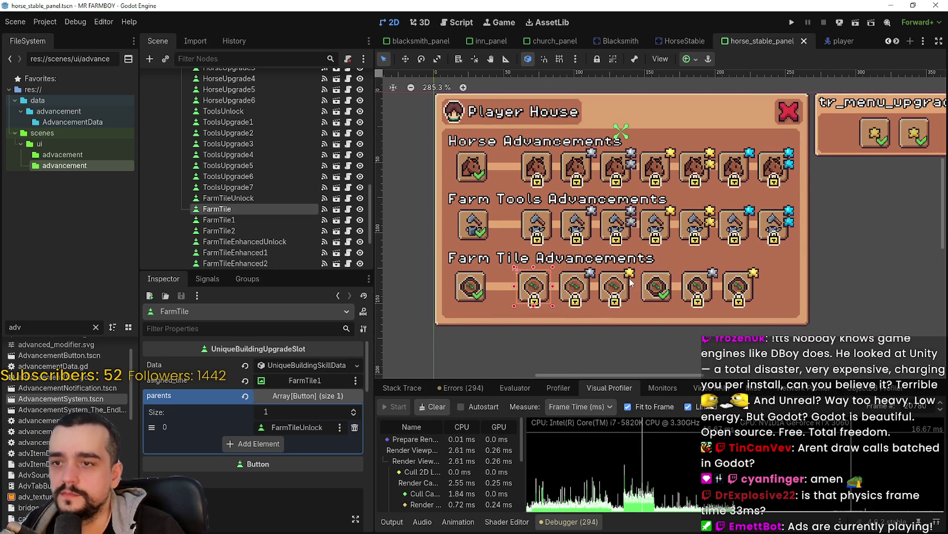
left_click(587, 295)
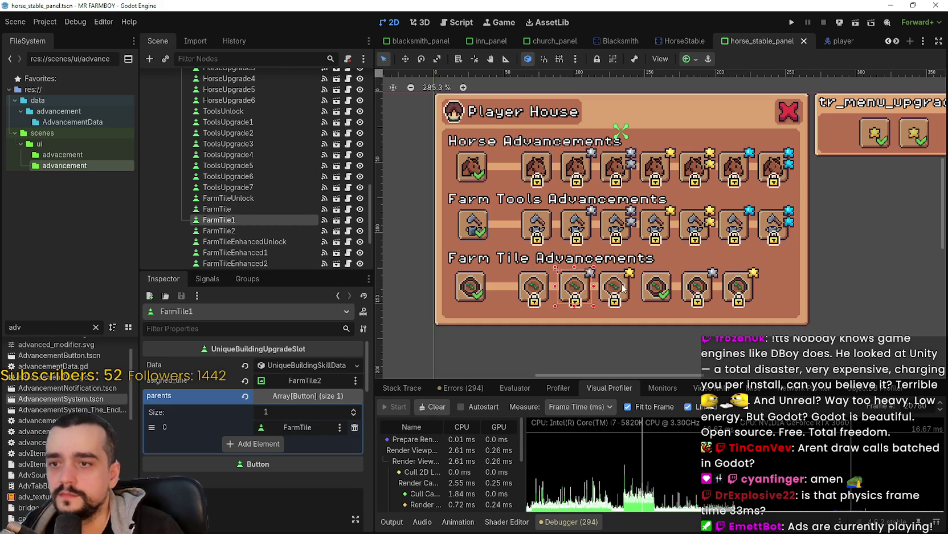
left_click(626, 289)
left_click(656, 293)
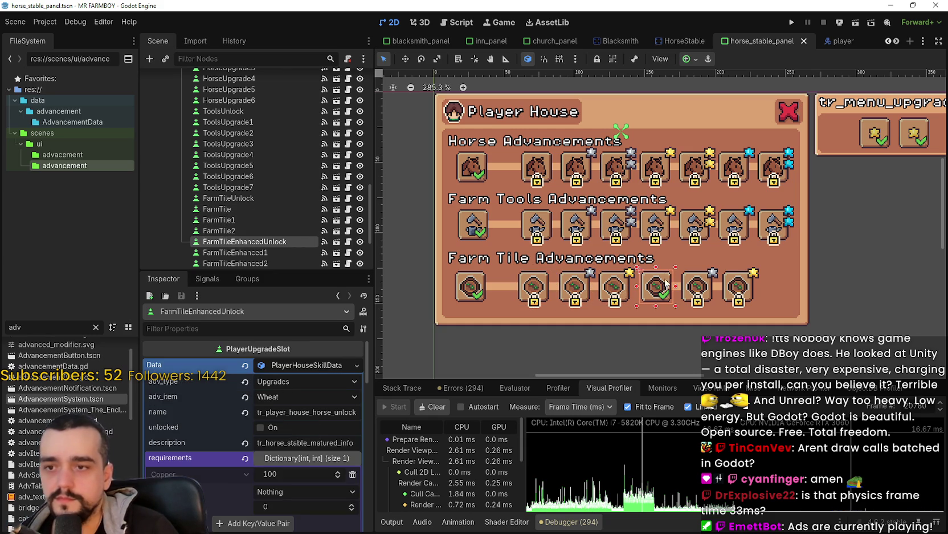
Confirm FarmTileEnhancedUnlock's single parent is StartingPoint, then save the horse_stable_panel scene.
left_click(336, 362)
scroll(646, 245, "up", 2)
scroll(646, 245, "right", 1)
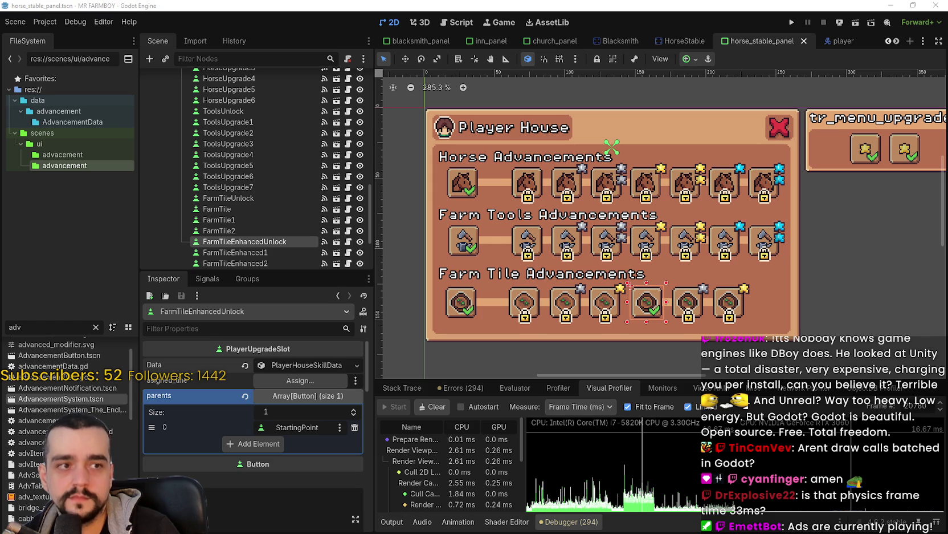
scroll(664, 258, "down", 1)
scroll(664, 258, "left", 2)
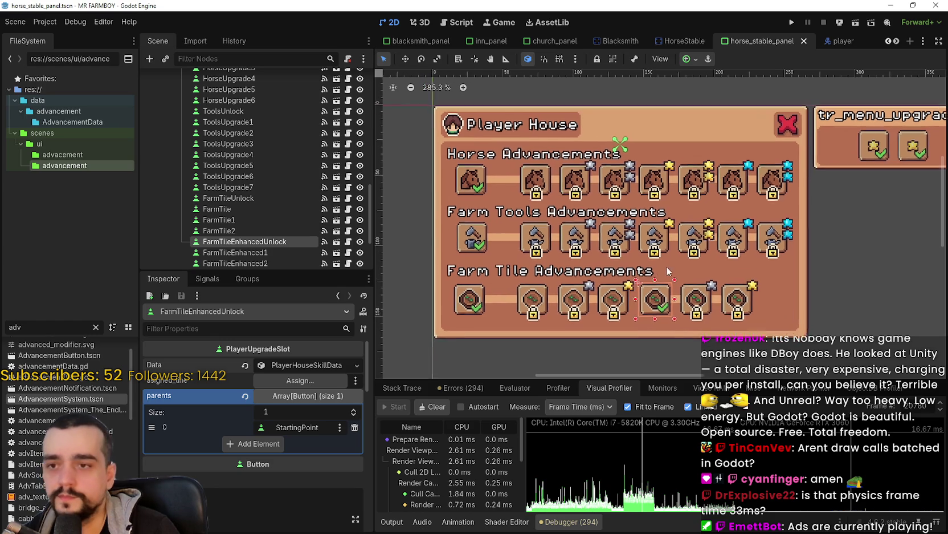
key("ctrl+s")
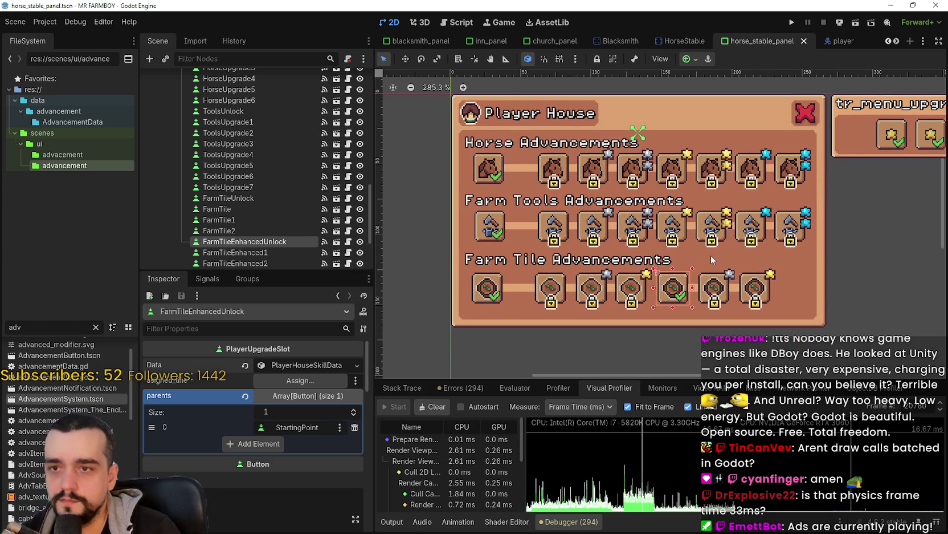
Check the parents array of the FarmTileEnhanced1 upgrade slot.
scroll(660, 250, "up", 1)
scroll(659, 245, "down", 2)
scroll(662, 242, "down", 2)
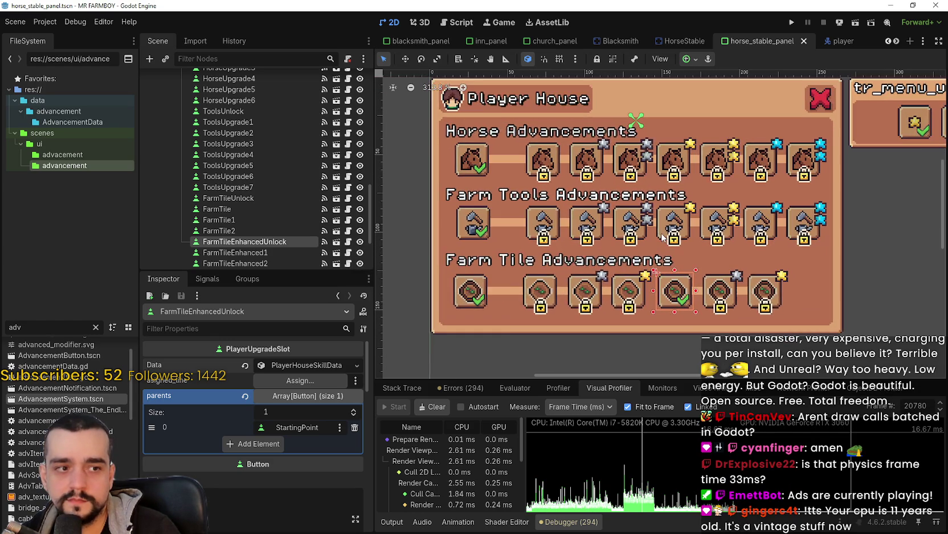
scroll(665, 238, "up", 2)
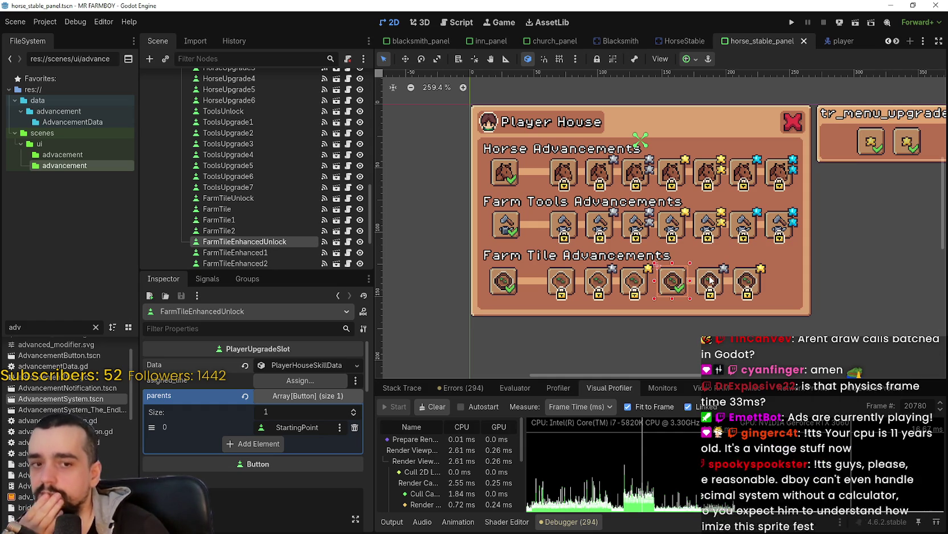
left_click(711, 281)
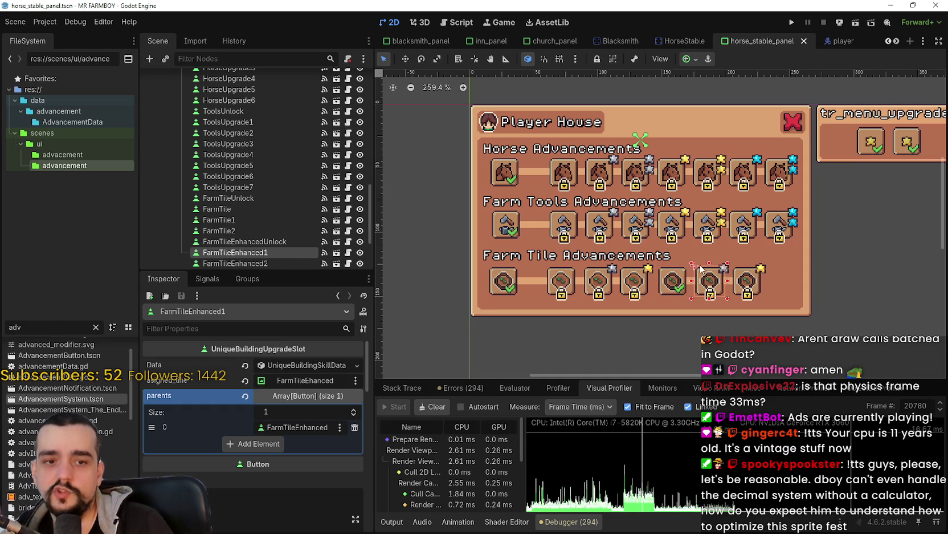
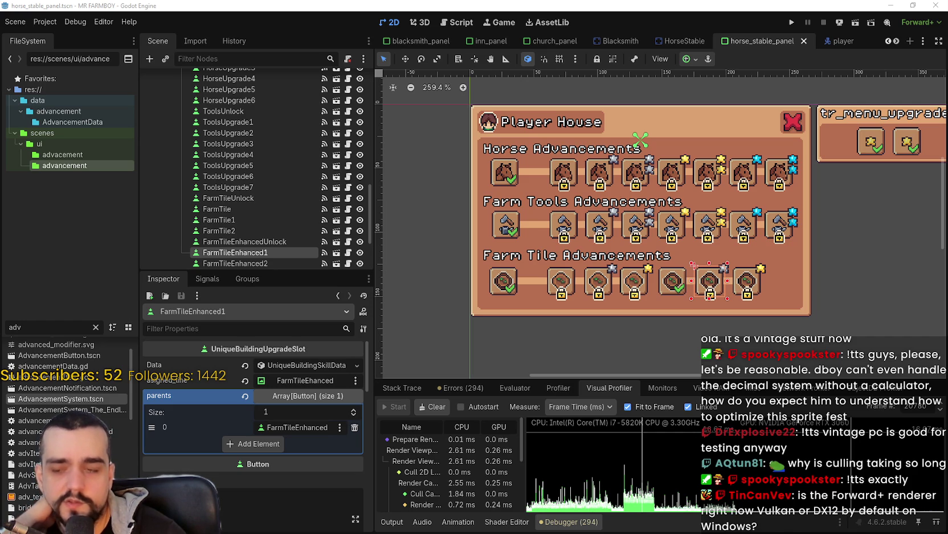
Check the debugger's errors and stack trace, then highlight the Vulkan version line at the top of the Output log.
left_click(455, 392)
left_click(418, 387)
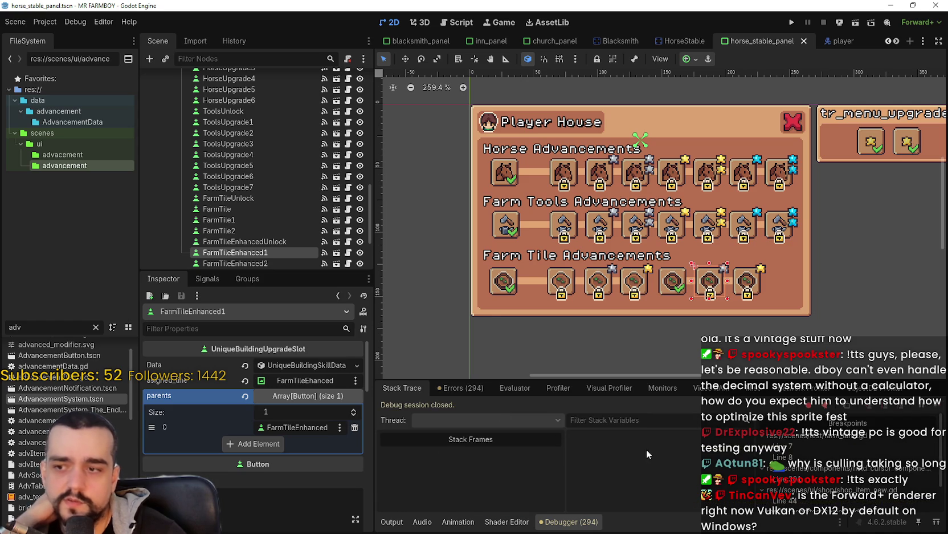
left_click(392, 521)
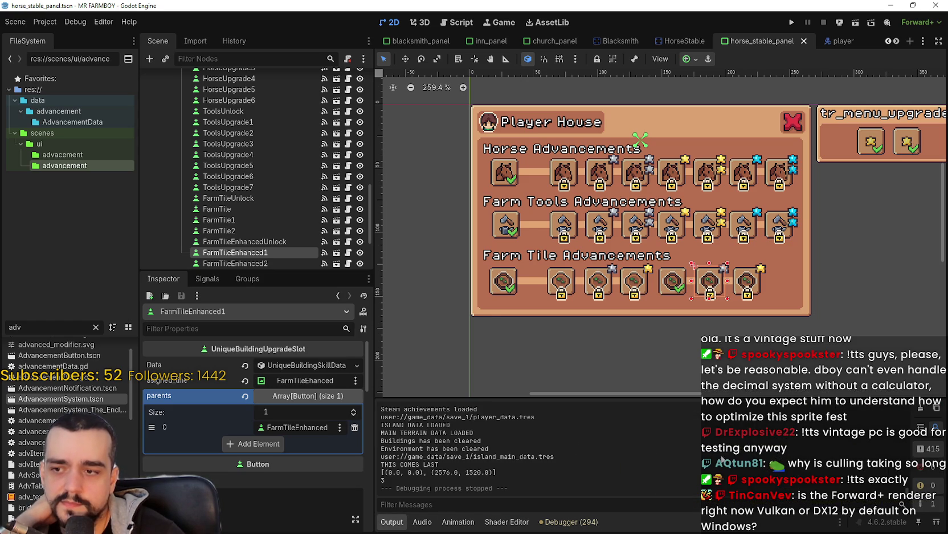
scroll(909, 490, "up", 5)
scroll(911, 415, "up", 10)
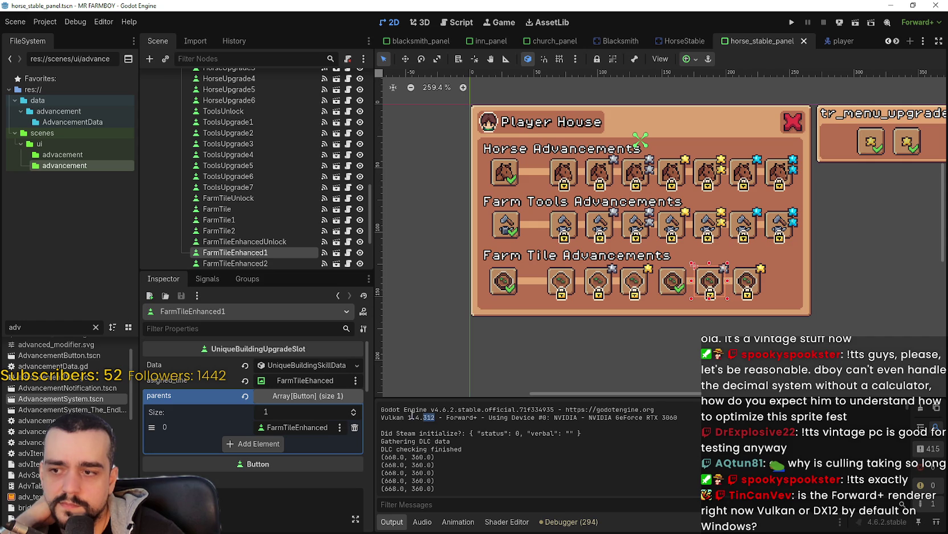
left_click_drag(381, 417, 435, 417)
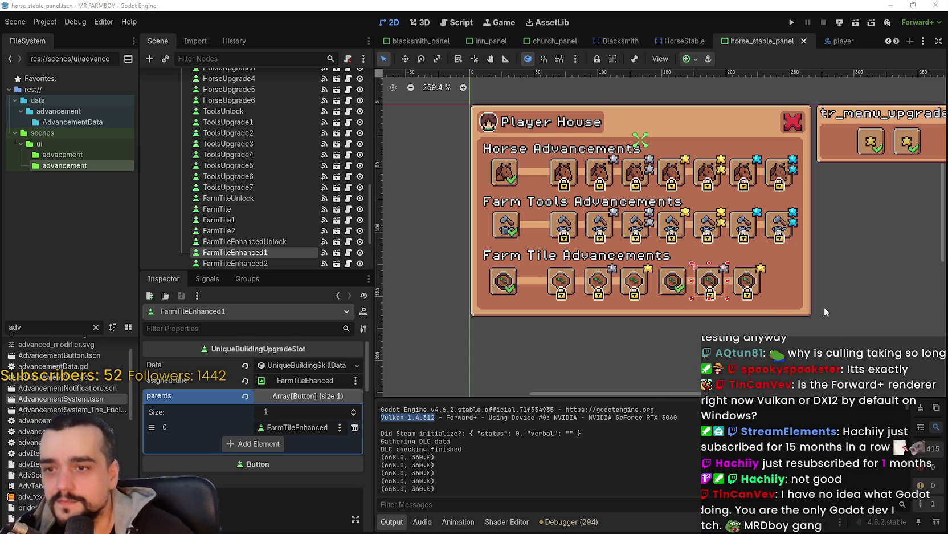
scroll(656, 260, "up", 3)
Nudge the last slot, FarmTileEnhanced2, two steps right along the Farm Tile row.
scroll(655, 260, "down", 2)
scroll(659, 260, "up", 2)
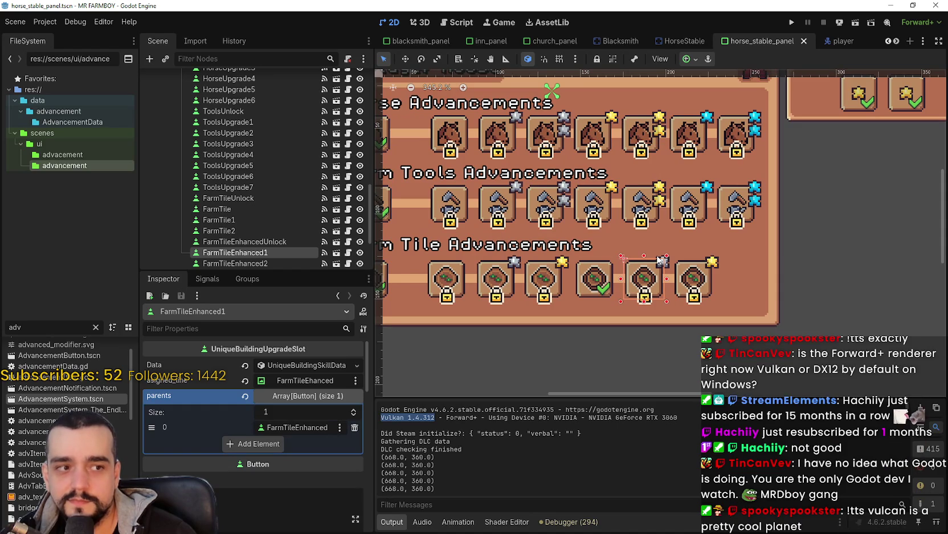
scroll(659, 260, "down", 2)
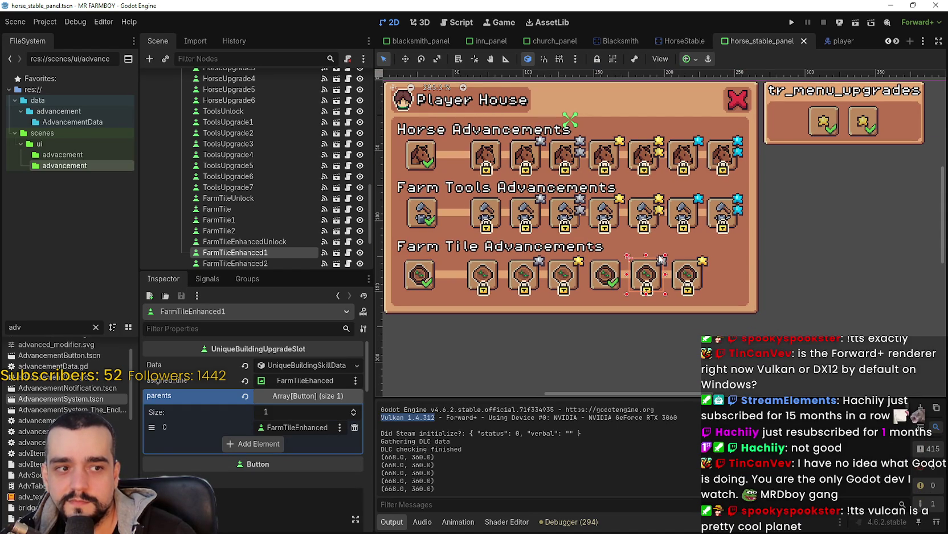
scroll(660, 261, "up", 1)
scroll(660, 260, "down", 1)
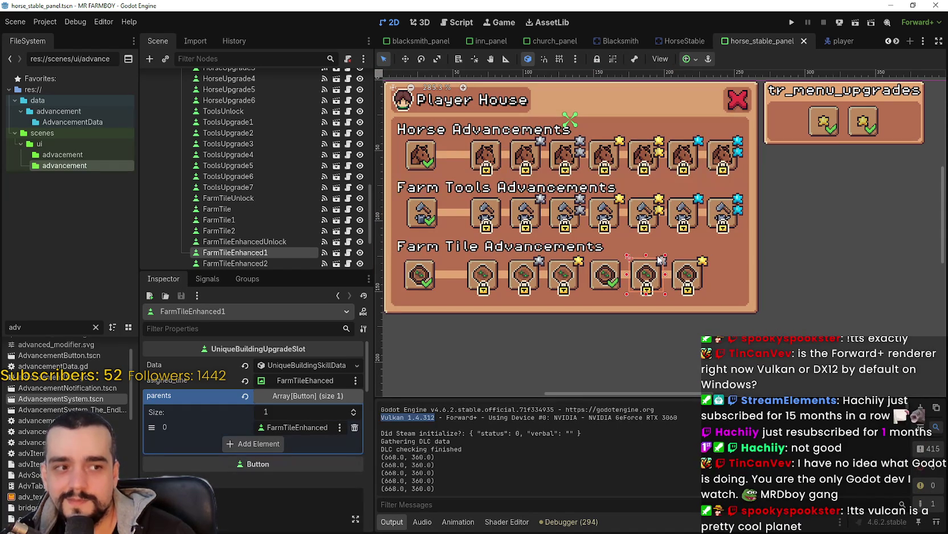
scroll(660, 261, "up", 1)
scroll(650, 285, "down", 1)
scroll(715, 285, "up", 1)
left_click(694, 269)
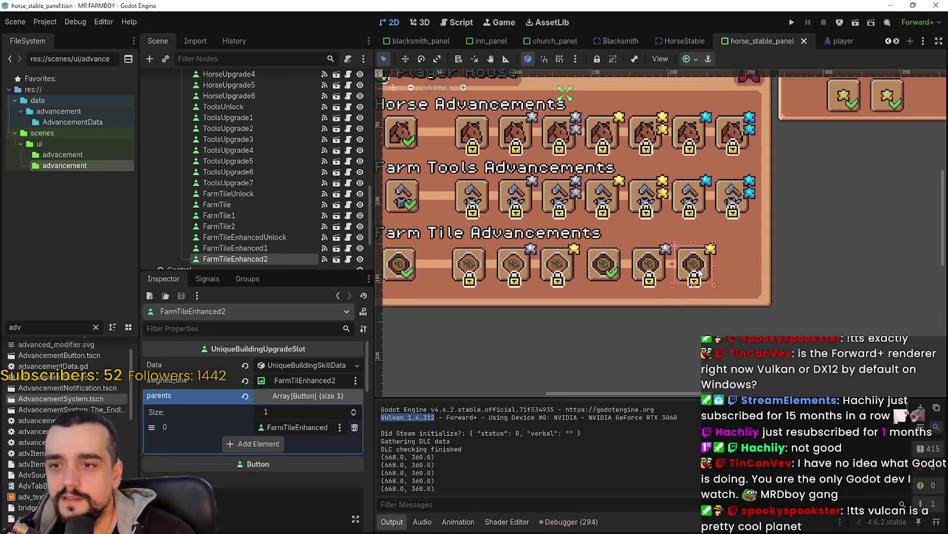
scroll(588, 259, "up", 3)
left_click(667, 267)
scroll(667, 267, "down", 2)
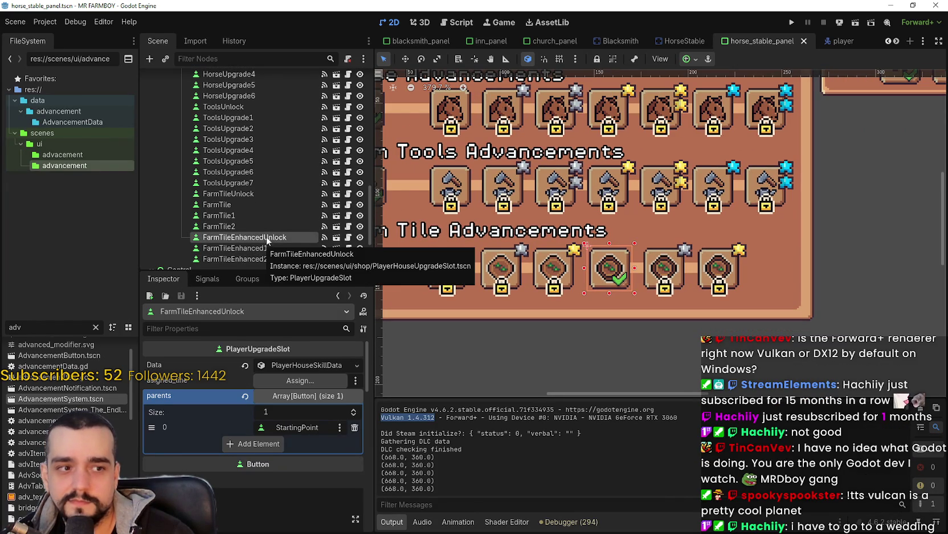
scroll(673, 249, "up", 1)
scroll(673, 249, "down", 1)
scroll(670, 243, "down", 3)
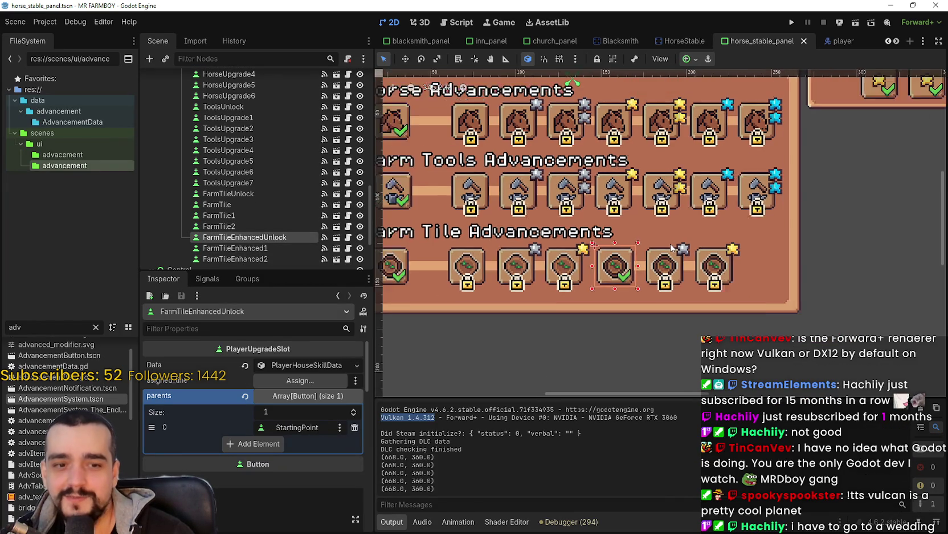
scroll(670, 243, "up", 5)
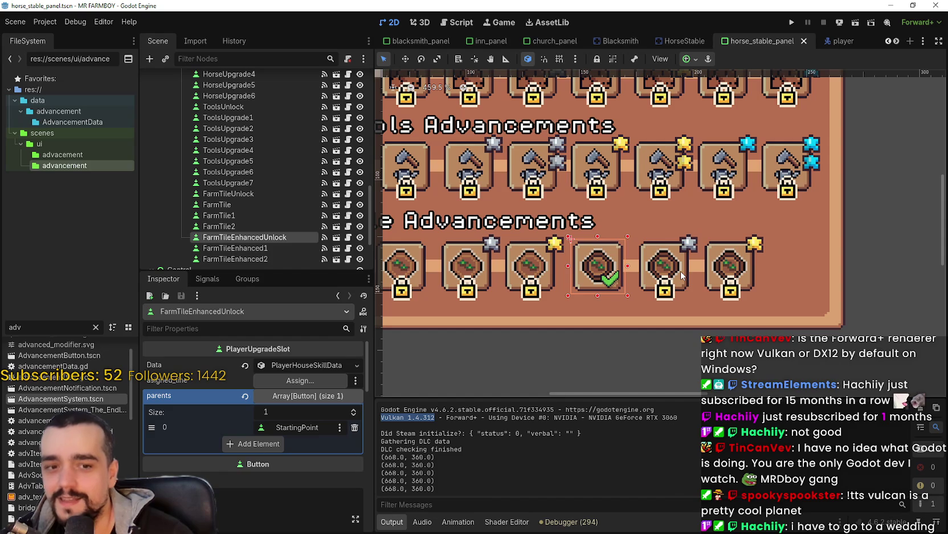
left_click(682, 275)
scroll(682, 275, "down", 4)
left_click(709, 266)
scroll(710, 268, "up", 7)
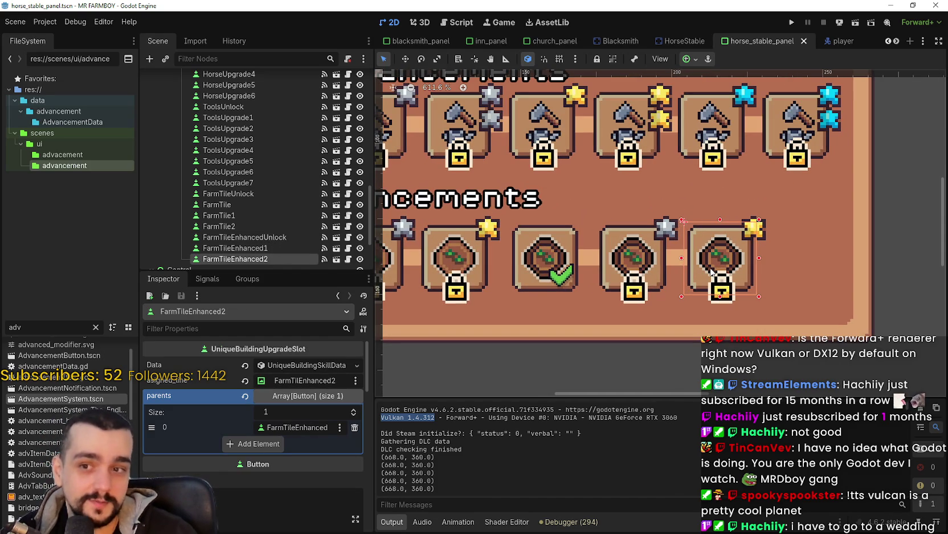
key("Right")
key("Right")
key("Right")
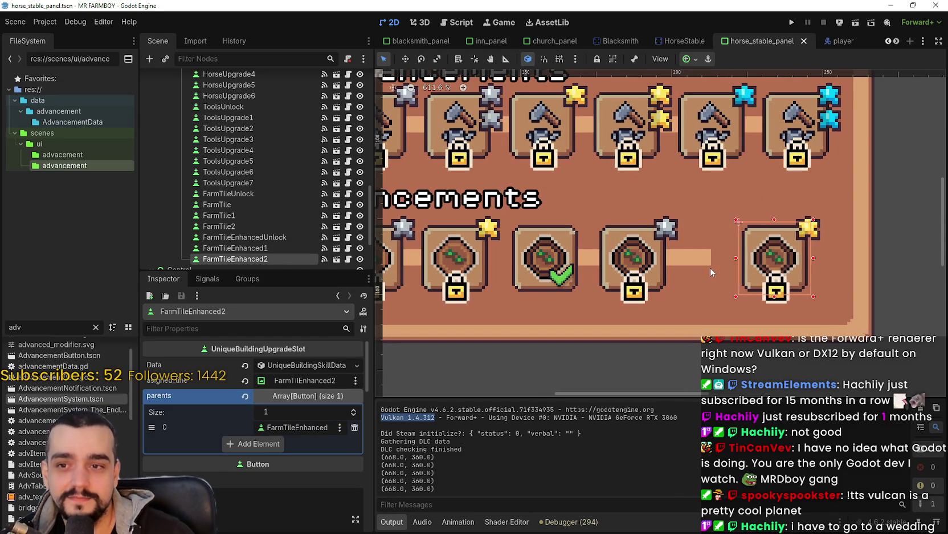
key("Right")
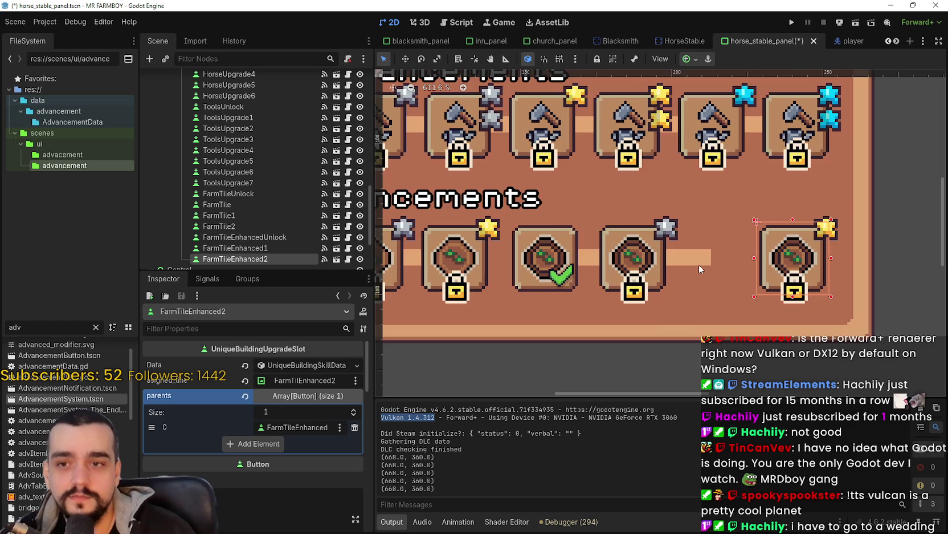
Slide FarmTileEnhanced1 one step right, next to FarmTileEnhanced2.
scroll(699, 264, "down", 4)
left_click(674, 267)
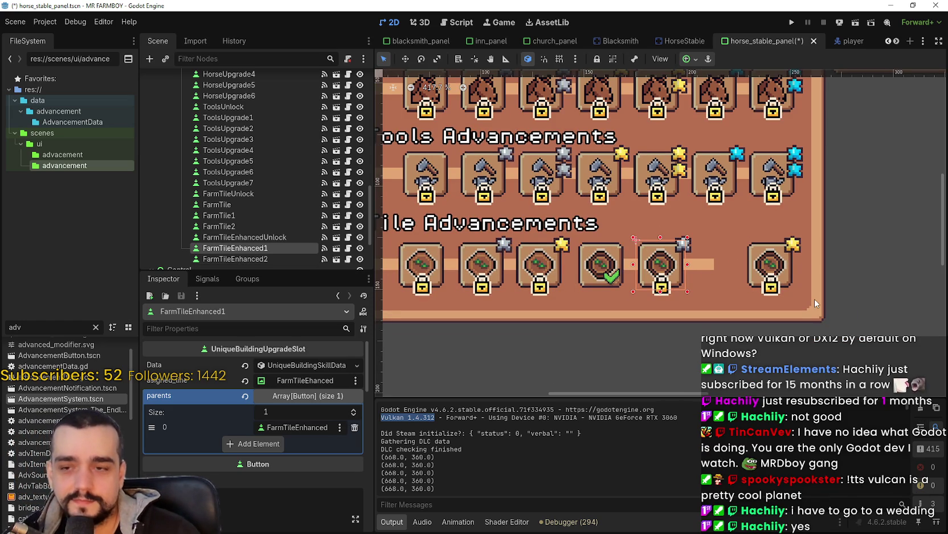
key("Right")
key("Right")
key("Right")
key("Right")
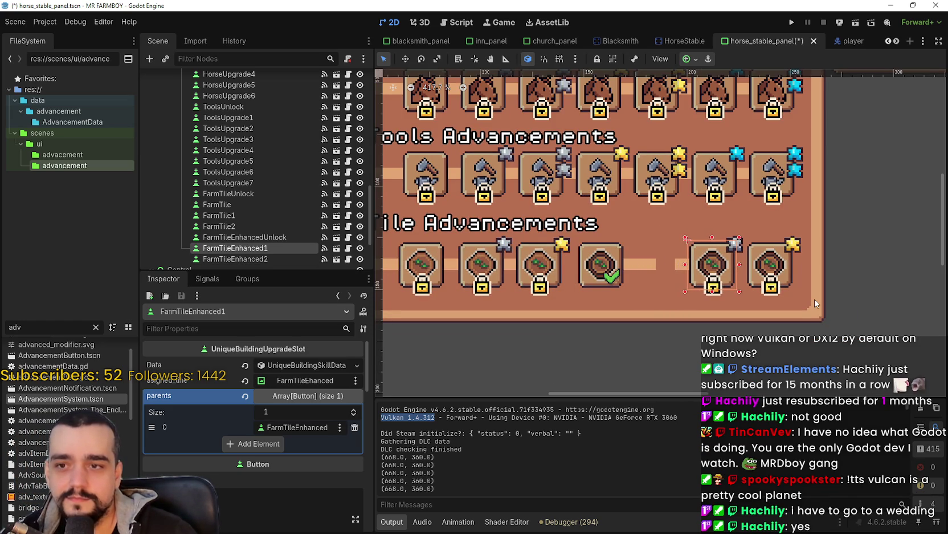
left_click(676, 266)
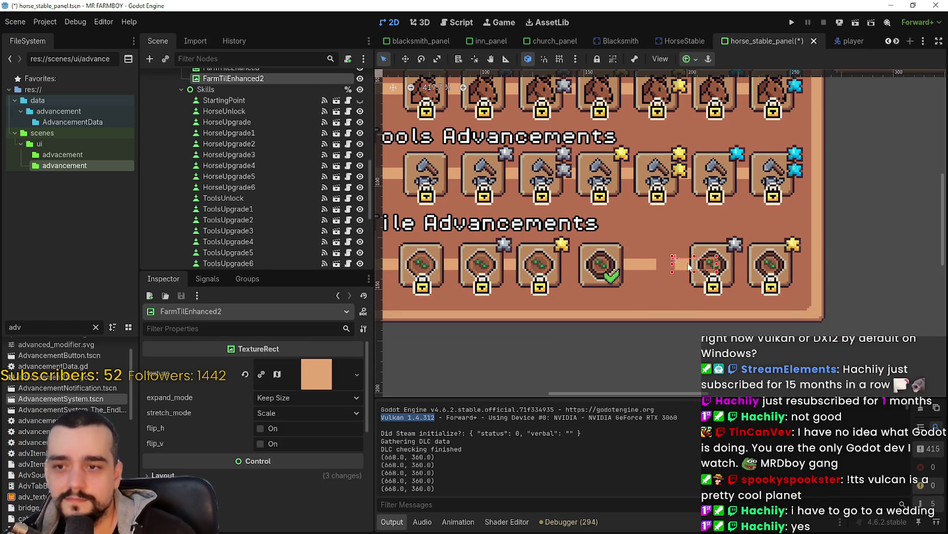
Nudge the connector strip one step right and then back left.
scroll(677, 261, "up", 3)
key("Right")
key("Right")
key("Right")
key("Left")
key("Left")
key("Left")
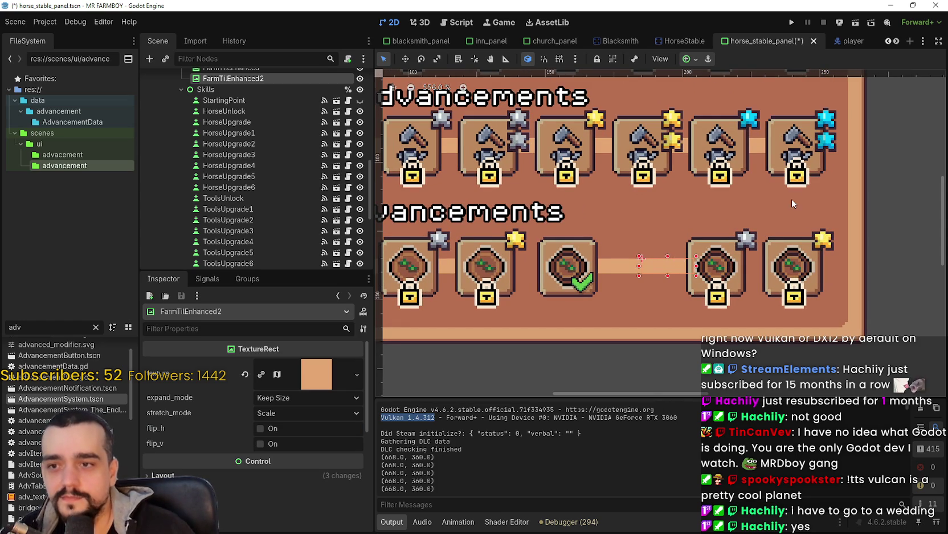
scroll(732, 244, "down", 3)
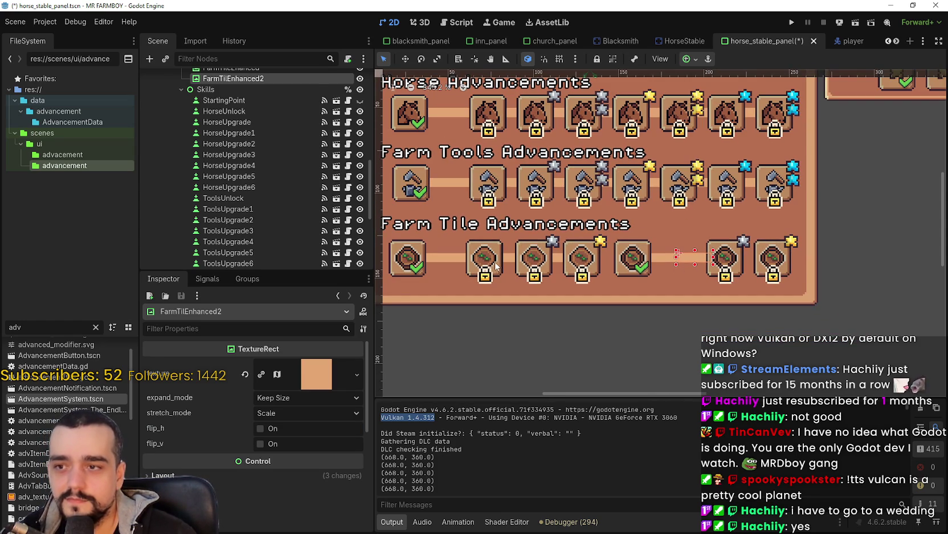
Duplicate the FarmTile slot, move the copy after FarmTileEnhancedUnlock, and rename it FarmTileEnhanced.
left_click(497, 266)
scroll(247, 191, "down", 3)
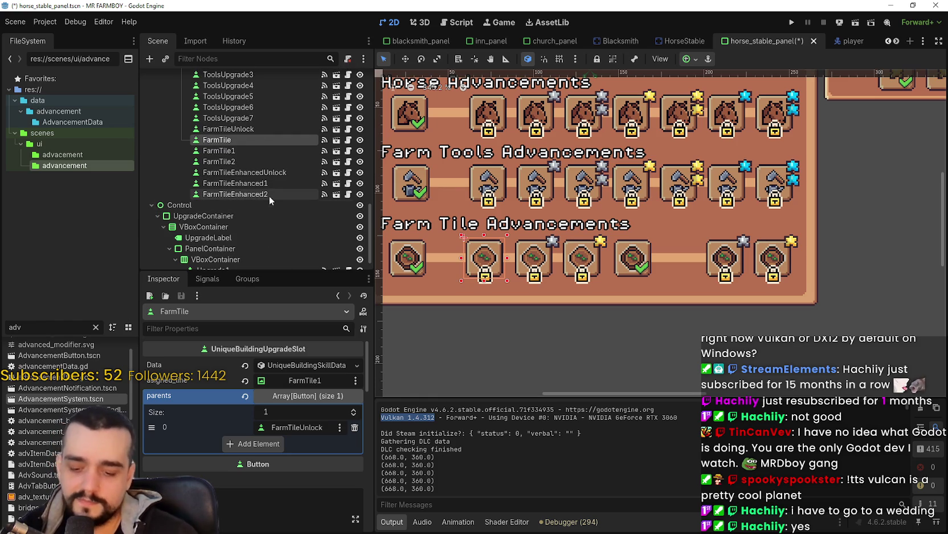
key("ctrl+d")
left_click_drag(252, 146, 258, 194)
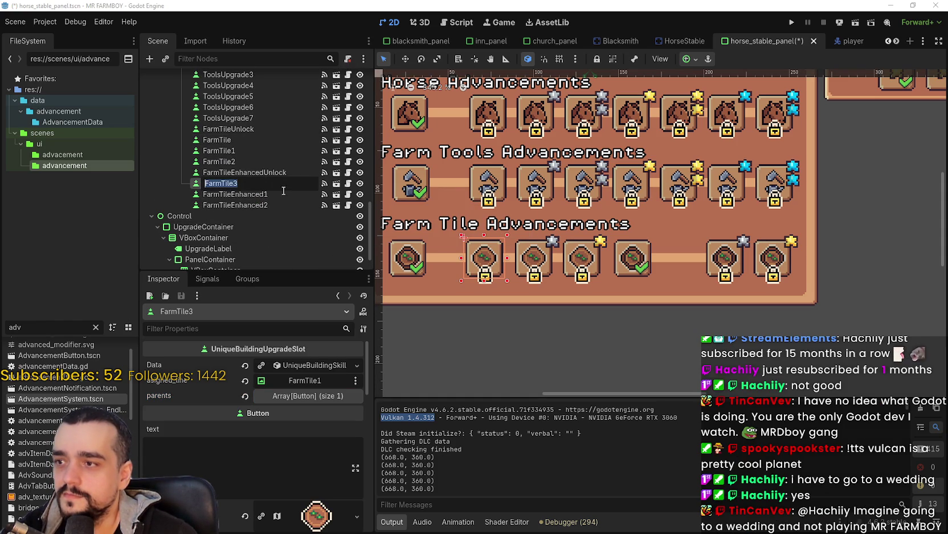
key("End")
key("BackSpace")
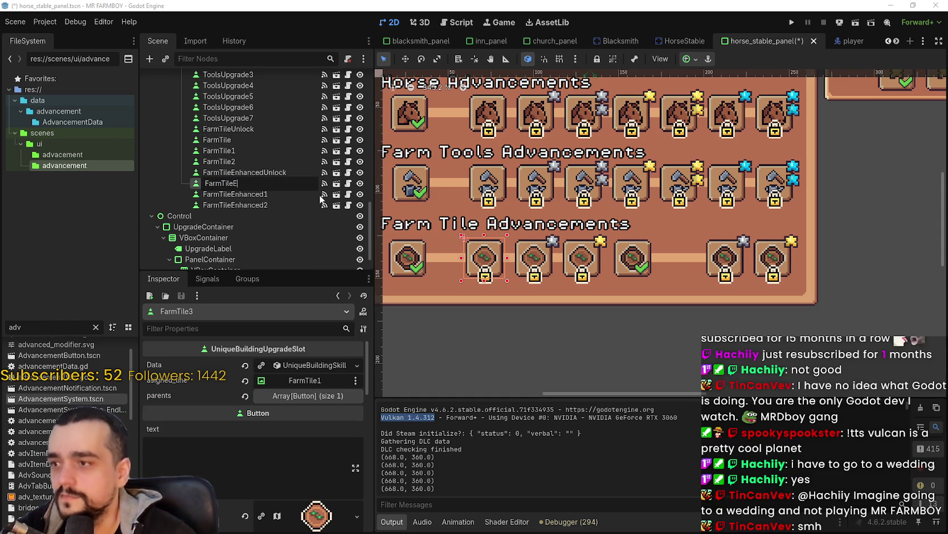
type("nhanced")
key("Return")
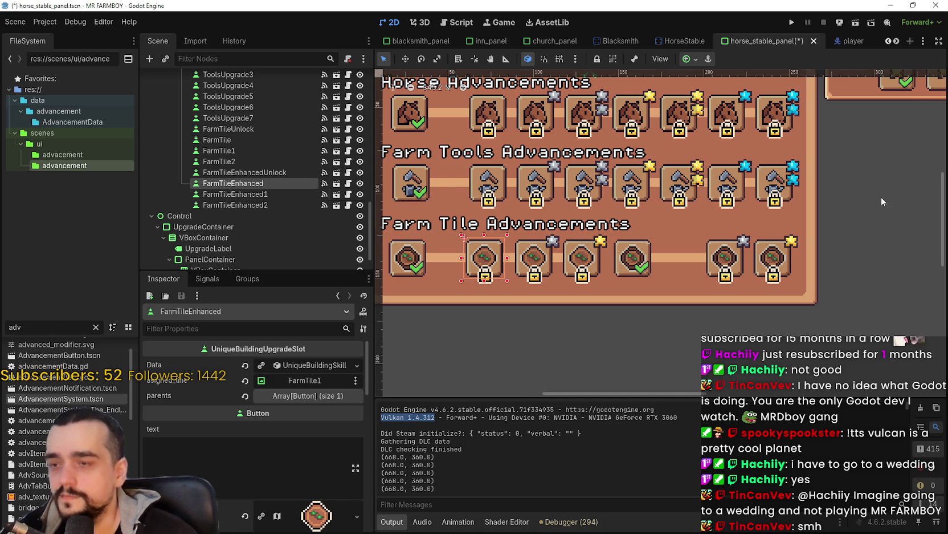
scroll(614, 272, "up", 1)
left_click(405, 59)
scroll(420, 185, "up", 1)
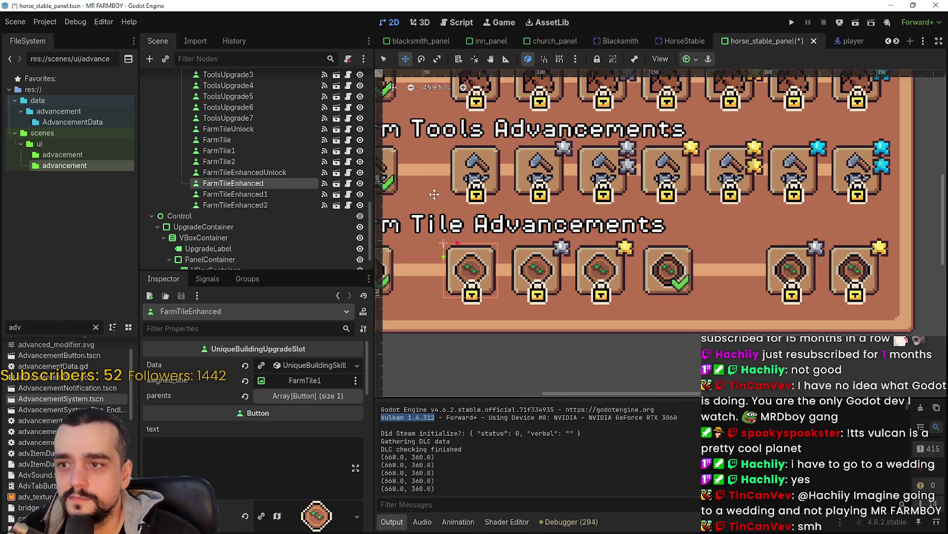
Drag FarmTileEnhanced right, then nudge it four steps into the gap after the checked tile.
left_click_drag(472, 264, 520, 264)
key("Right")
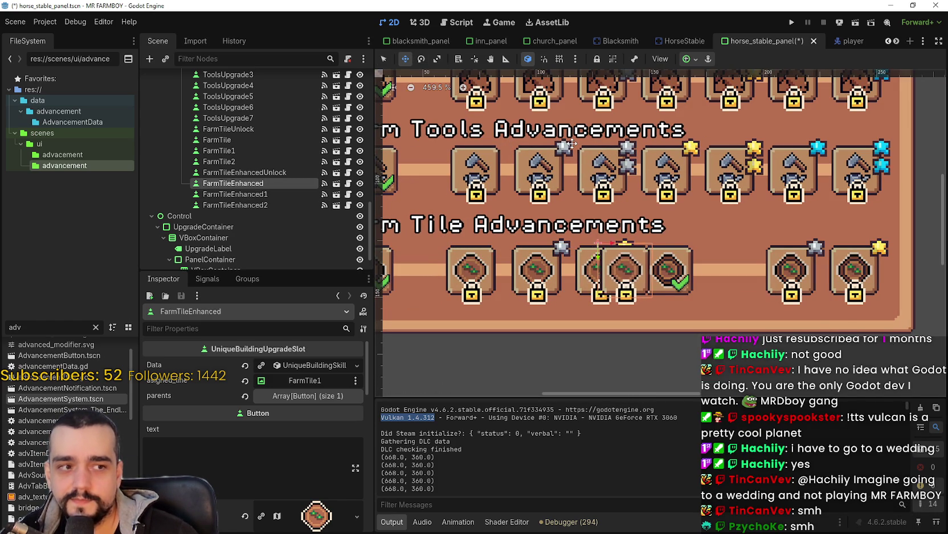
key("Right")
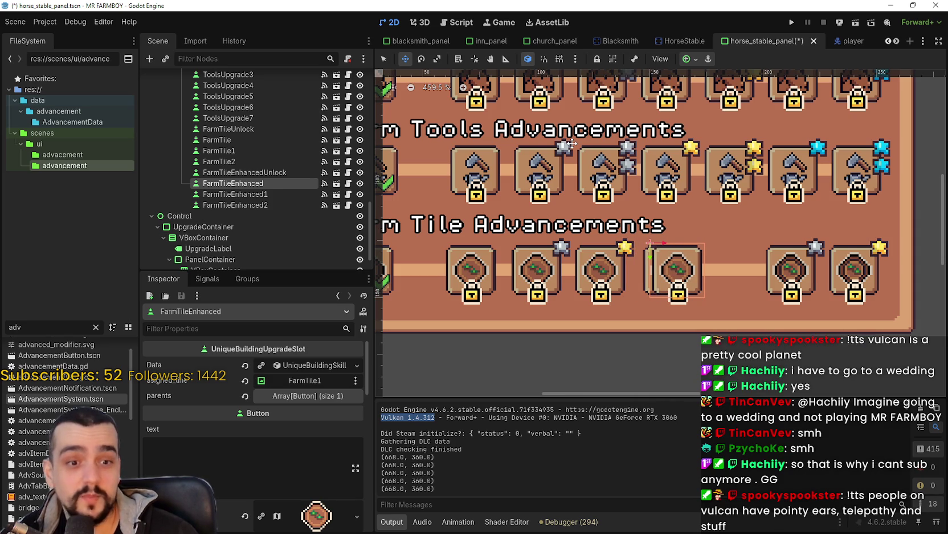
key("Right")
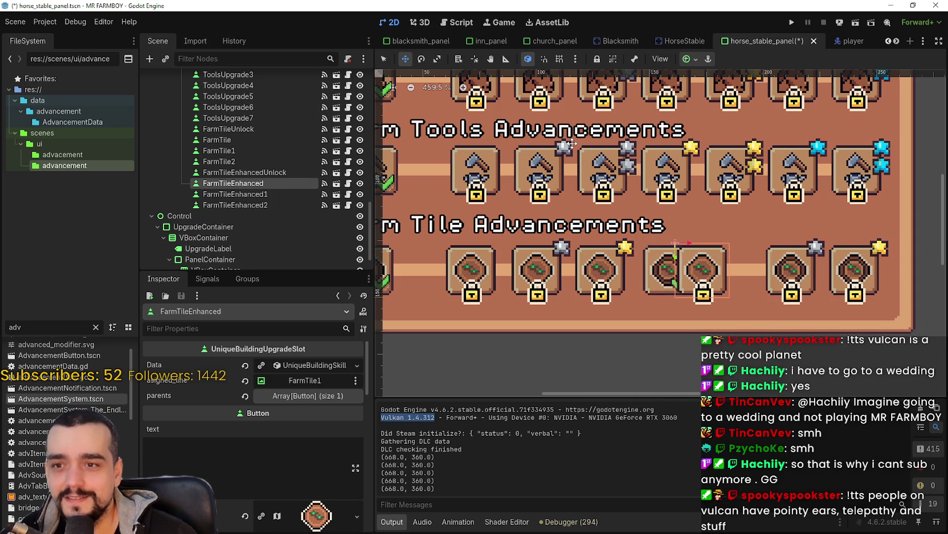
key("Right")
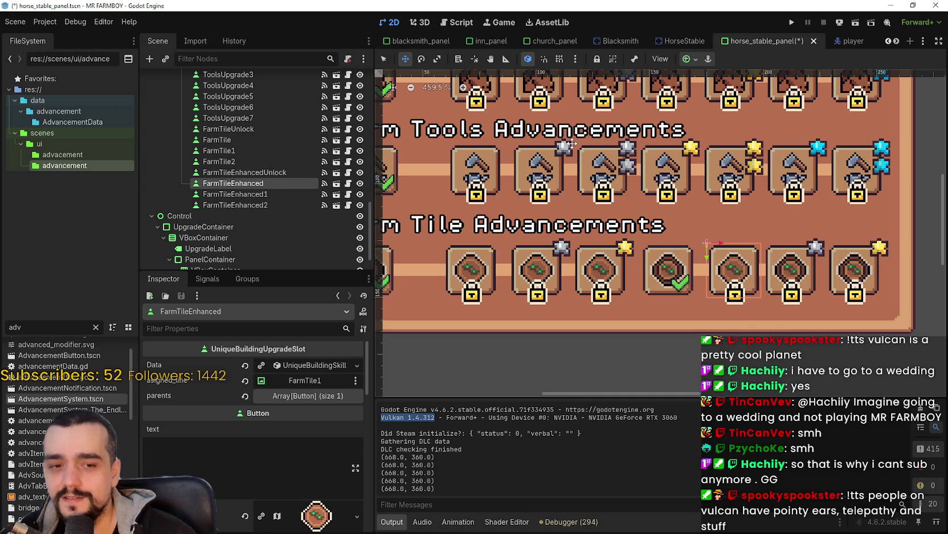
scroll(497, 175, "right", 5)
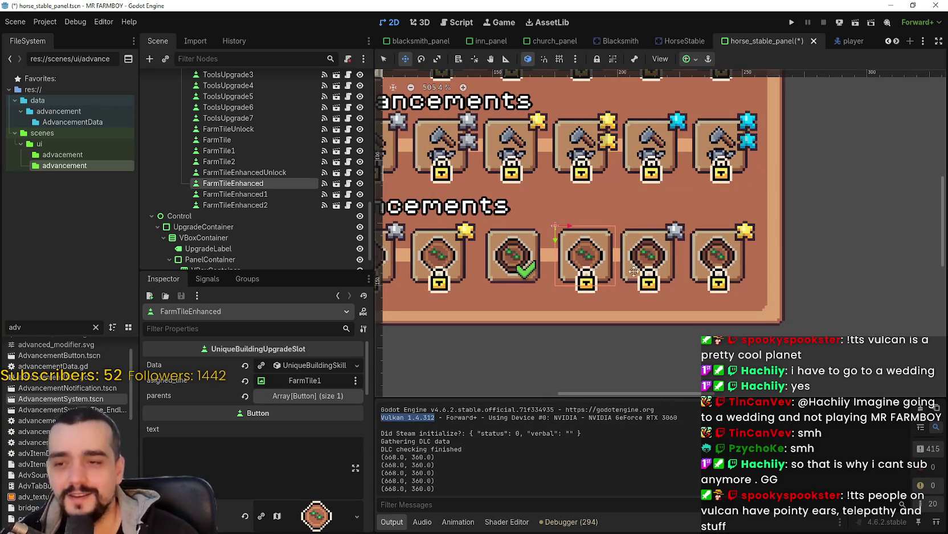
scroll(588, 290, "down", 1)
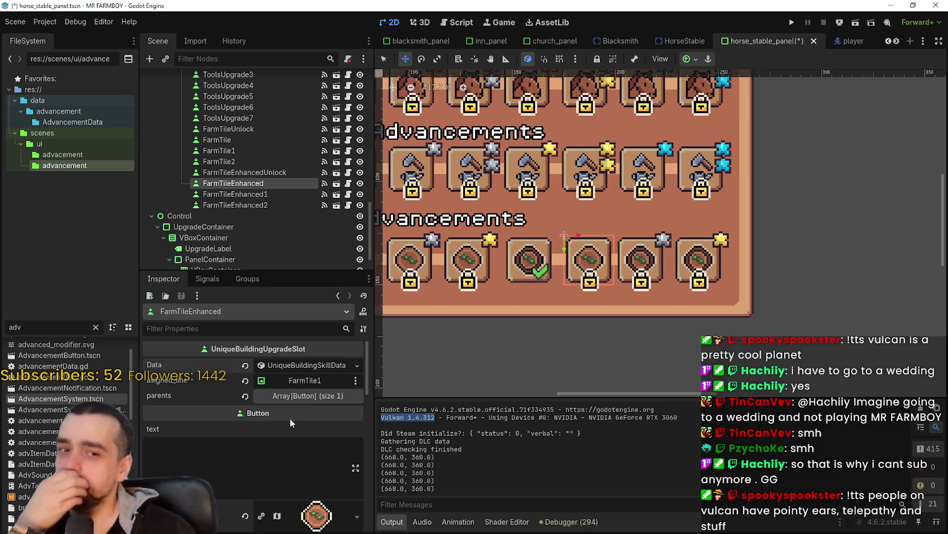
left_click(302, 396)
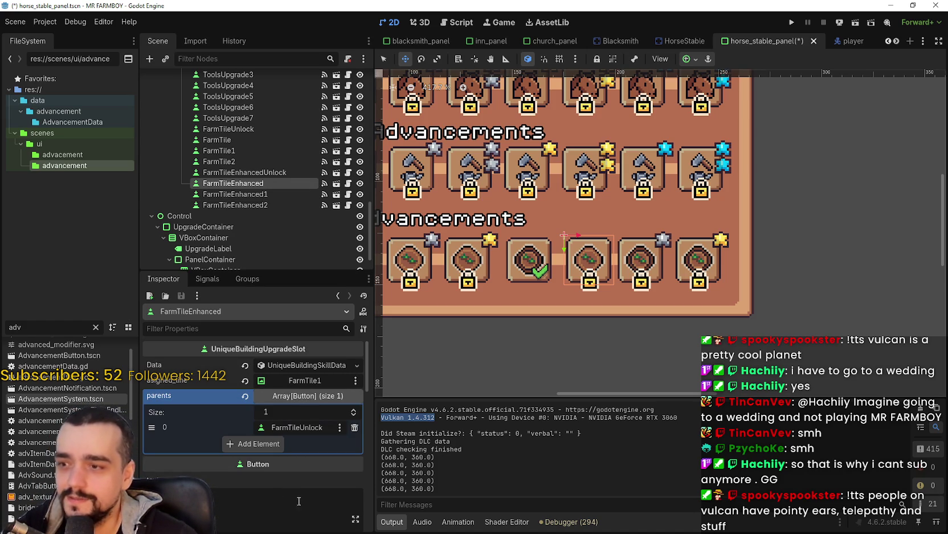
Set FarmTileEnhanced's parent entry to FarmTileEnhancedUnlock by filtering for 'farm', then save the scene.
left_click(299, 430)
type("farm")
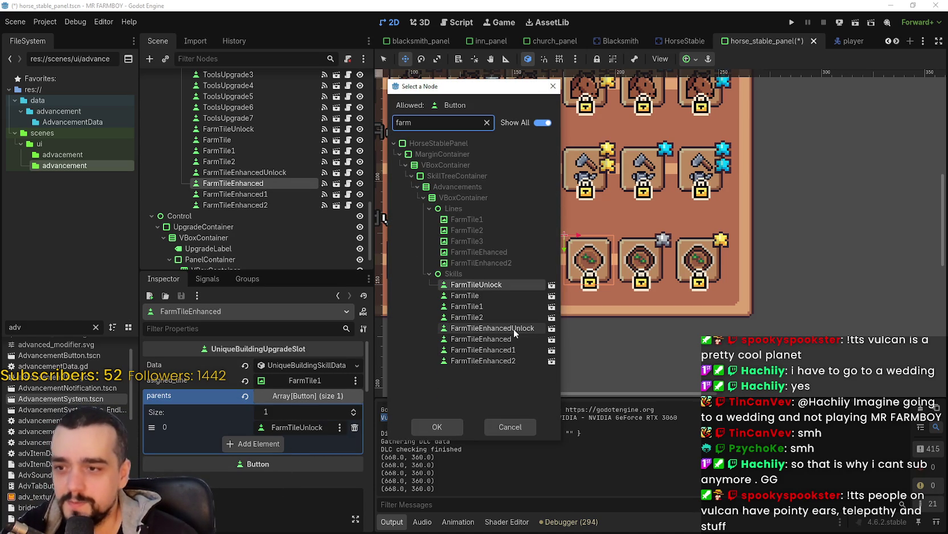
double_click(515, 338)
key("ctrl+s")
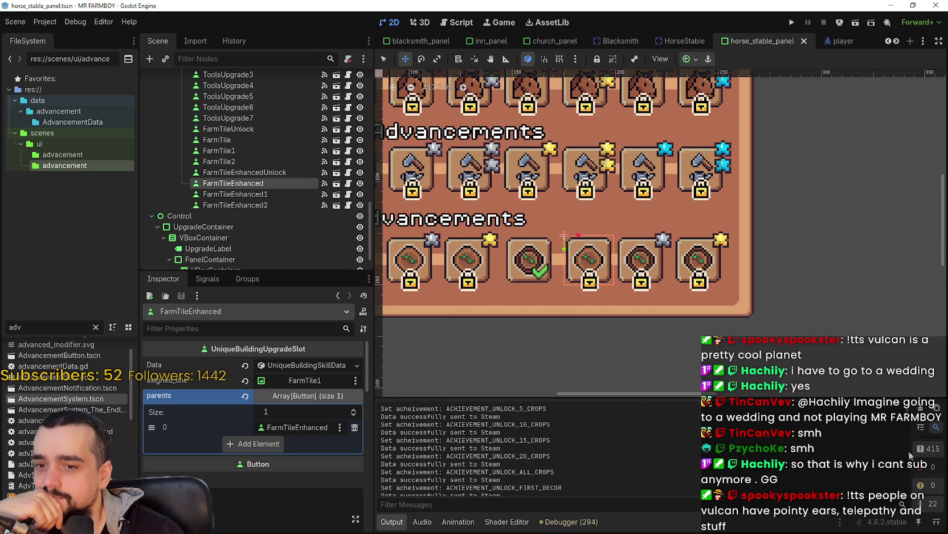
scroll(895, 493, "up", 5)
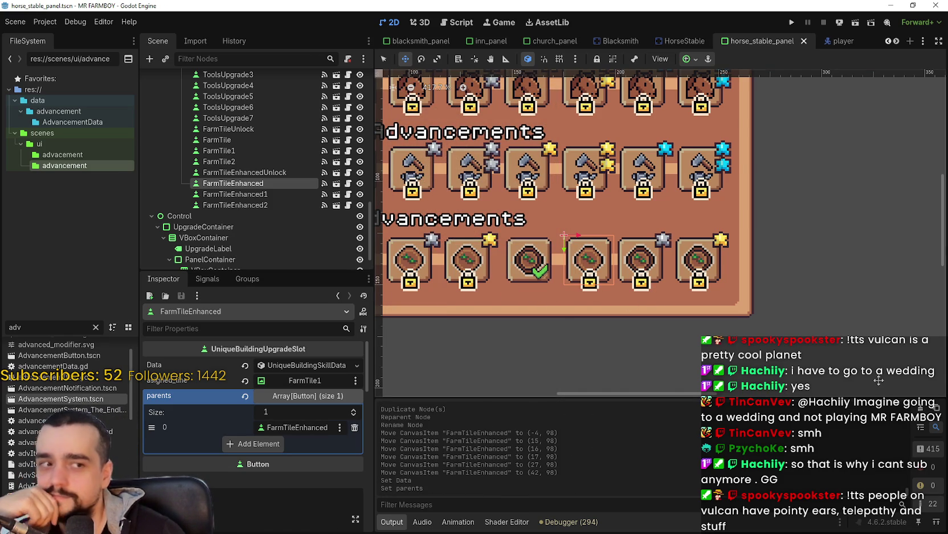
scroll(879, 380, "down", 2)
scroll(751, 294, "up", 2)
scroll(751, 295, "down", 3)
scroll(749, 294, "up", 4)
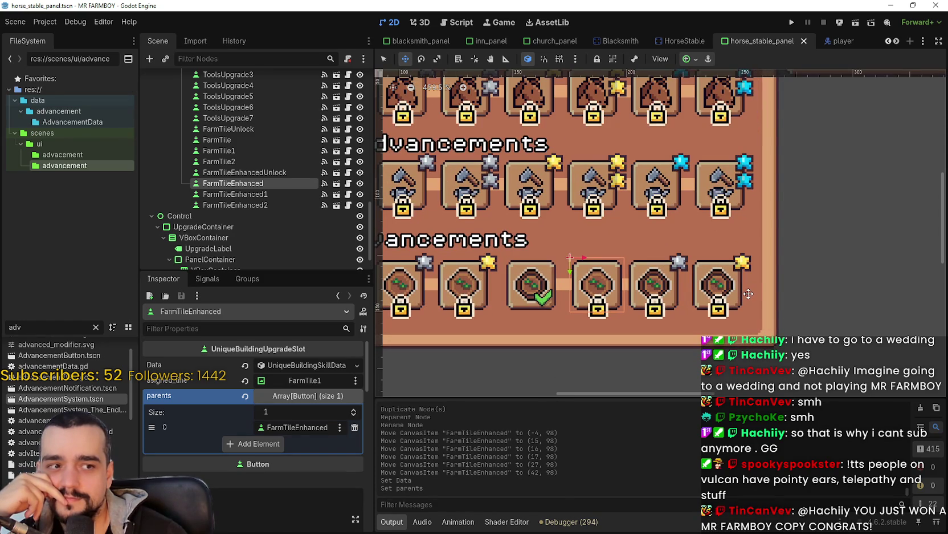
scroll(748, 293, "down", 2)
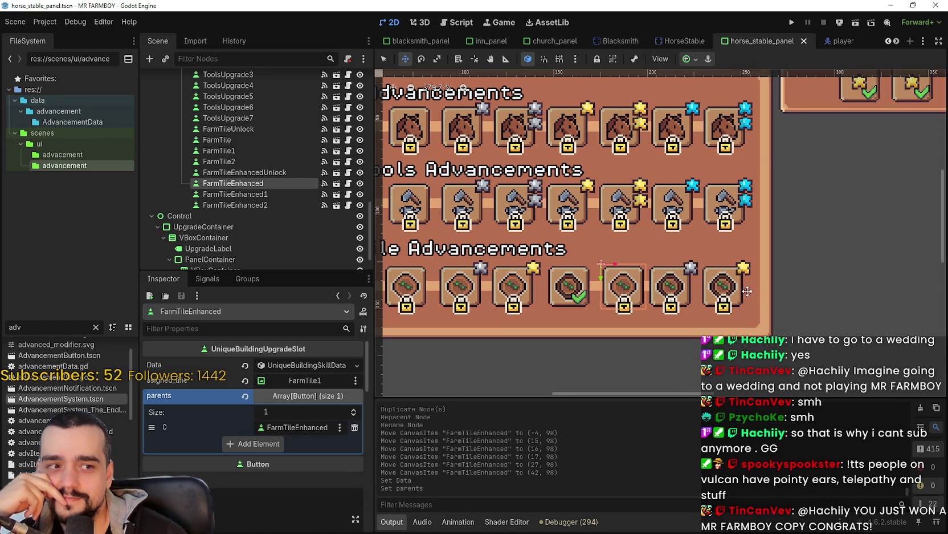
scroll(732, 289, "down", 2)
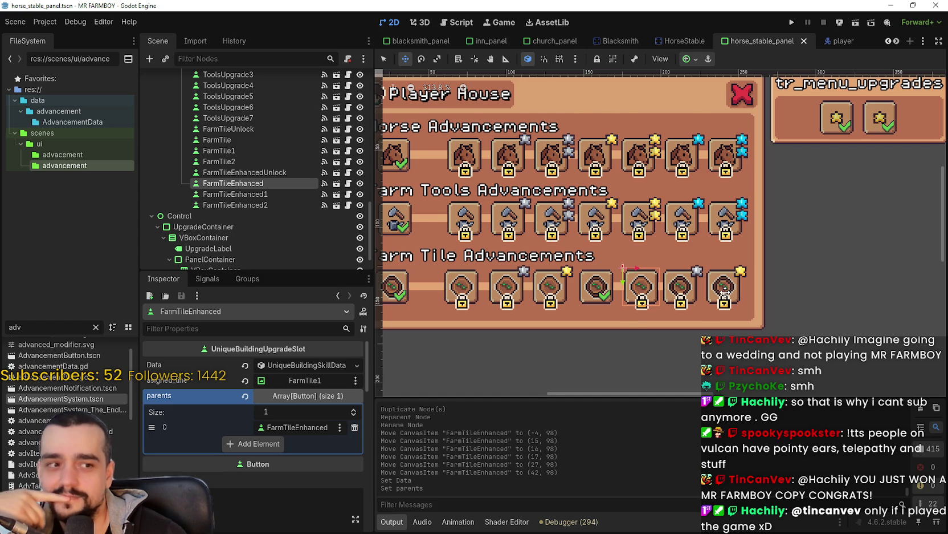
scroll(724, 291, "up", 3)
scroll(628, 302, "down", 2)
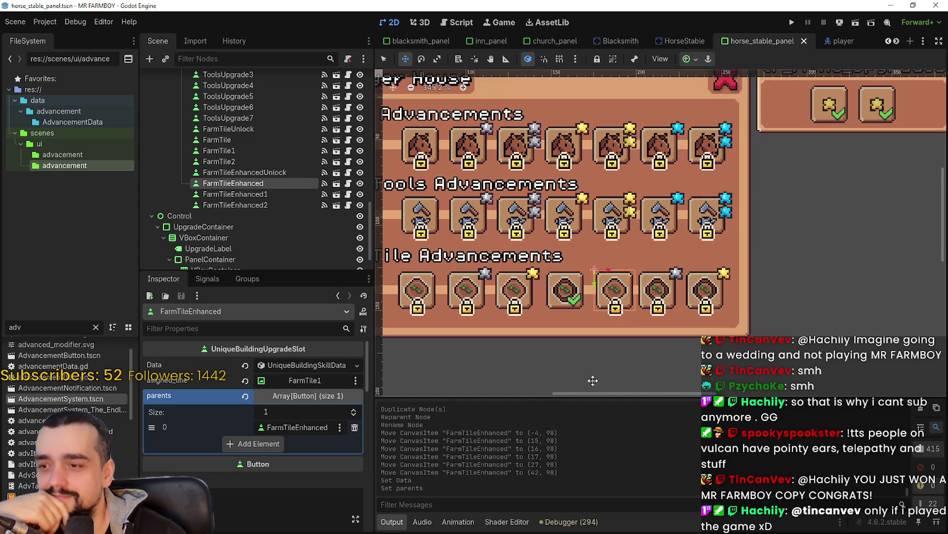
scroll(621, 328, "up", 6)
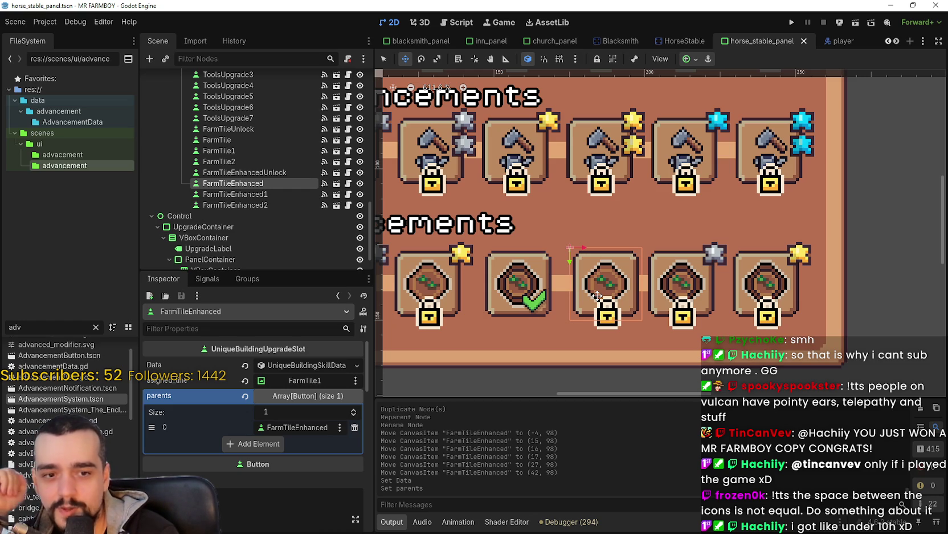
scroll(549, 289, "down", 4)
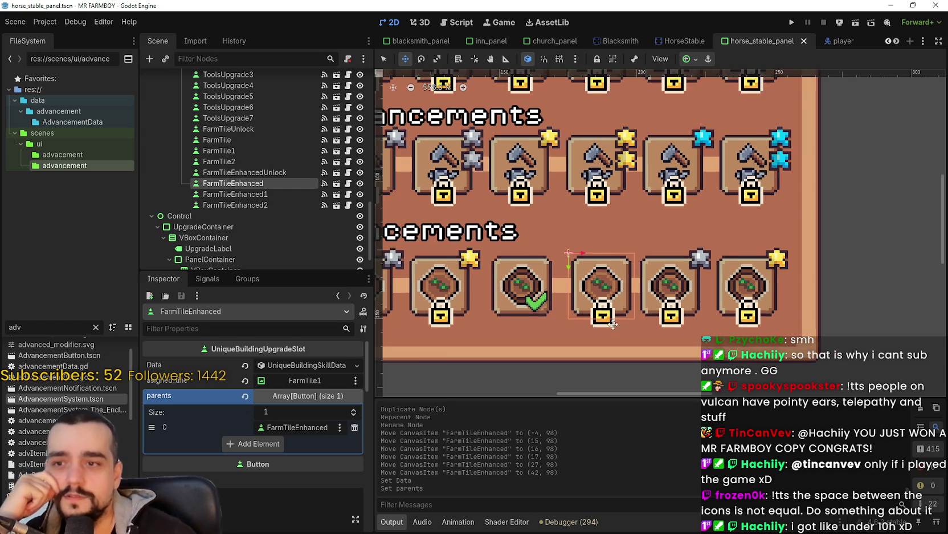
scroll(681, 315, "up", 3)
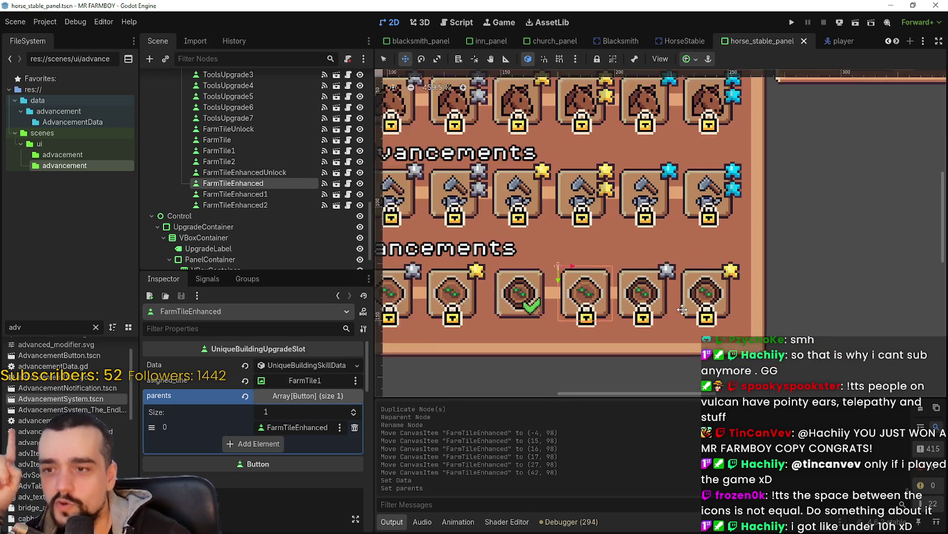
scroll(620, 287, "down", 1)
scroll(620, 287, "down", 2)
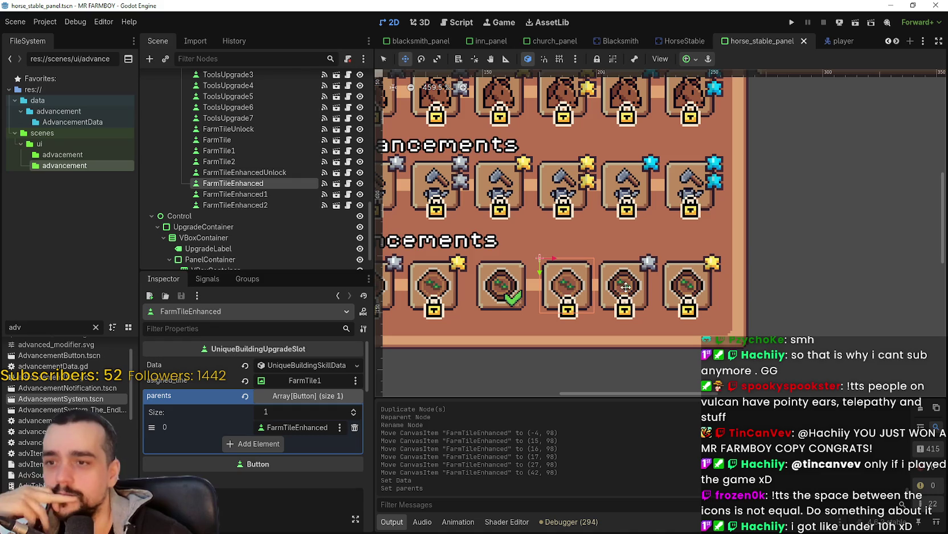
left_click(382, 62)
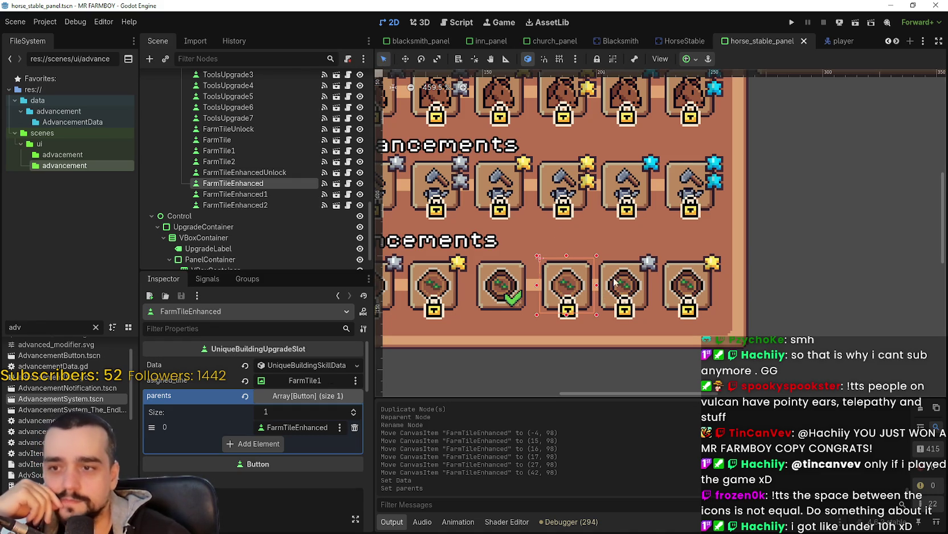
left_click(616, 281)
scroll(570, 279, "down", 2)
scroll(513, 277, "up", 3)
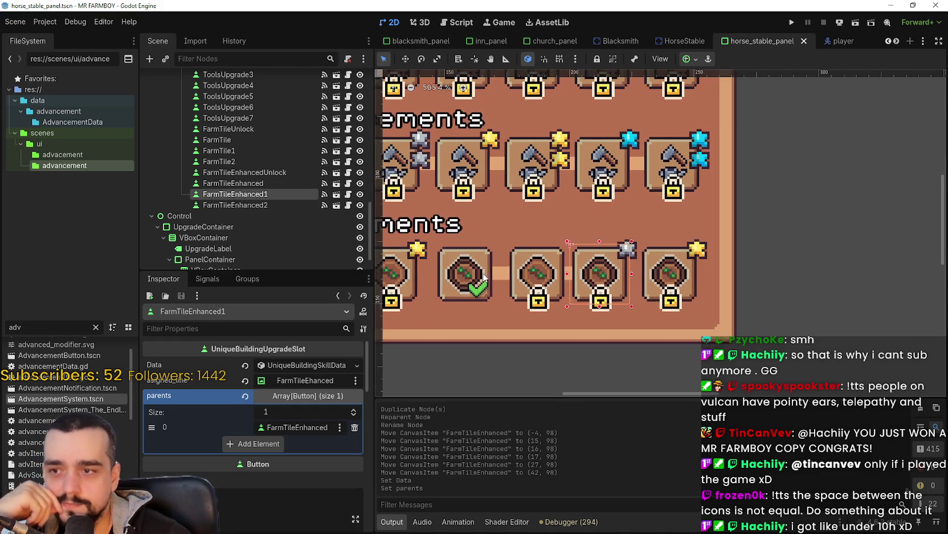
scroll(485, 278, "down", 5)
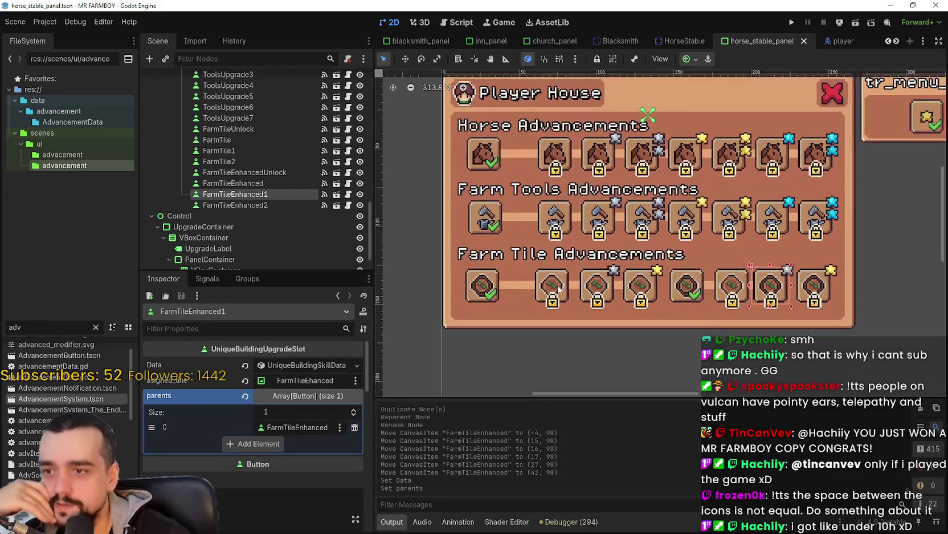
scroll(561, 286, "up", 3)
scroll(521, 225, "down", 1)
Nudge the FarmTile slot one step left to tighten the row spacing.
scroll(521, 225, "down", 2)
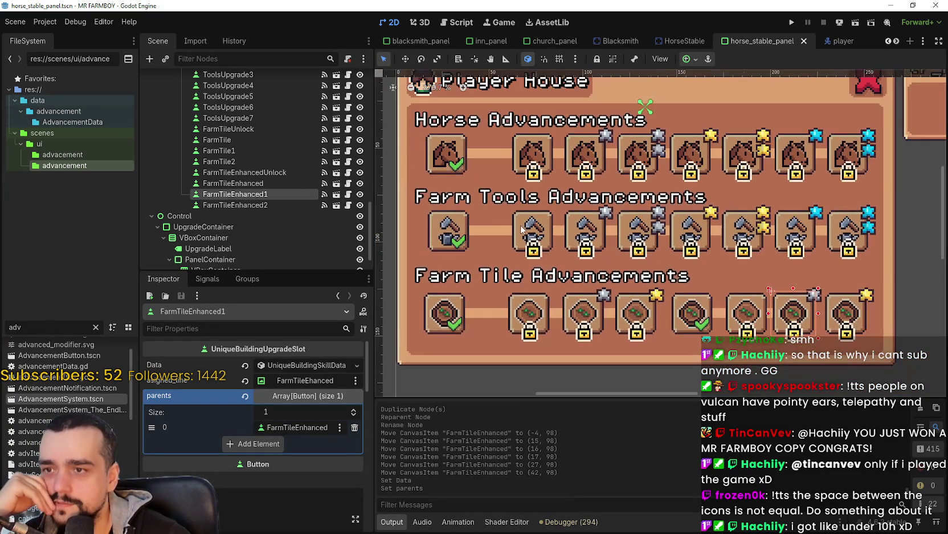
scroll(510, 318, "up", 3)
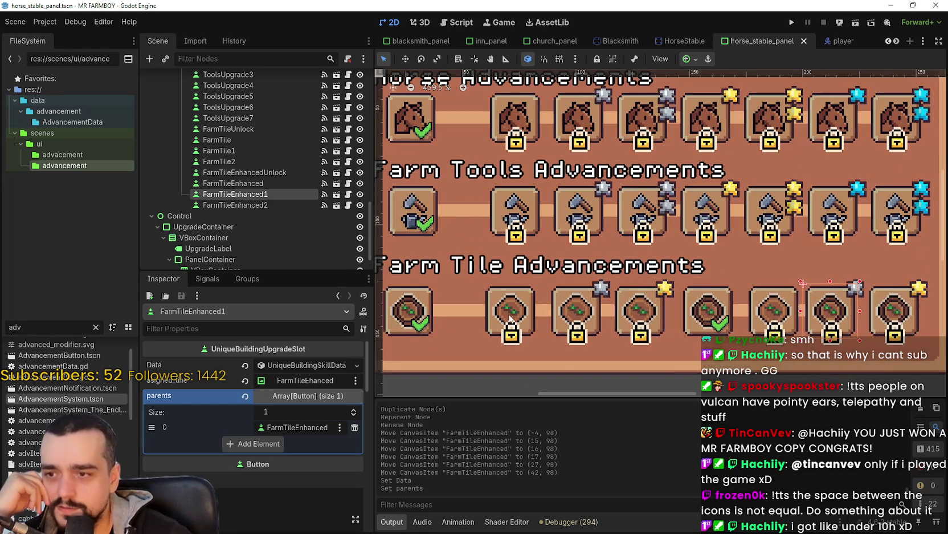
left_click(517, 313)
scroll(517, 313, "up", 2)
key("Left")
key("Left")
key("Left")
key("Left")
key("Left")
key("Left")
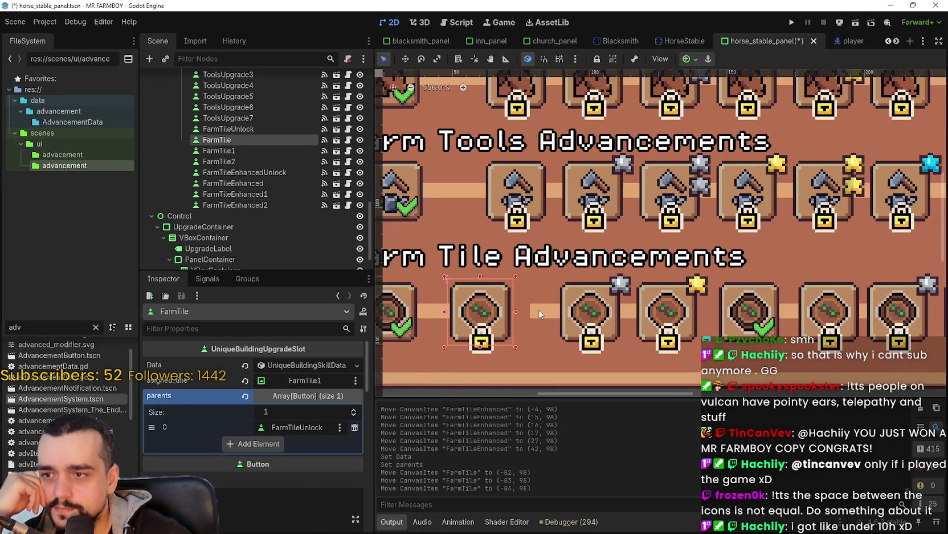
Fine-tune FarmTile1's horizontal position and shift the FarmTile2 connector strip left.
left_click(585, 311)
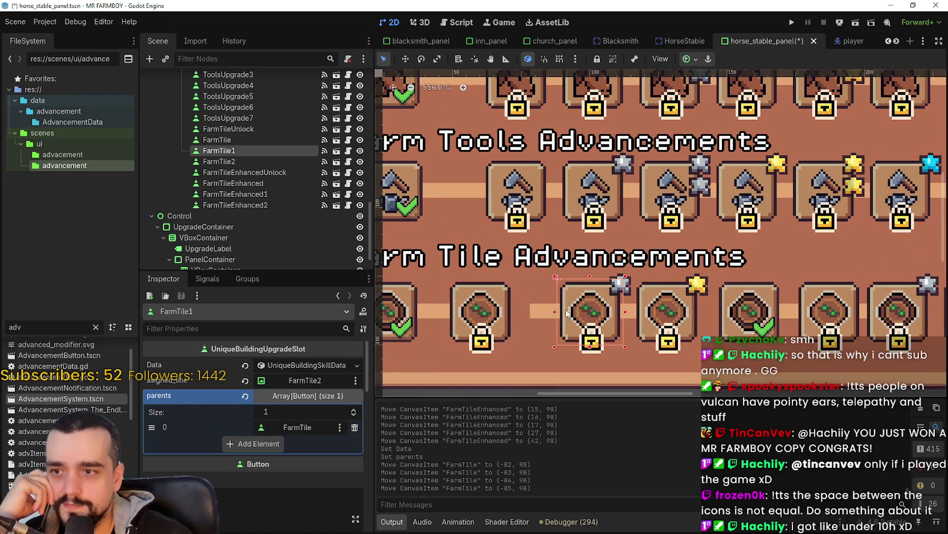
scroll(581, 313, "down", 2)
key("Left")
key("Left")
key("Left")
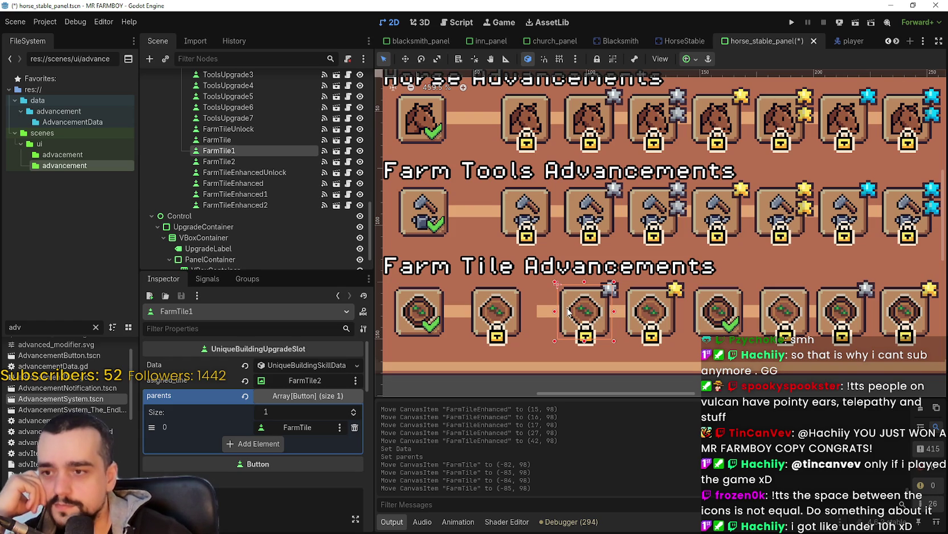
key("Left")
key("Left")
key("Left")
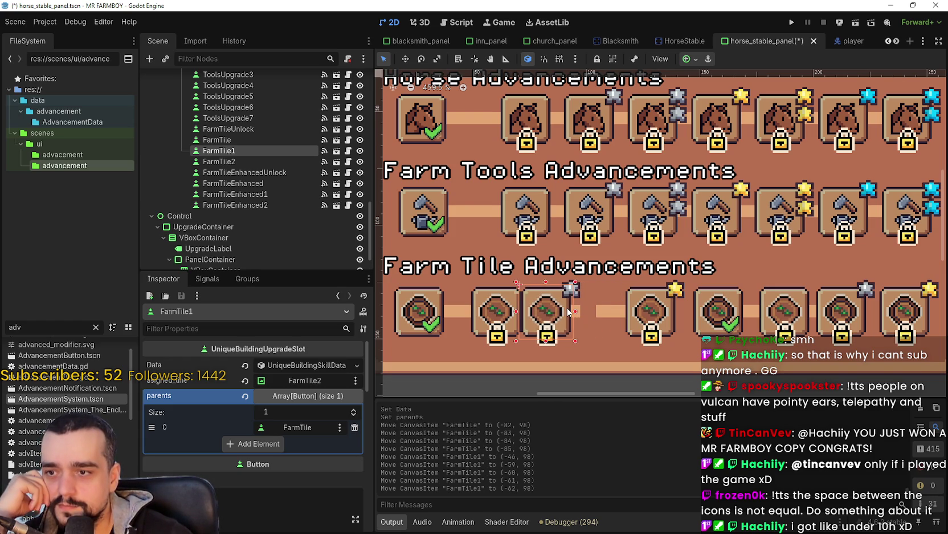
key("Right")
key("Right")
key("Right")
key("Left")
key("Left")
key("Left")
key("Right")
key("Right")
key("Right")
key("Right")
key("Right")
key("Right")
scroll(558, 306, "up", 2)
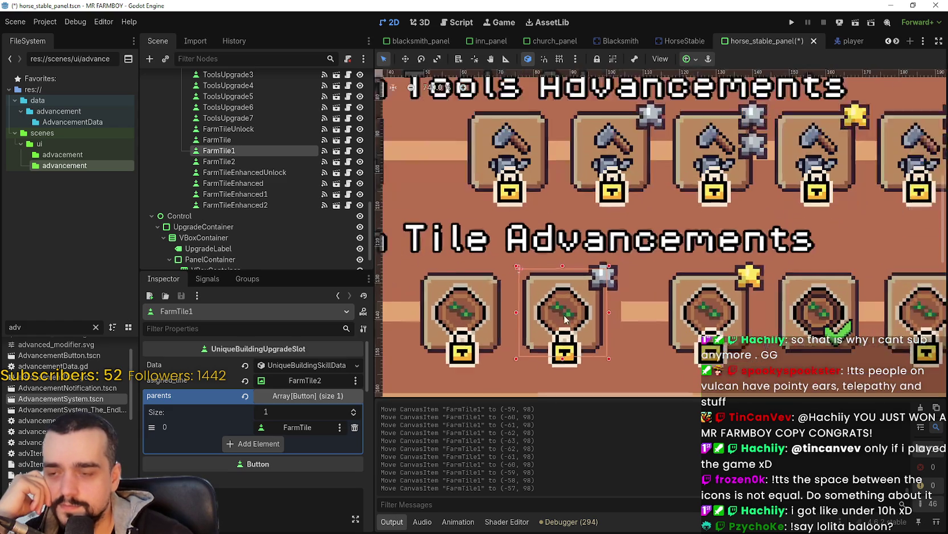
key("Right")
key("Right")
key("Right")
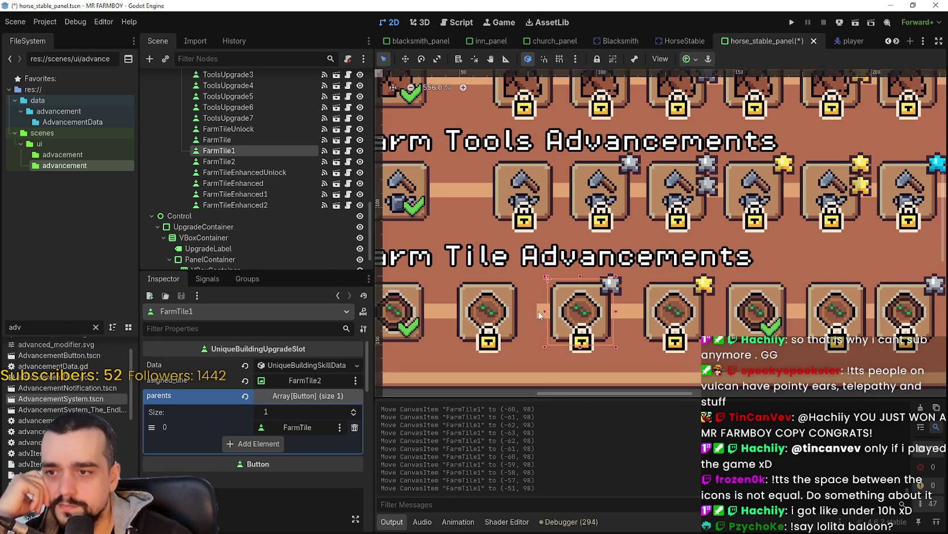
left_click(559, 312)
key("Left")
key("Left")
key("Left")
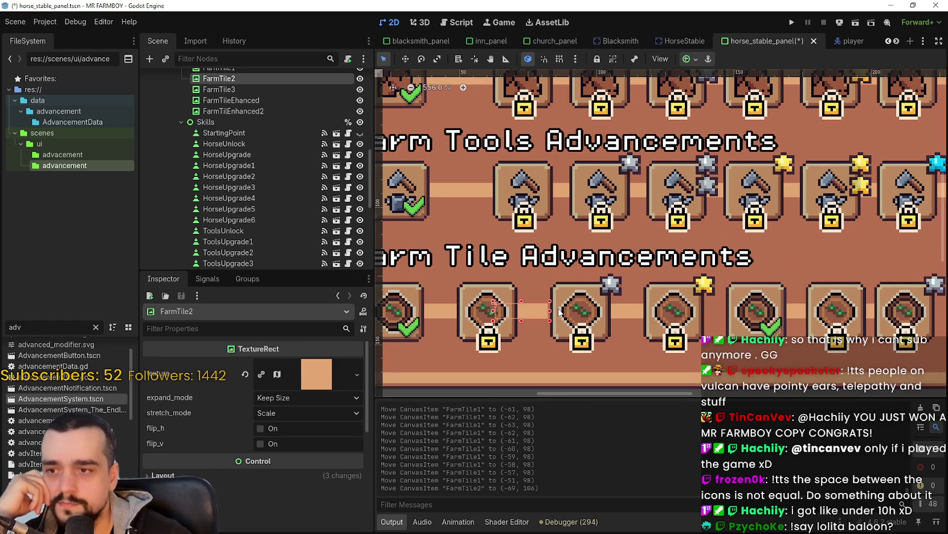
left_click(568, 302)
key("Left")
key("Left")
key("Left")
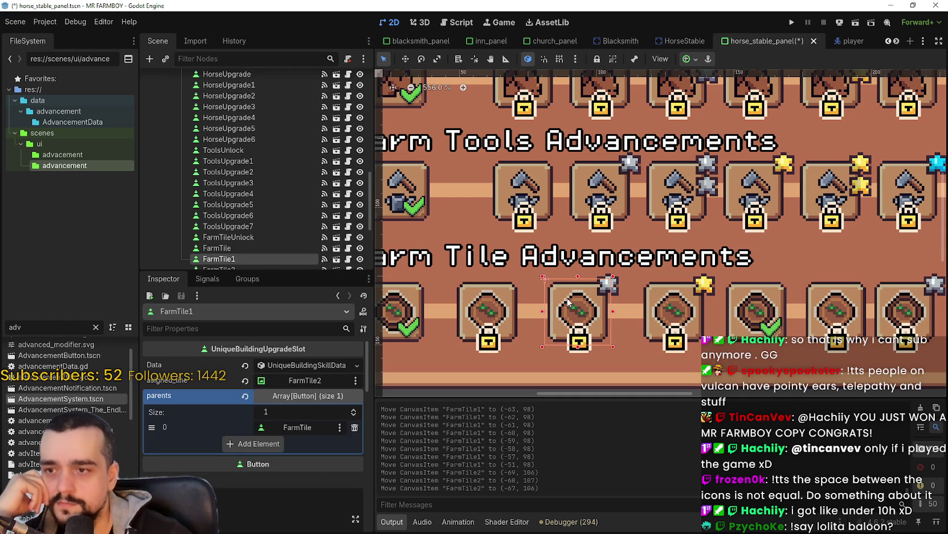
key("Right")
key("Right")
key("Right")
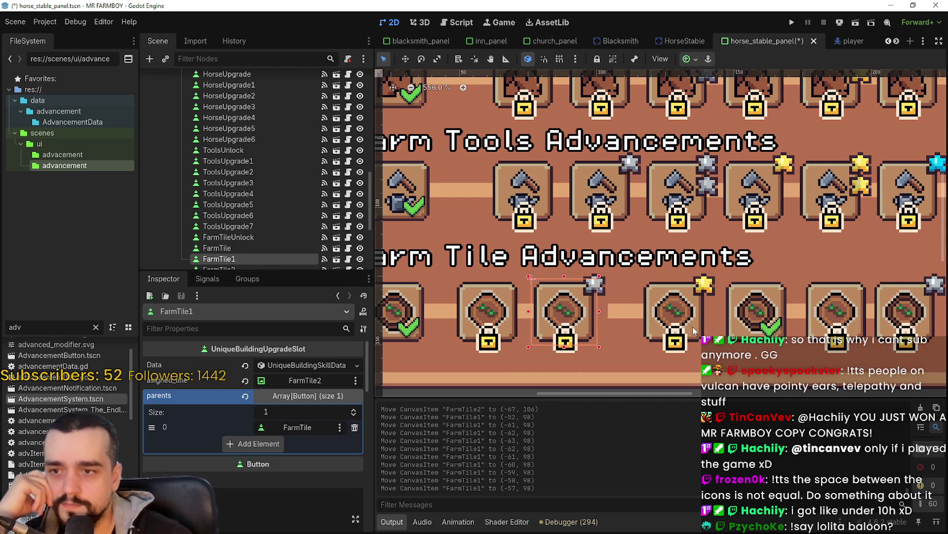
Shift the FarmTile3 connector strip slightly and adjust FarmTile2 to even the spacing.
left_click_drag(634, 309, 638, 317)
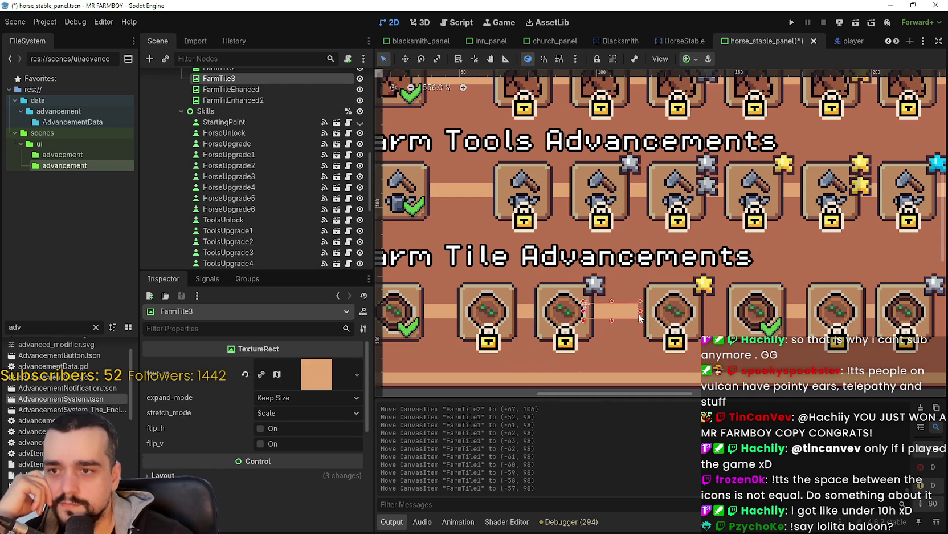
left_click(673, 308)
key("Left")
key("Left")
key("Left")
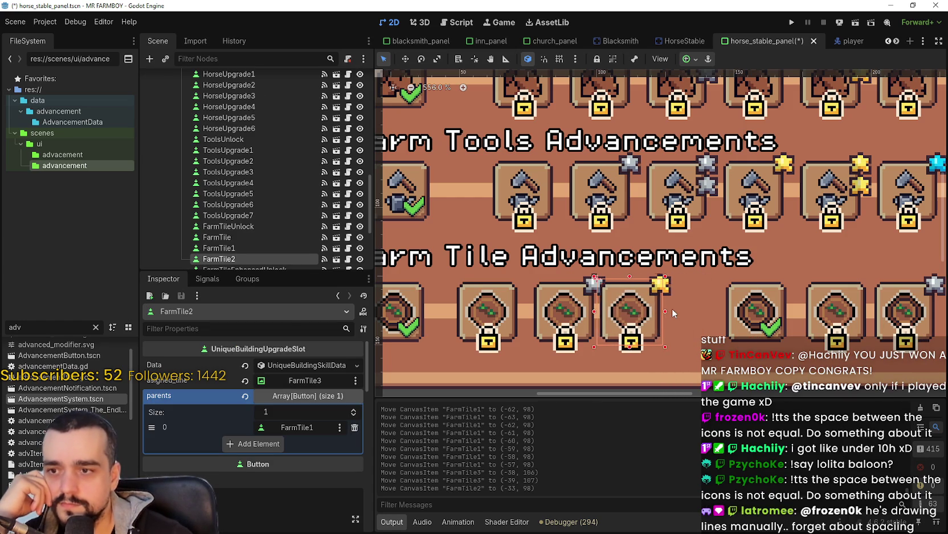
key("Right")
key("Right")
key("Right")
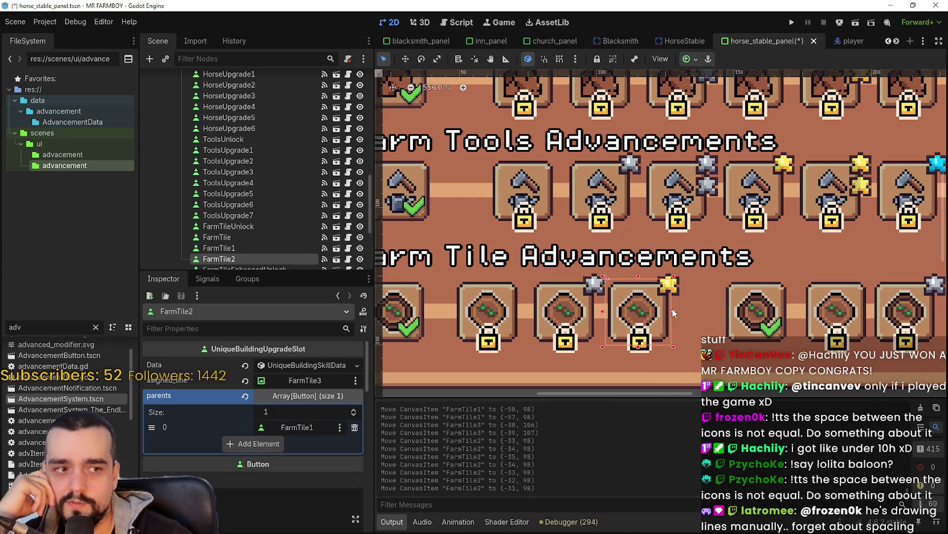
scroll(675, 312, "down", 5)
scroll(684, 307, "up", 7)
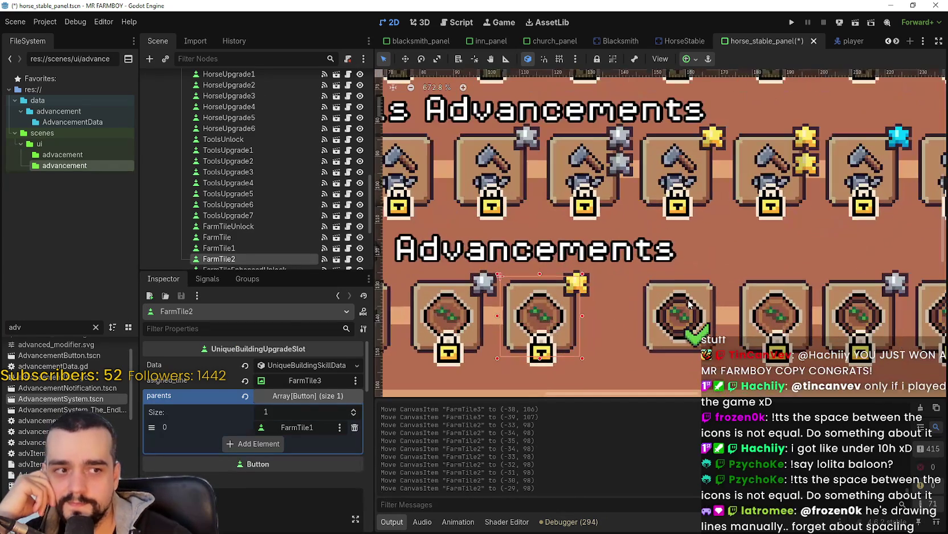
scroll(697, 310, "down", 2)
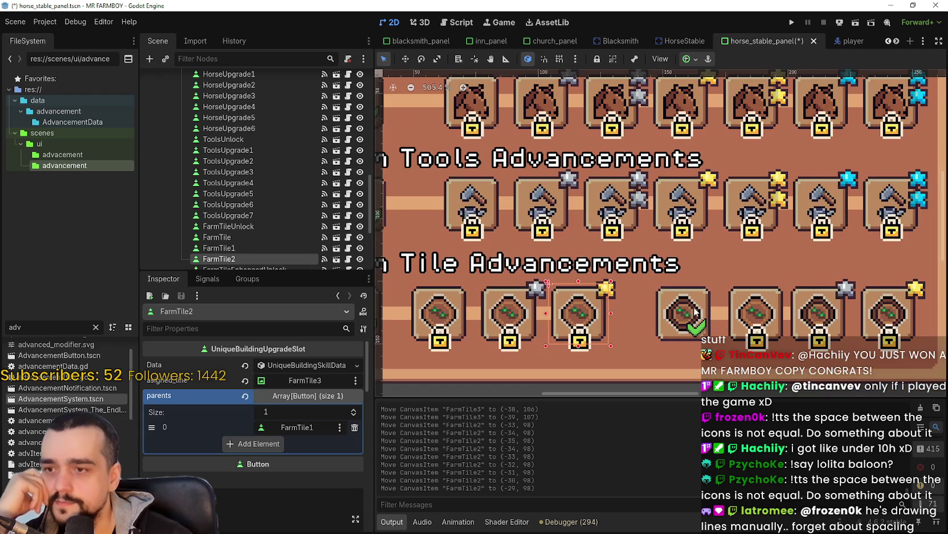
scroll(570, 333, "right", 3)
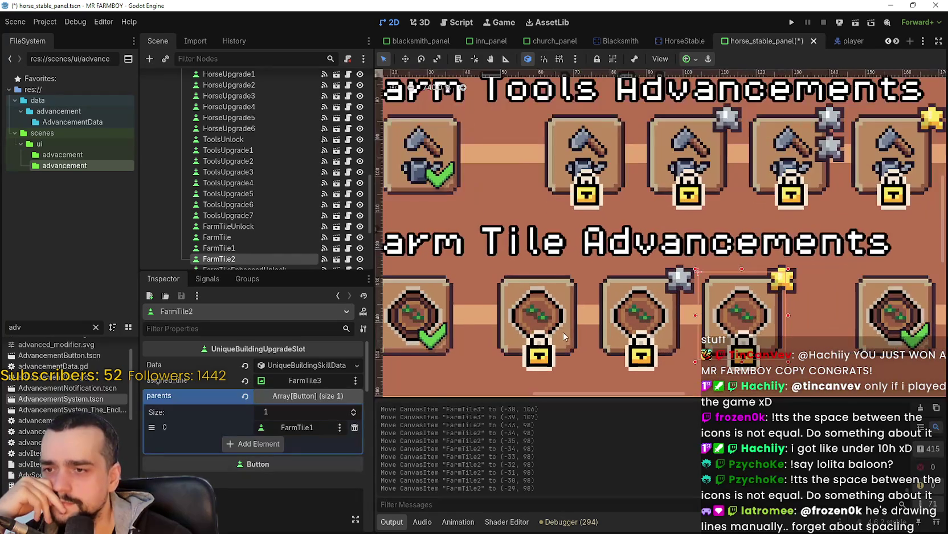
scroll(712, 319, "right", 3)
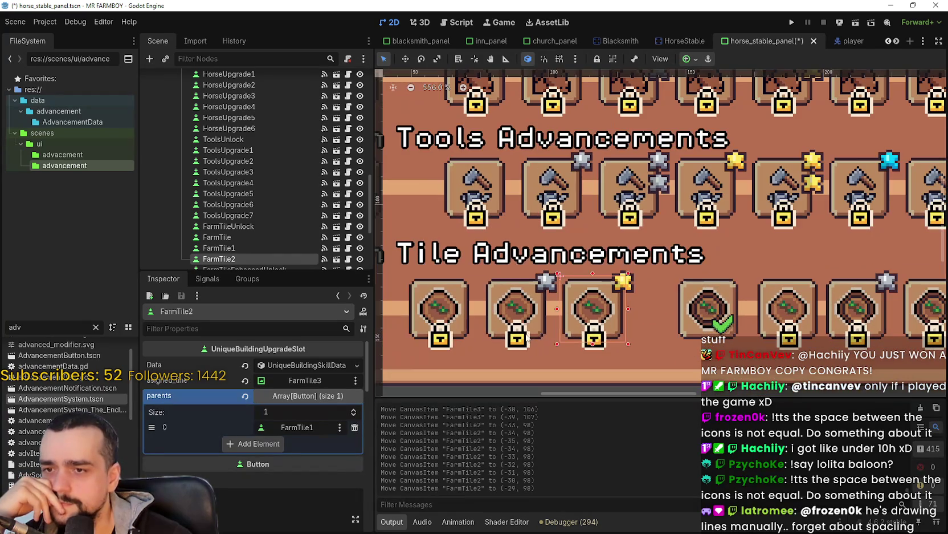
left_click(712, 317)
scroll(709, 319, "down", 3)
scroll(707, 318, "up", 3)
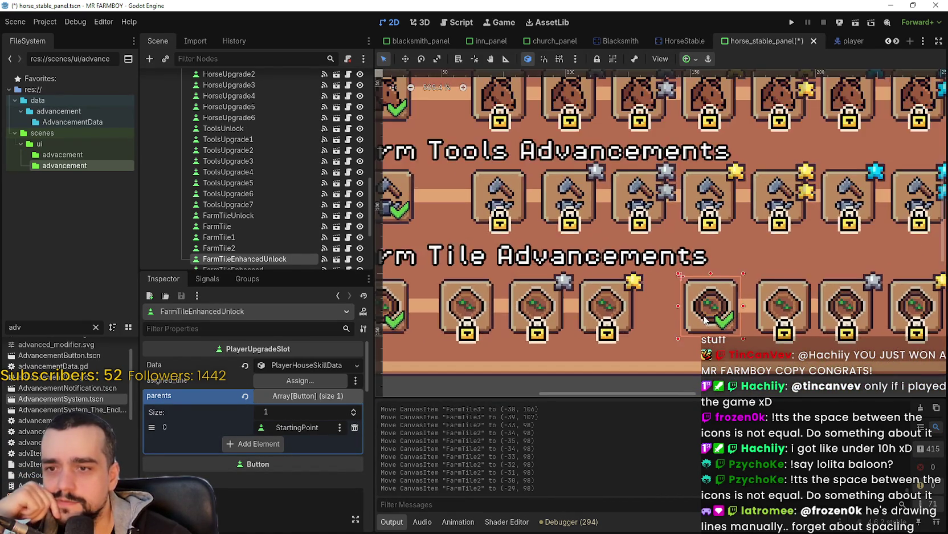
scroll(643, 323, "down", 1)
scroll(644, 323, "left", 2)
scroll(606, 323, "down", 2)
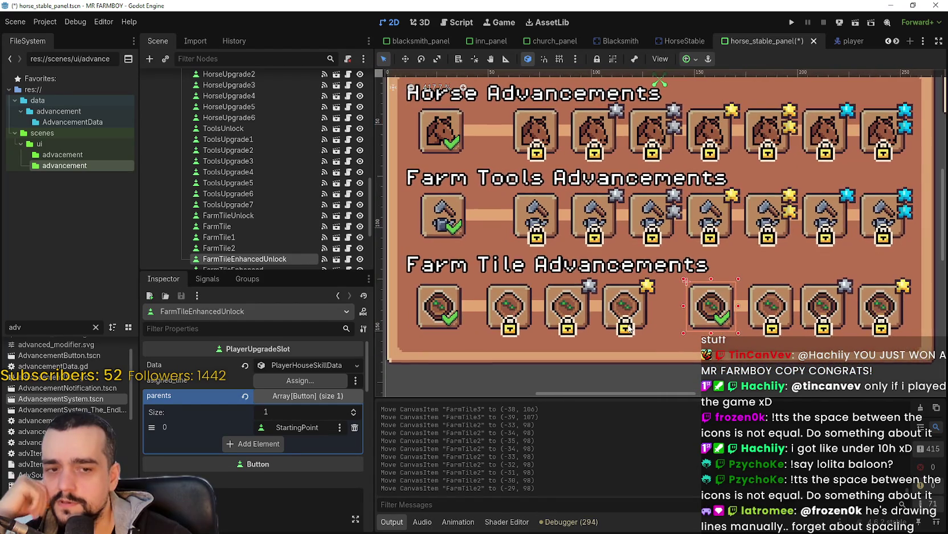
scroll(629, 328, "up", 10)
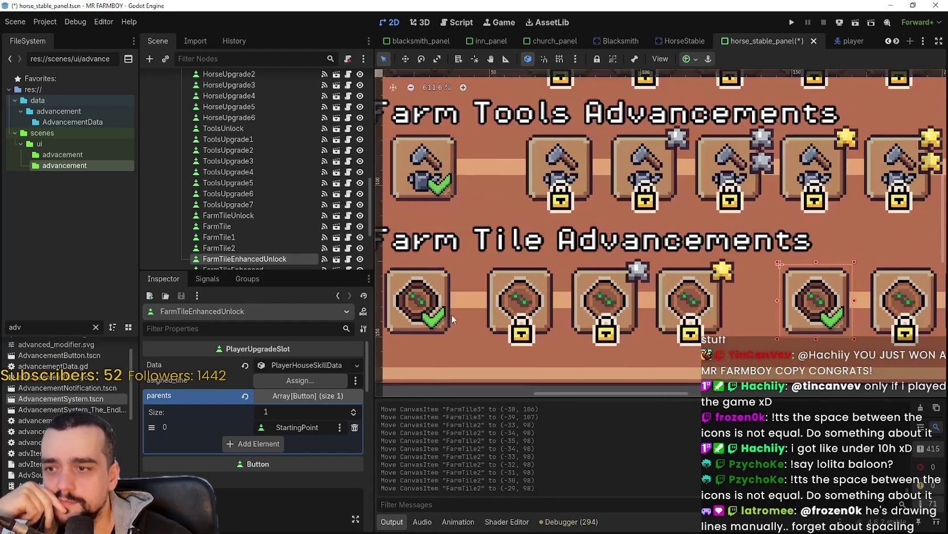
scroll(513, 306, "down", 5)
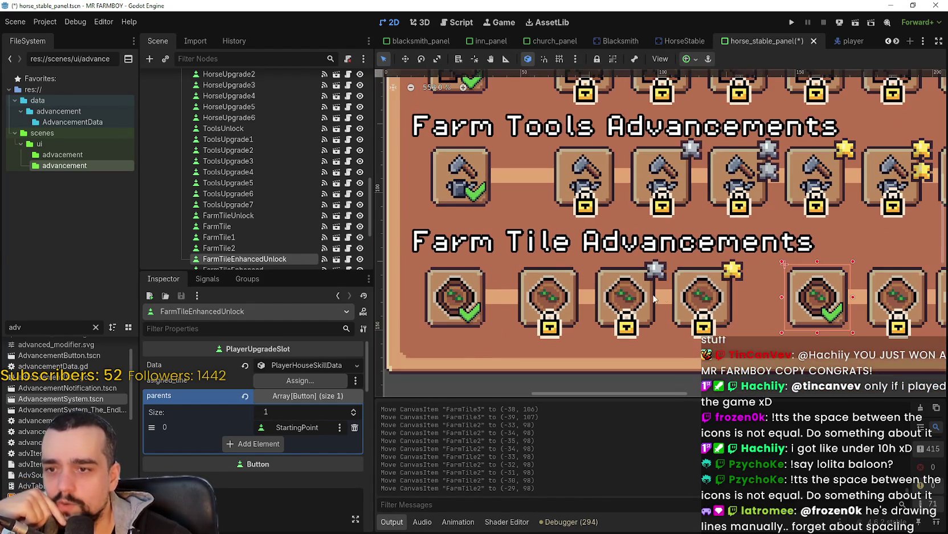
scroll(728, 308, "down", 3)
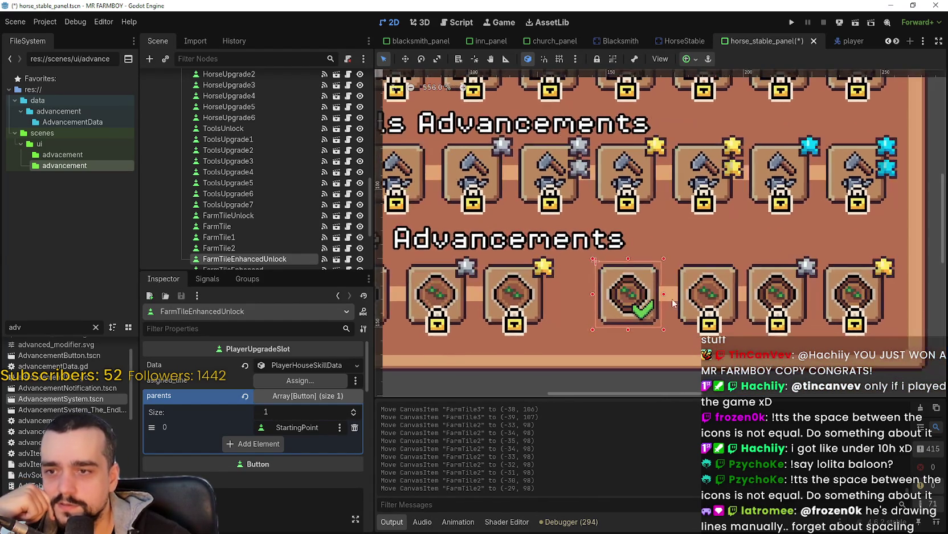
scroll(621, 304, "down", 2)
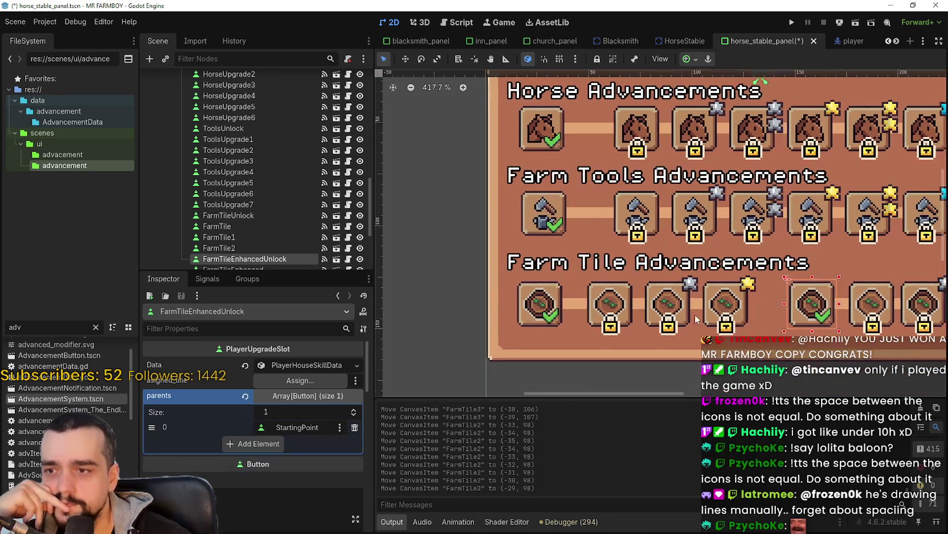
scroll(638, 293, "up", 6)
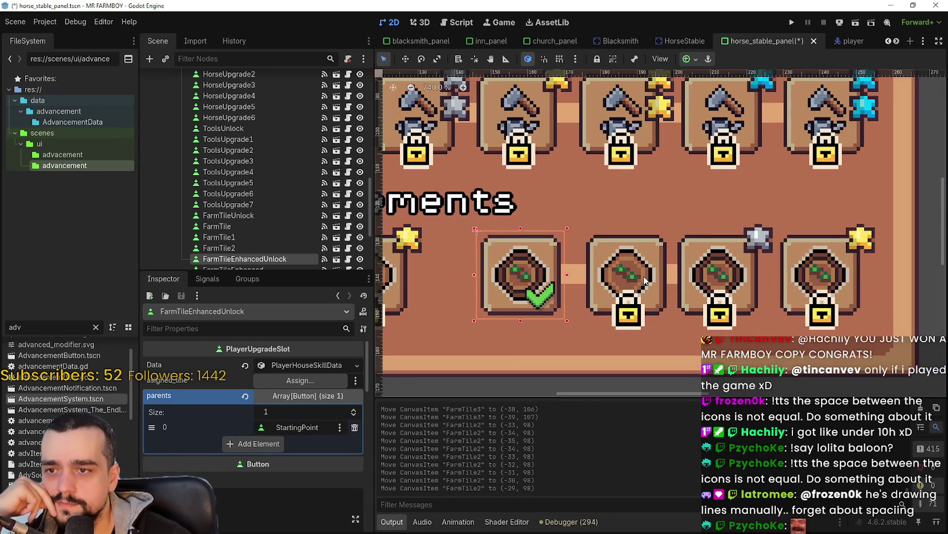
left_click(654, 283)
scroll(598, 287, "down", 3)
scroll(595, 289, "down", 2)
scroll(656, 291, "left", 5)
scroll(711, 296, "up", 4)
scroll(711, 296, "up", 6)
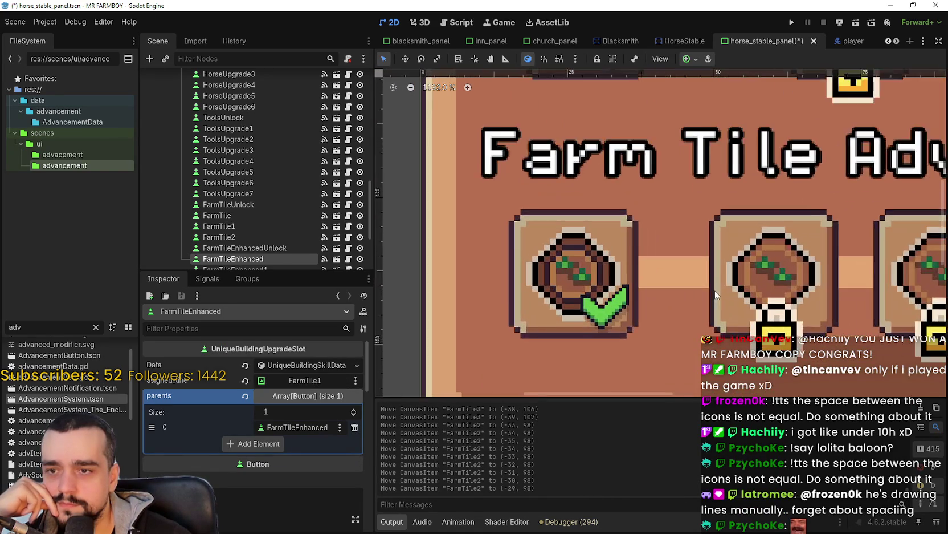
scroll(617, 287, "down", 2)
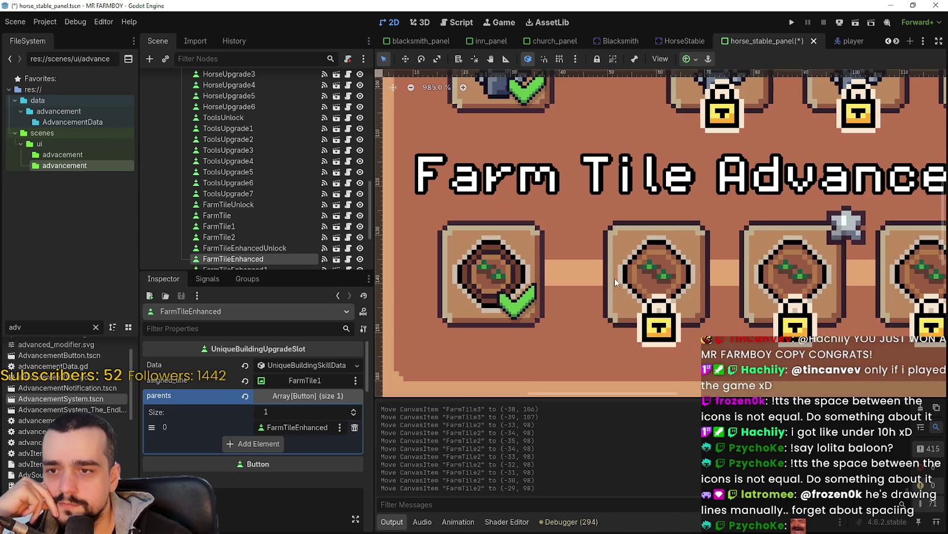
left_click(615, 281)
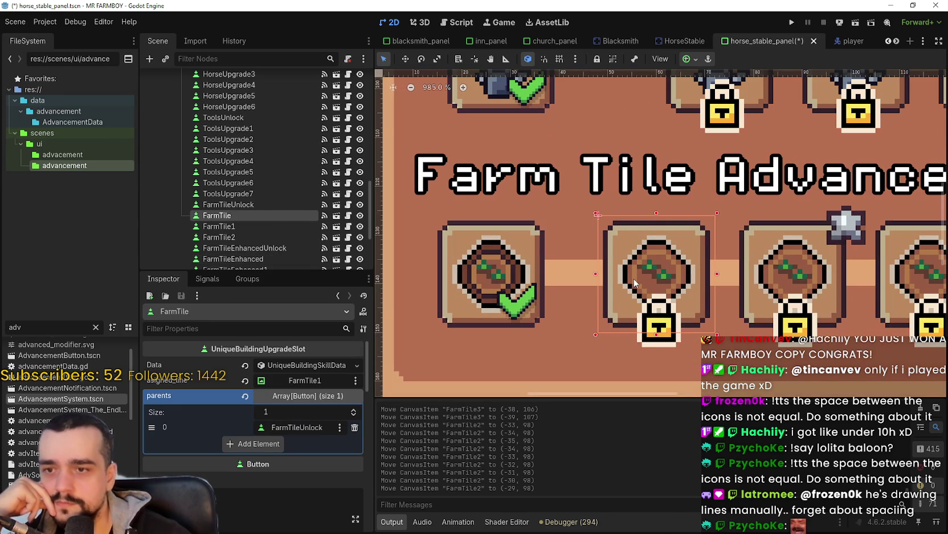
Nudge the FarmTile slot a net two steps right to even its gap.
key("Left")
key("Left")
key("Left")
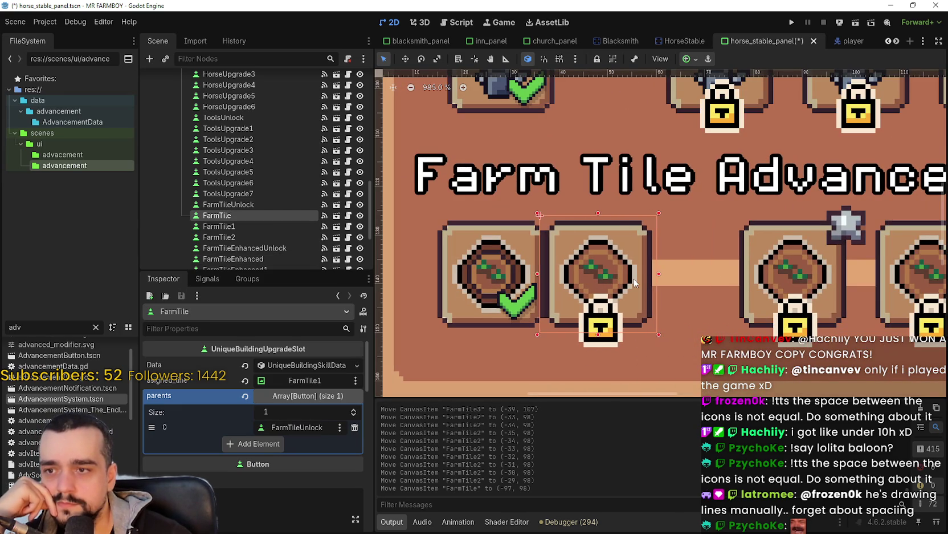
key("Right")
key("Right")
key("Right")
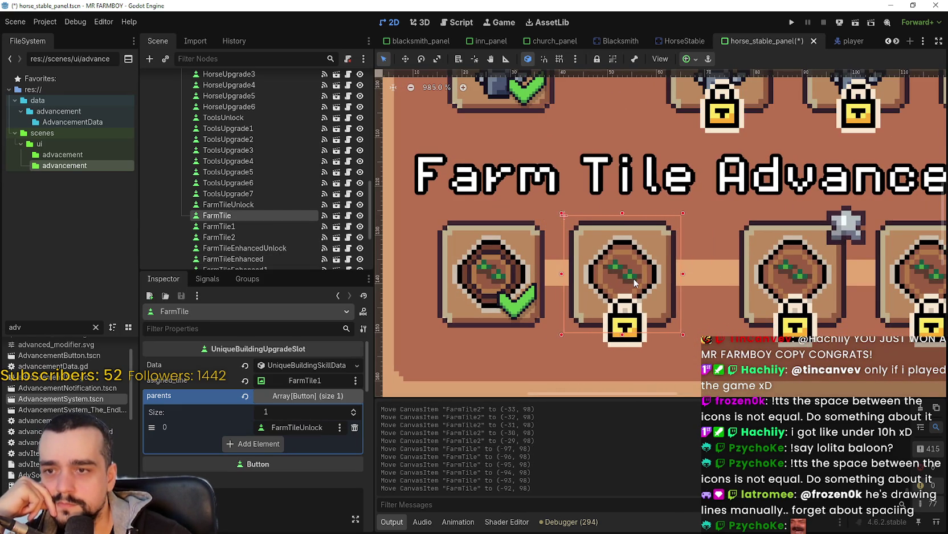
key("Right")
key("Right")
key("Right")
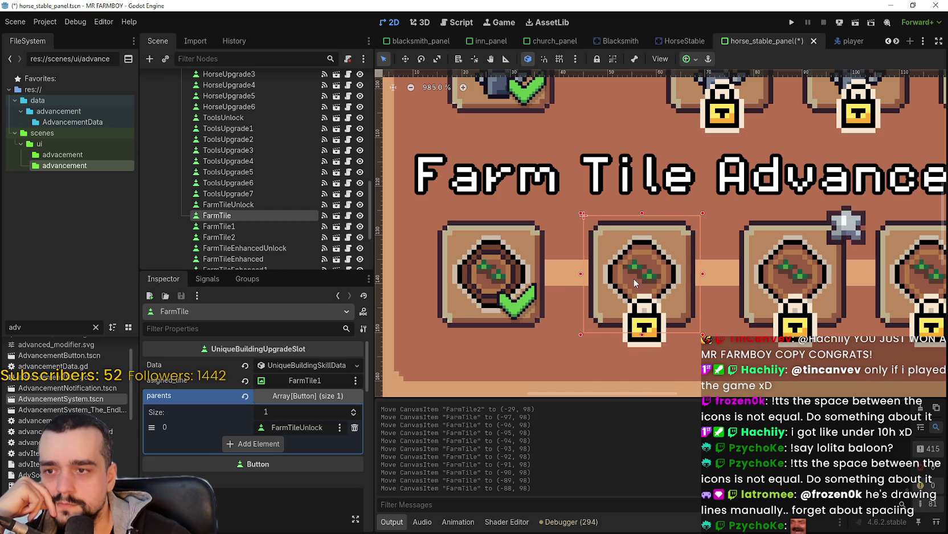
key("Right")
key("Right")
key("Right")
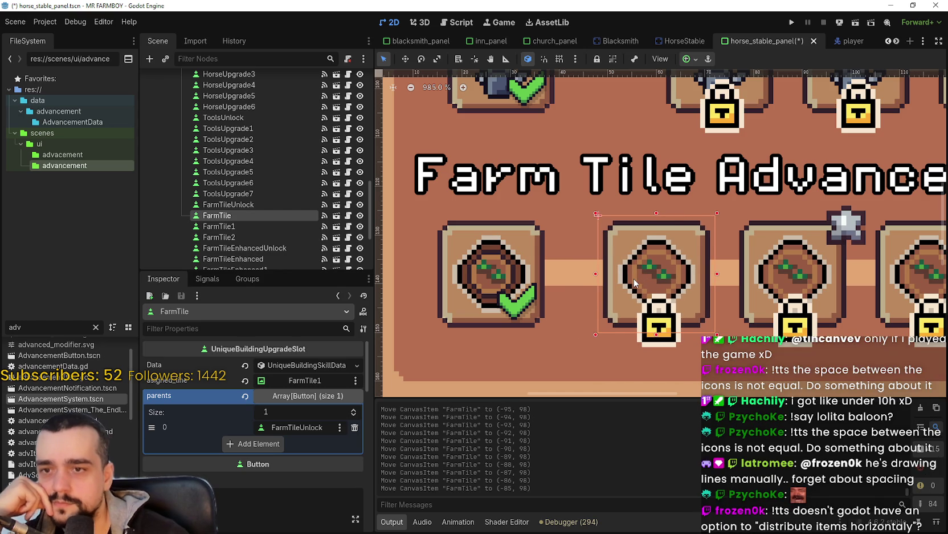
scroll(713, 278, "down", 2)
scroll(732, 278, "down", 3)
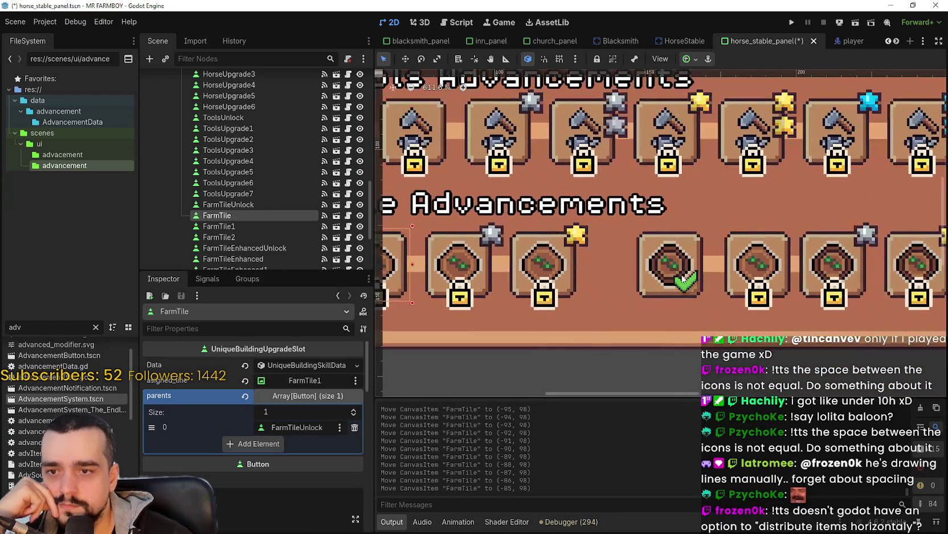
Shift the checkmarked FarmTileEnhancedUnlock slot left to close the gap.
left_click(682, 277)
scroll(703, 265, "up", 3)
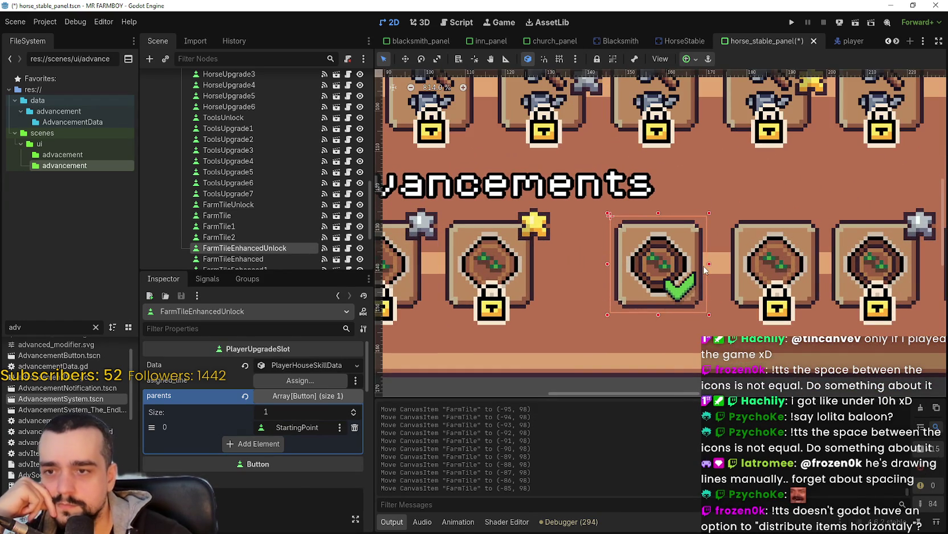
key("Left")
key("Left")
key("Left")
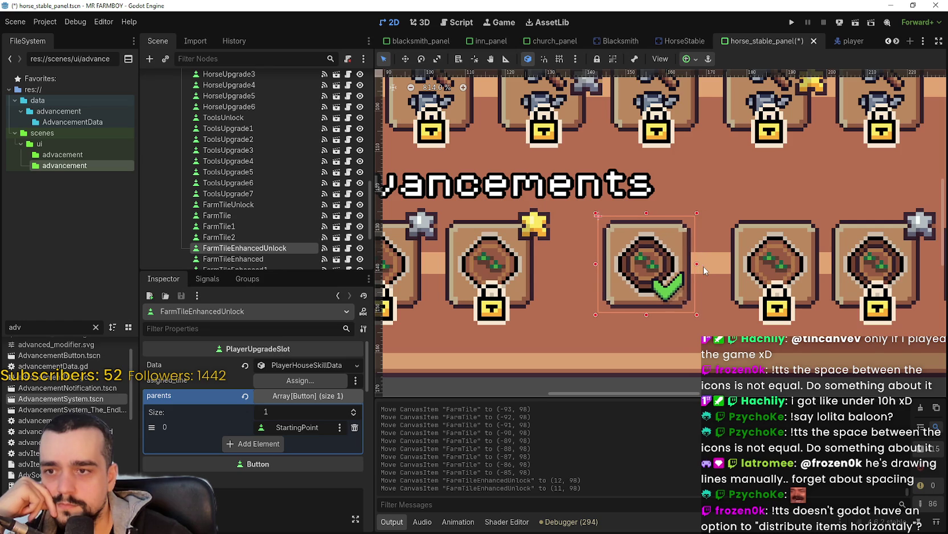
key("Left")
key("Left")
key("Left")
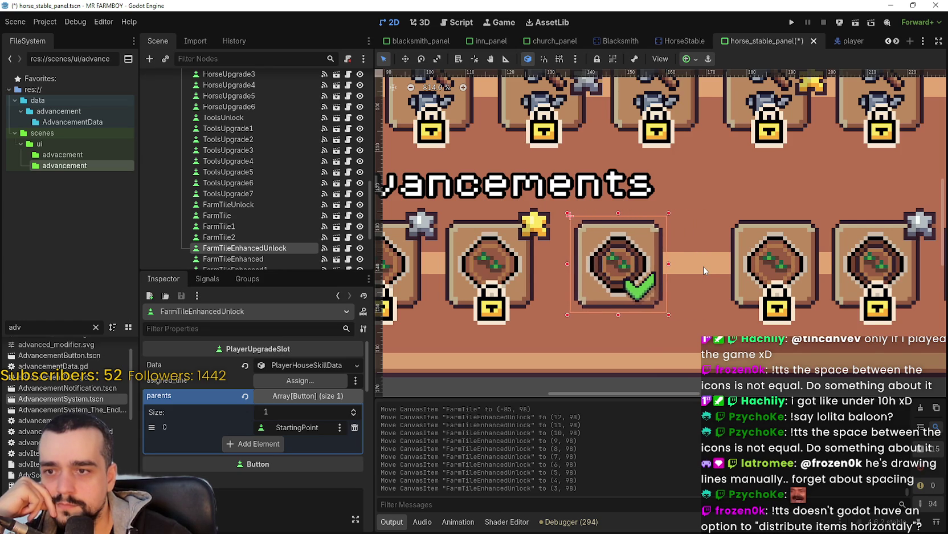
key("Left")
key("Left")
key("Left")
key("Right")
key("Right")
key("Right")
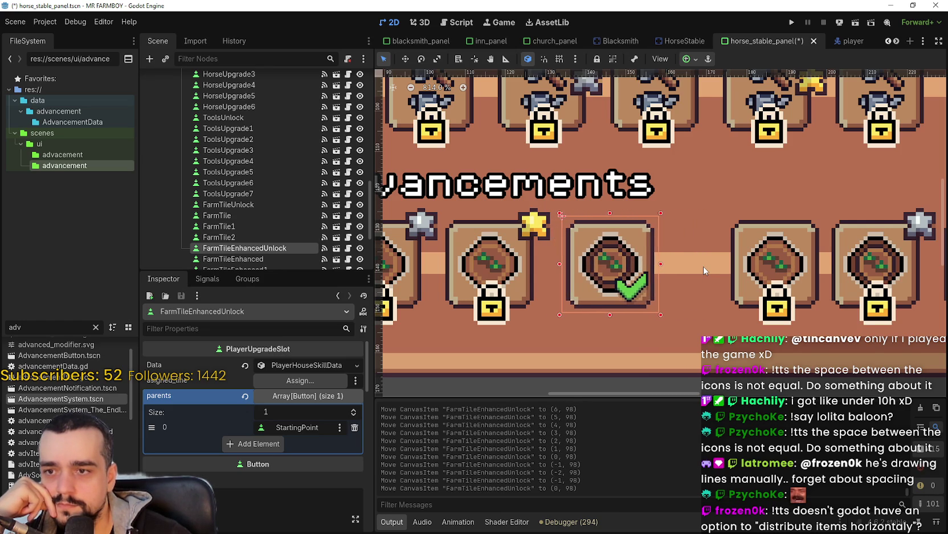
Place FarmTileEnhanced beside the checkmarked tile with even spacing.
left_click(758, 251)
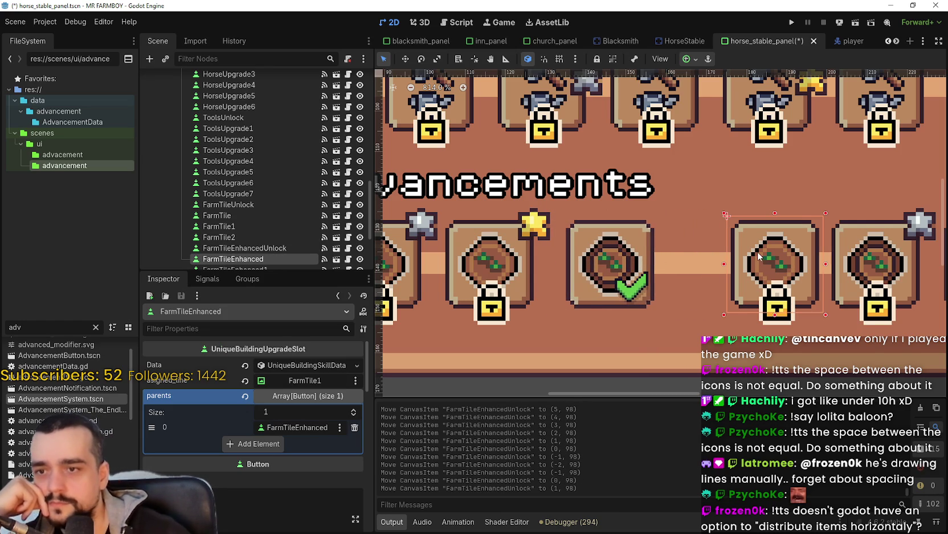
key("Left")
key("Left")
key("Left")
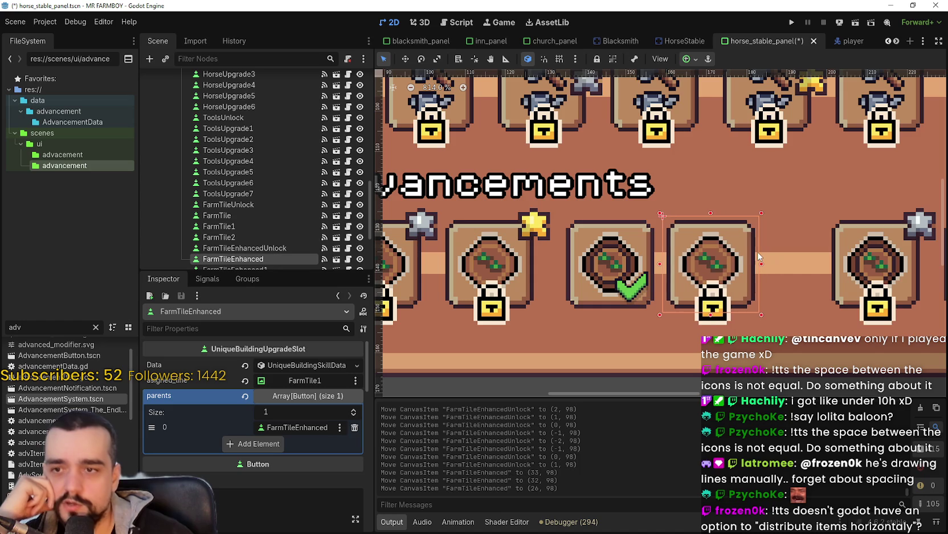
key("Left")
key("Left")
key("Right")
key("Right")
key("Right")
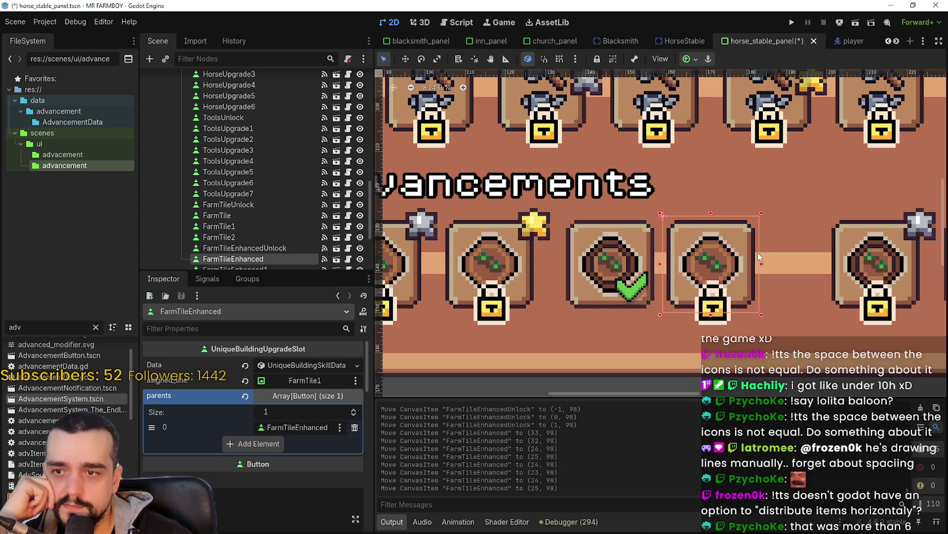
key("Right")
key("Right")
key("Right")
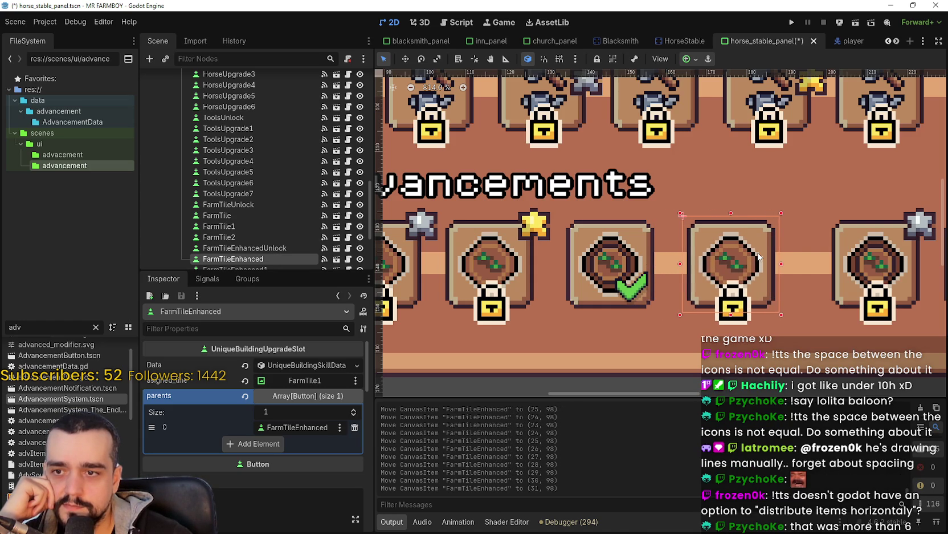
key("Right")
key("Right")
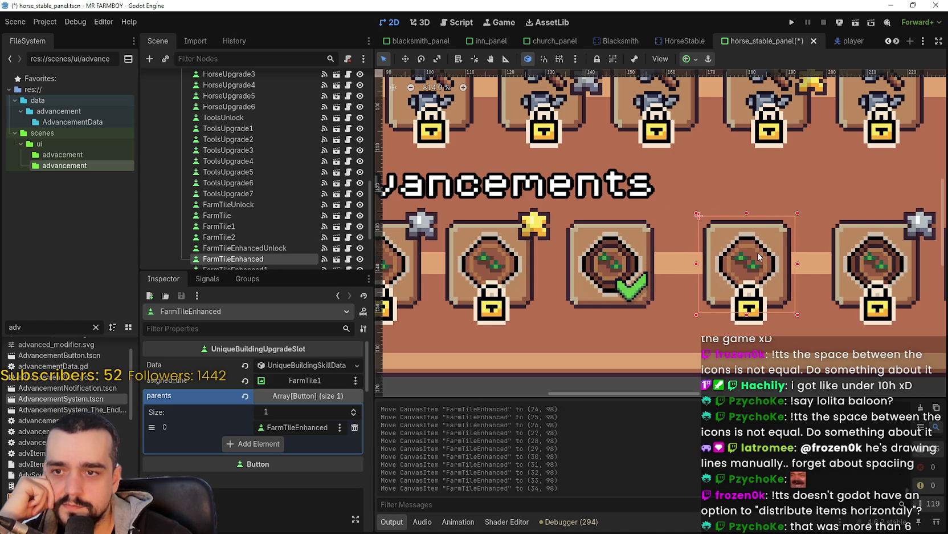
scroll(758, 257, "down", 2)
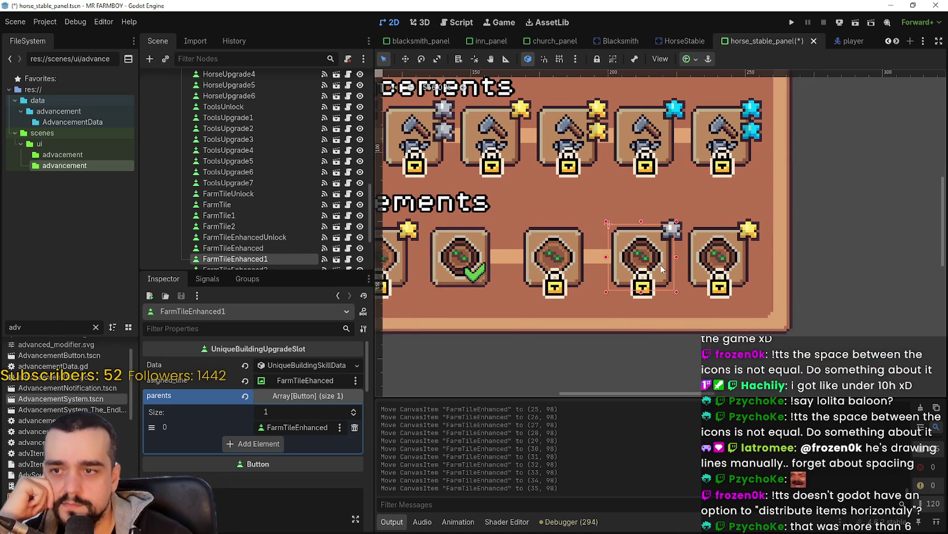
Fine-tune FarmTileEnhanced1 and FarmTileEnhanced2 so the three slots sit at x 35, 63 and 91.
left_click(661, 268)
key("Left")
key("Left")
key("Left")
key("Left")
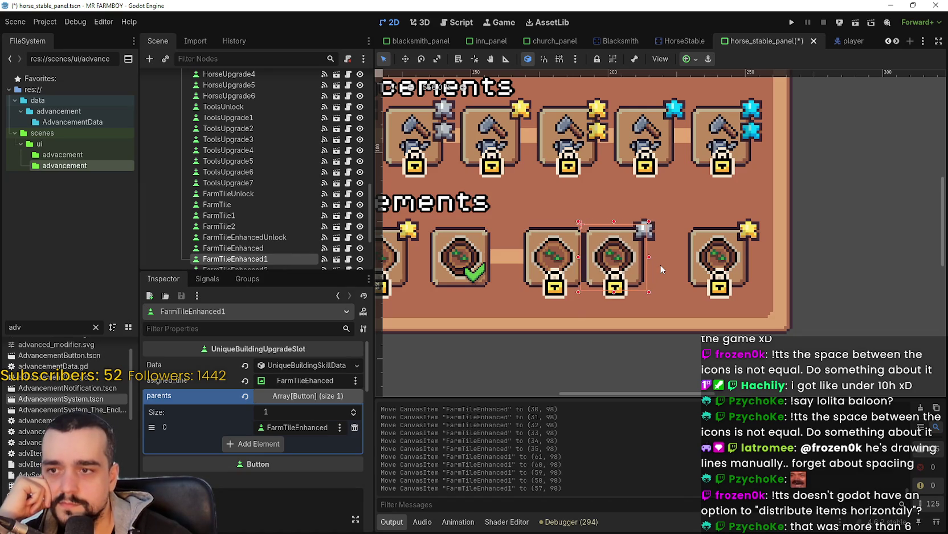
key("Right")
key("Right")
key("Right")
key("Right")
key("Right")
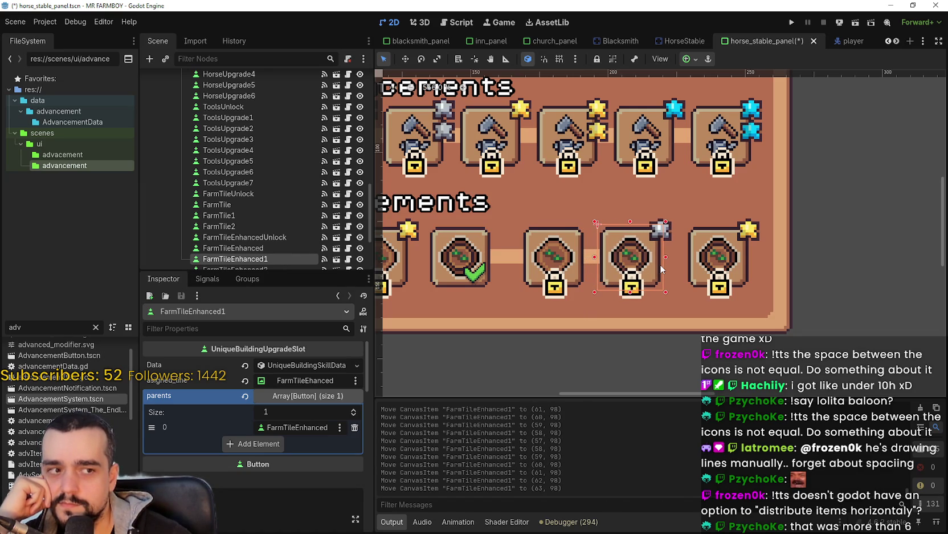
left_click(703, 263)
key("Left")
key("Left")
key("Left")
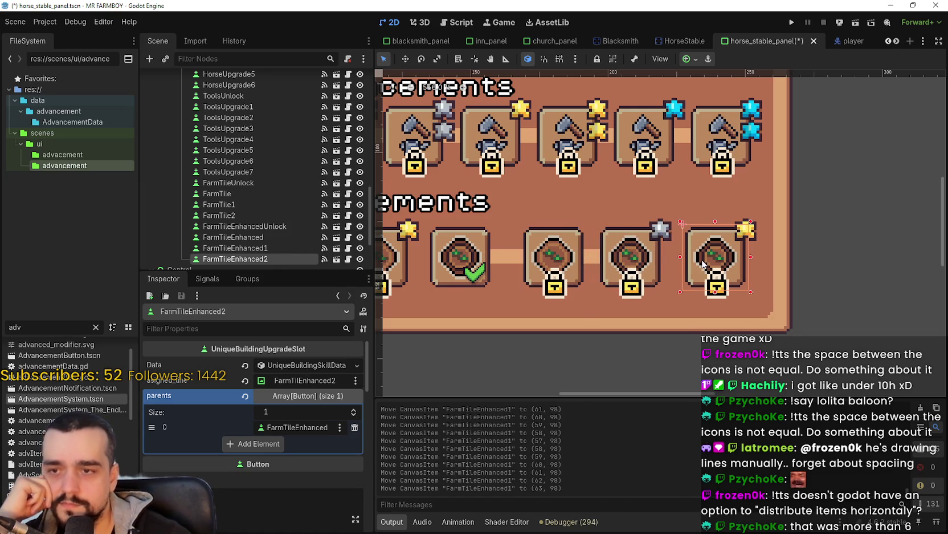
key("Left")
key("Left")
key("Right")
key("Right")
key("Right")
key("Right")
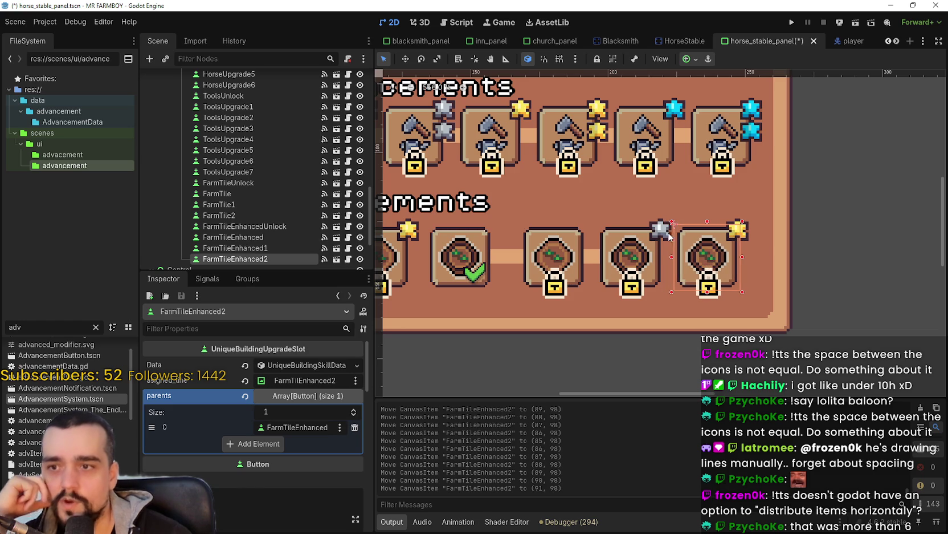
left_click(595, 257)
scroll(263, 124, "up", 3)
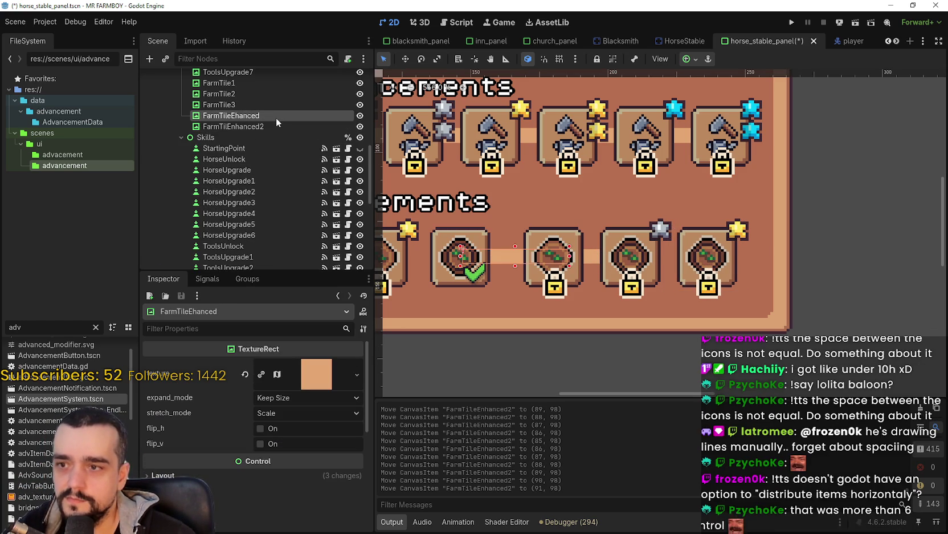
Duplicate the FarmTilEnhanced2 connector line, drag the copy between the last two tiles, and save.
left_click(301, 117)
left_click(291, 127)
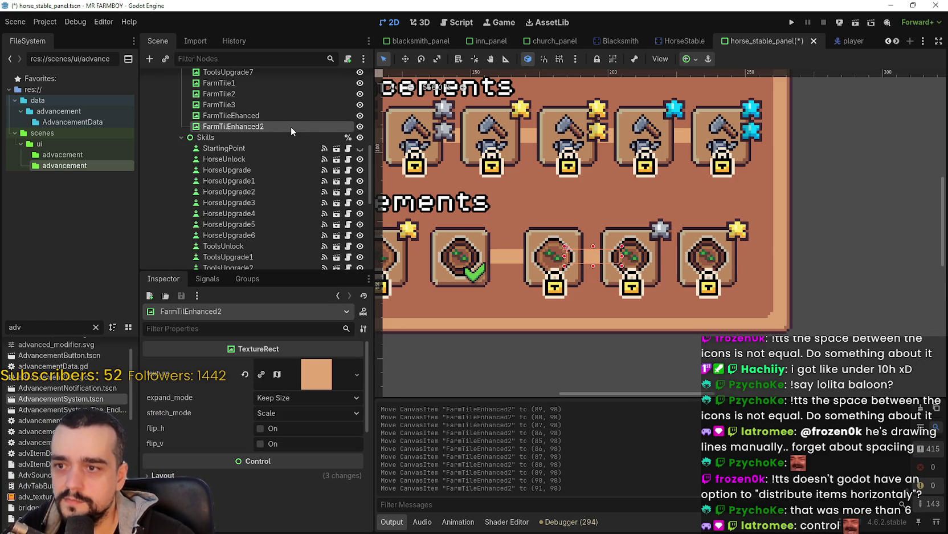
key("ctrl+d")
left_click(405, 58)
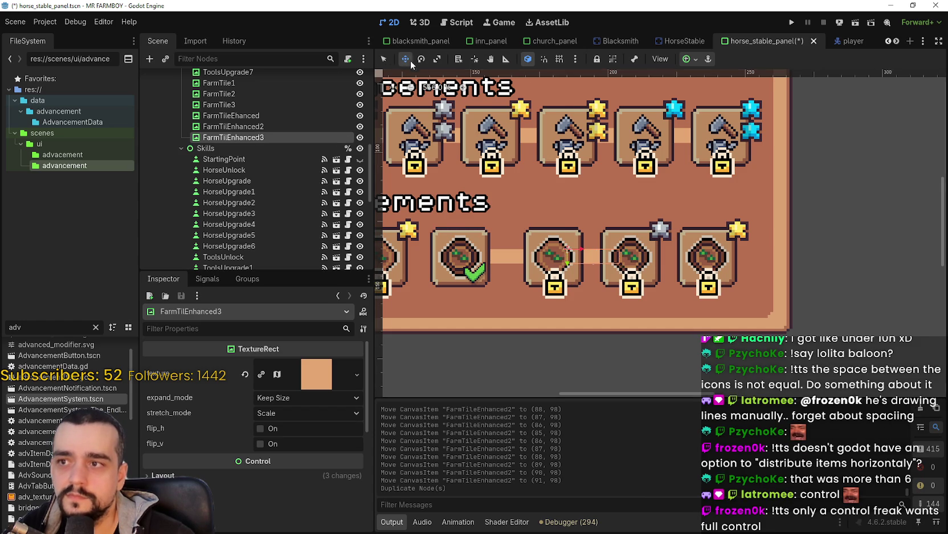
scroll(556, 222, "up", 2)
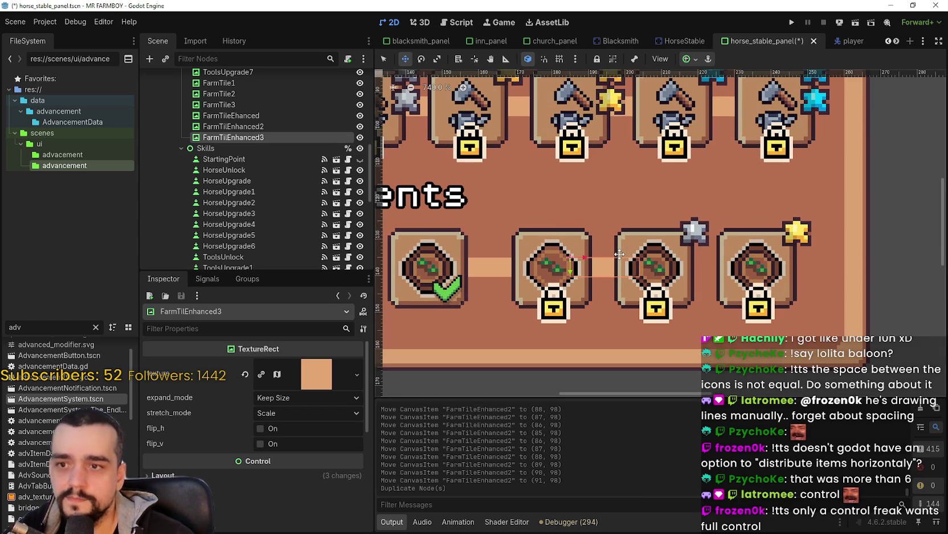
left_click_drag(620, 254, 670, 254)
key("ctrl+s")
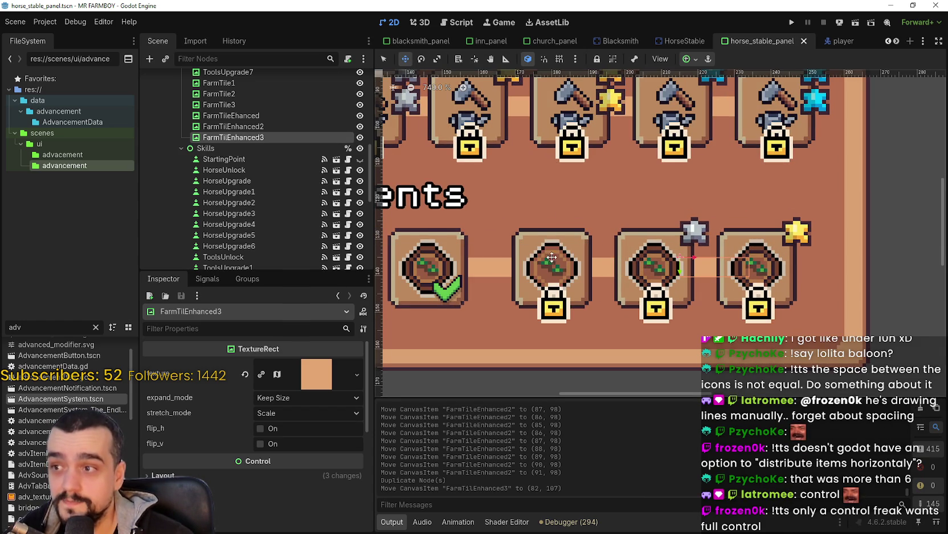
Rename the connector lines FarmTilEnhanced1 and FarmTilEnhanced2 and save the scene.
scroll(593, 284, "down", 1)
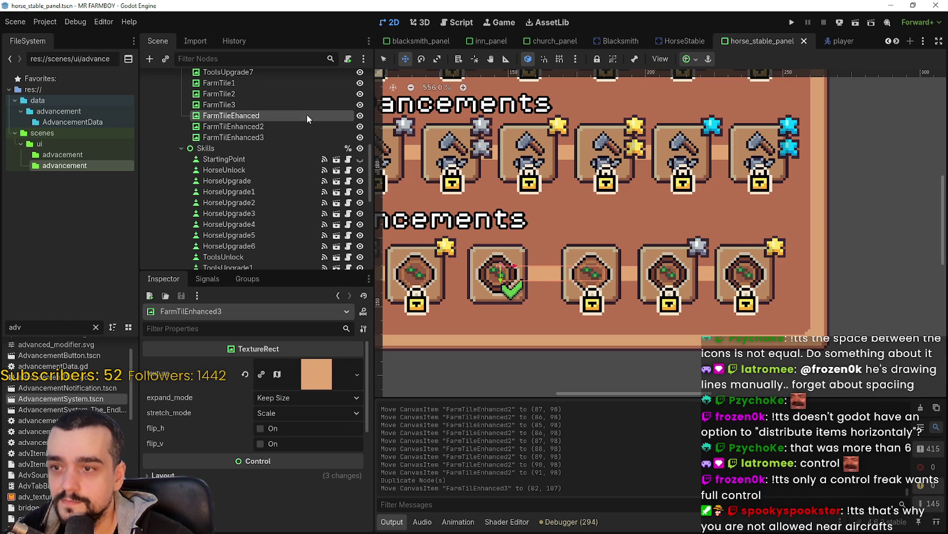
left_click(278, 127)
left_click(278, 129)
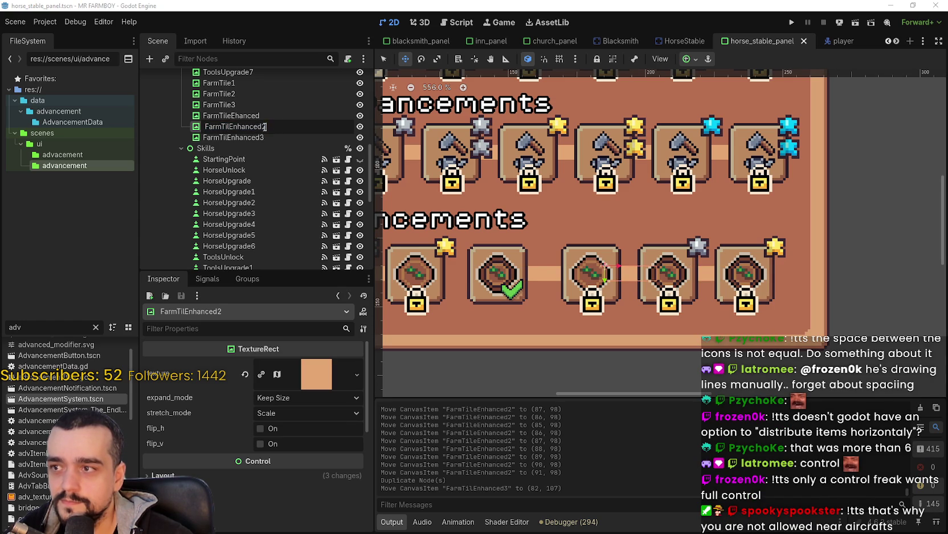
type("1")
left_click(270, 139)
left_click(264, 137)
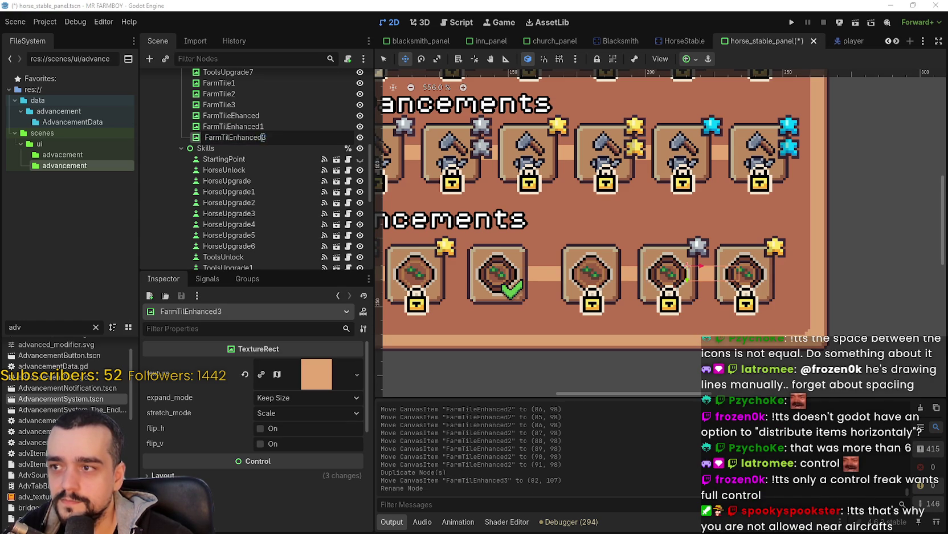
type("2")
key("Return")
key("ctrl+s")
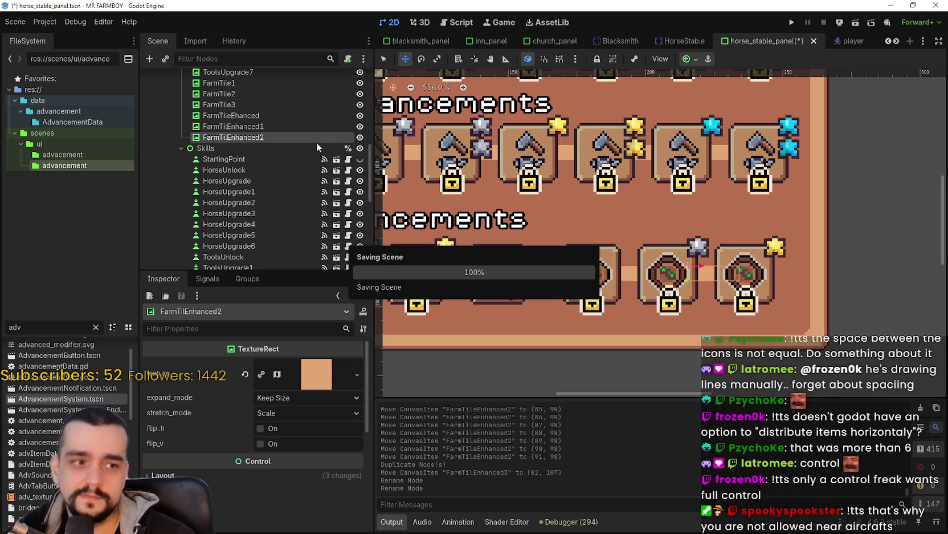
scroll(465, 161, "down", 1)
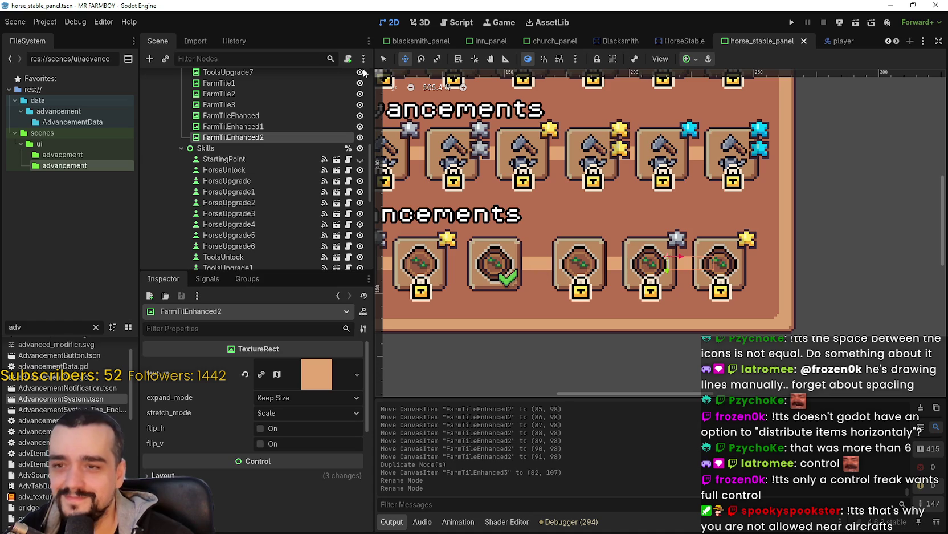
left_click(380, 56)
Copy FarmTileEnhanced1's skill data and paste it into FarmTileEnhanced.
left_click(584, 268)
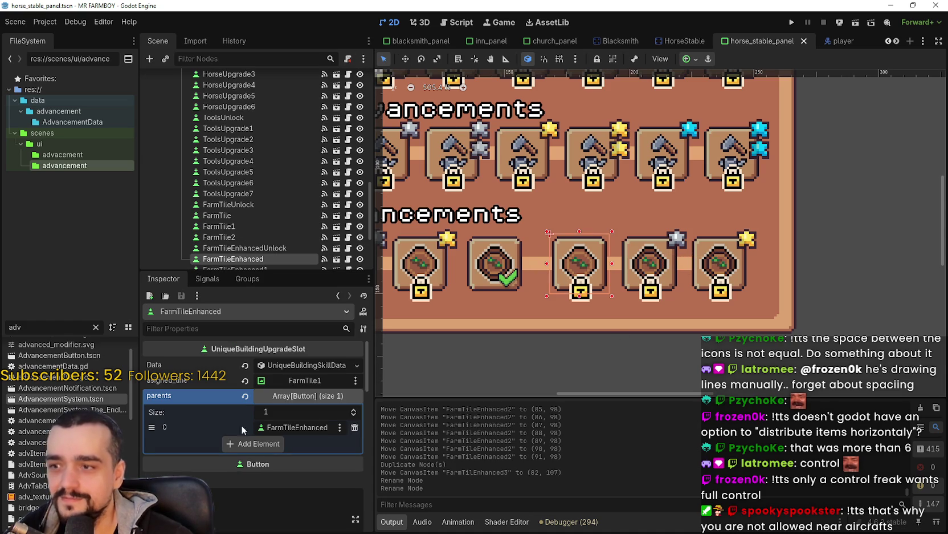
left_click(636, 271)
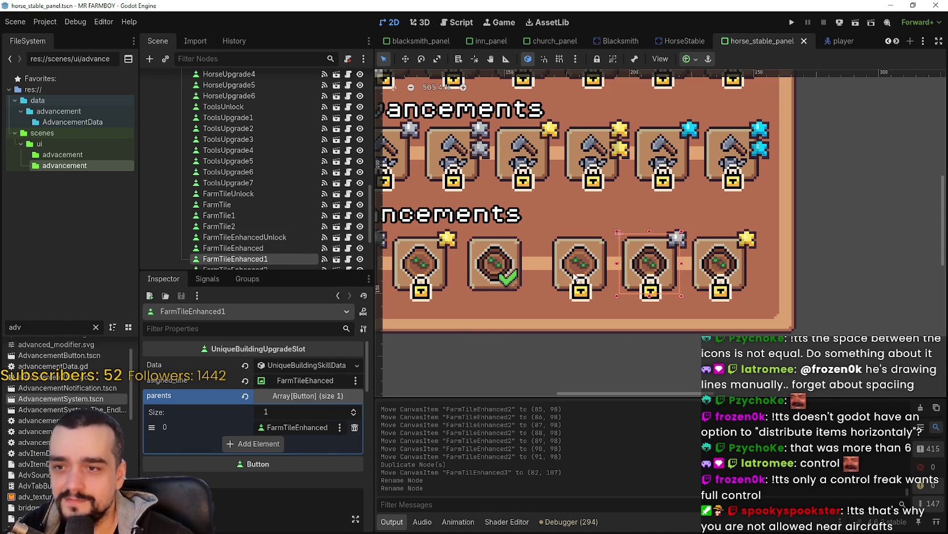
right_click(276, 378)
left_click(321, 486)
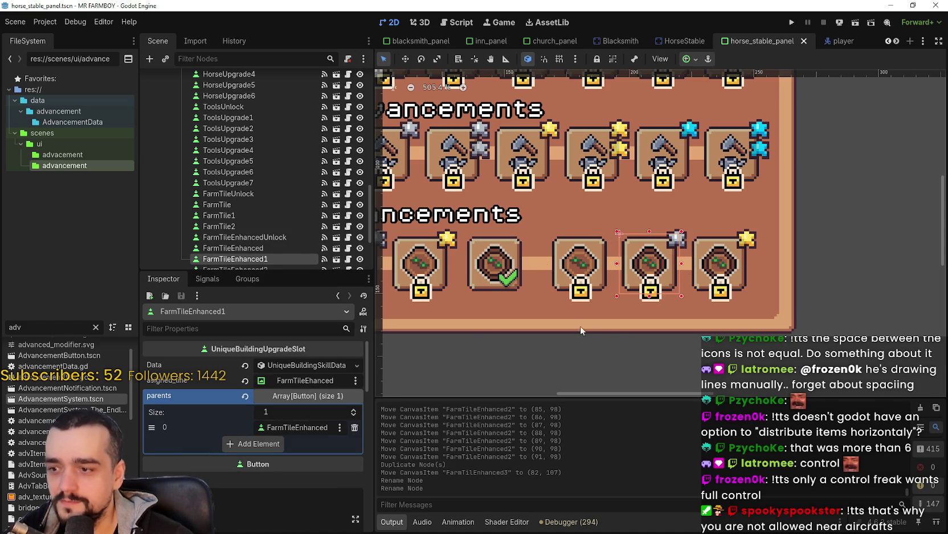
left_click(577, 261)
right_click(279, 362)
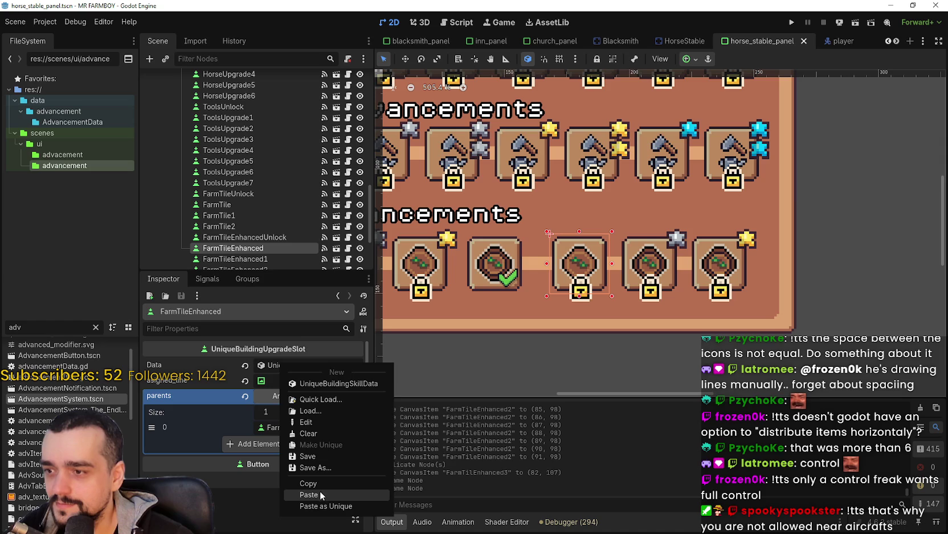
left_click(320, 489)
Change the pasted name and description endings to enhanced_1 and save the scene.
left_click(267, 367)
left_click_drag(336, 434, 385, 423)
left_click(398, 406)
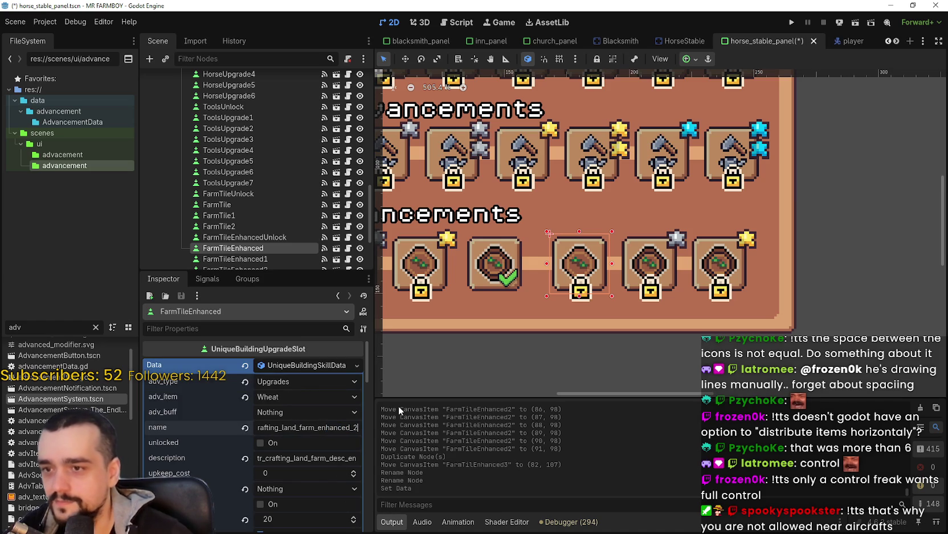
key("BackSpace")
type("1")
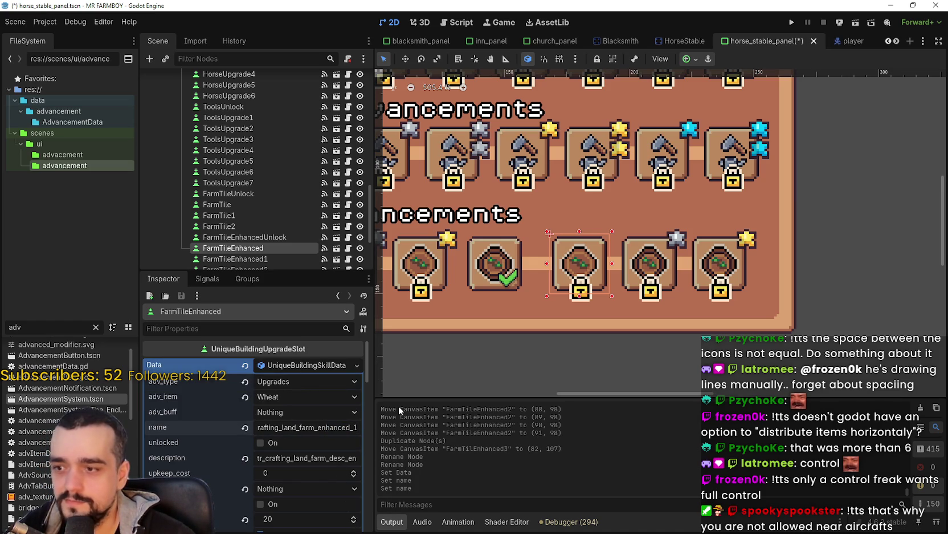
left_click_drag(318, 459, 417, 471)
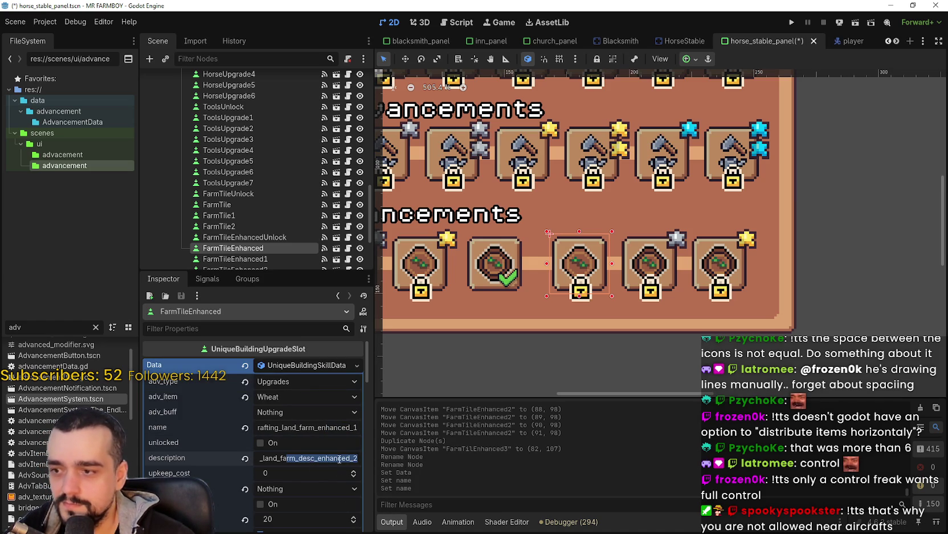
key("End")
key("BackSpace")
type("1")
key("Return")
key("ctrl+s")
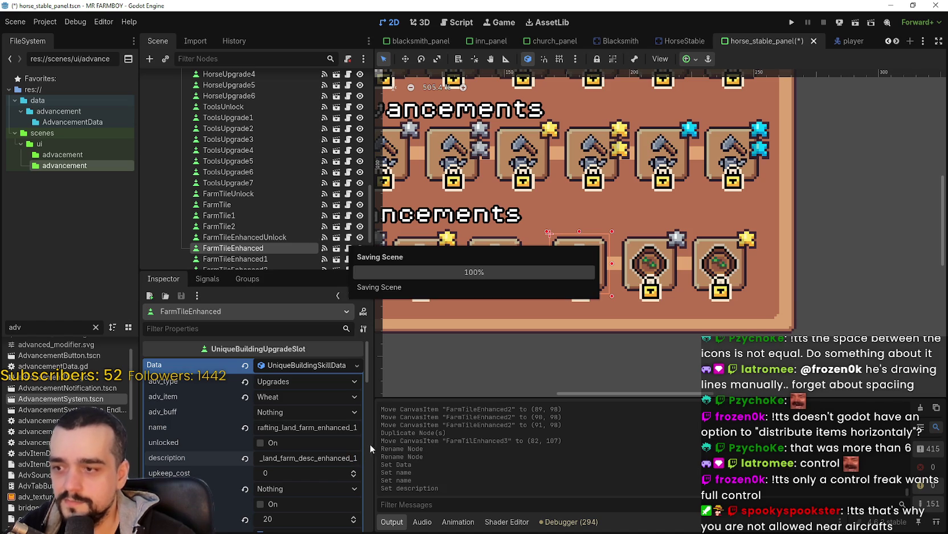
Copy FarmTileEnhanced1's farm tile icon onto FarmTileEnhanced and save.
scroll(331, 442, "down", 3)
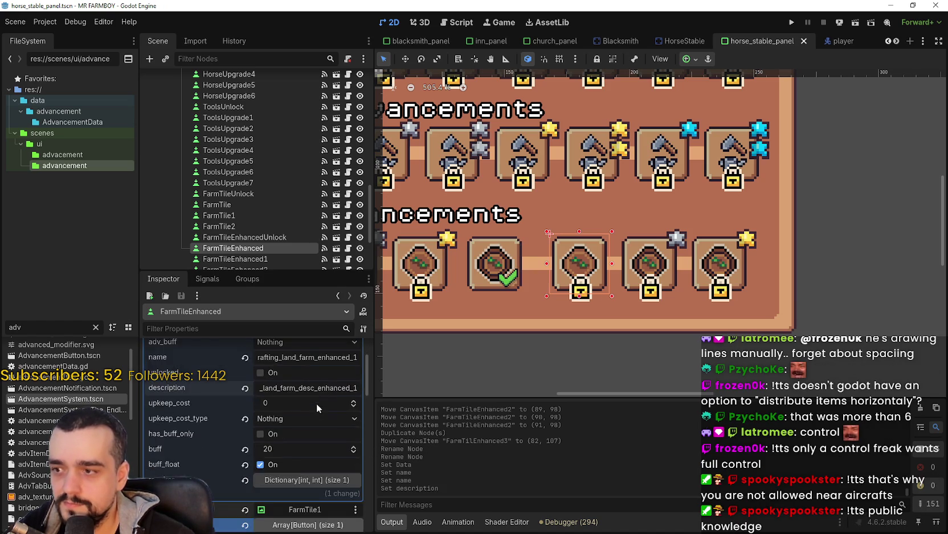
scroll(316, 405, "down", 3)
scroll(337, 428, "down", 3)
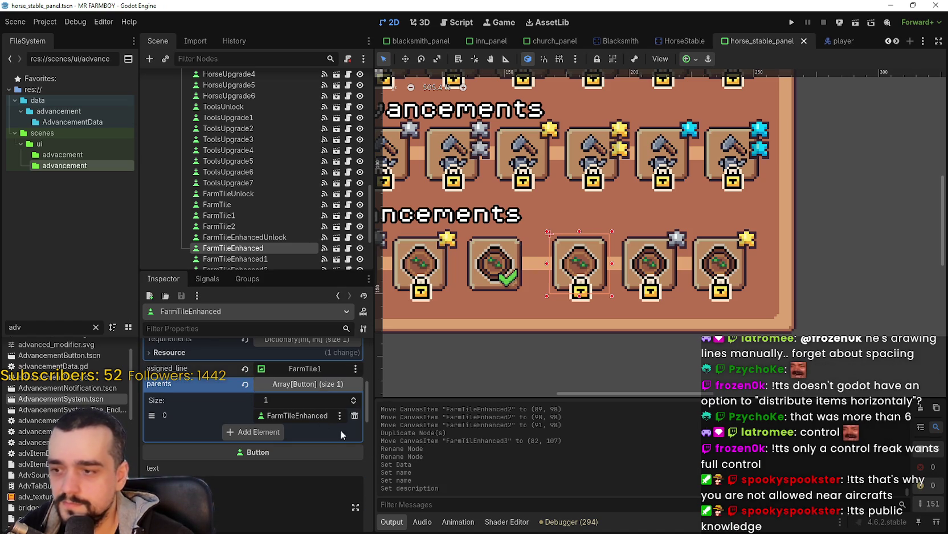
left_click(673, 278)
scroll(337, 474, "down", 2)
right_click(309, 377)
left_click(298, 432)
right_click(298, 432)
left_click(612, 294)
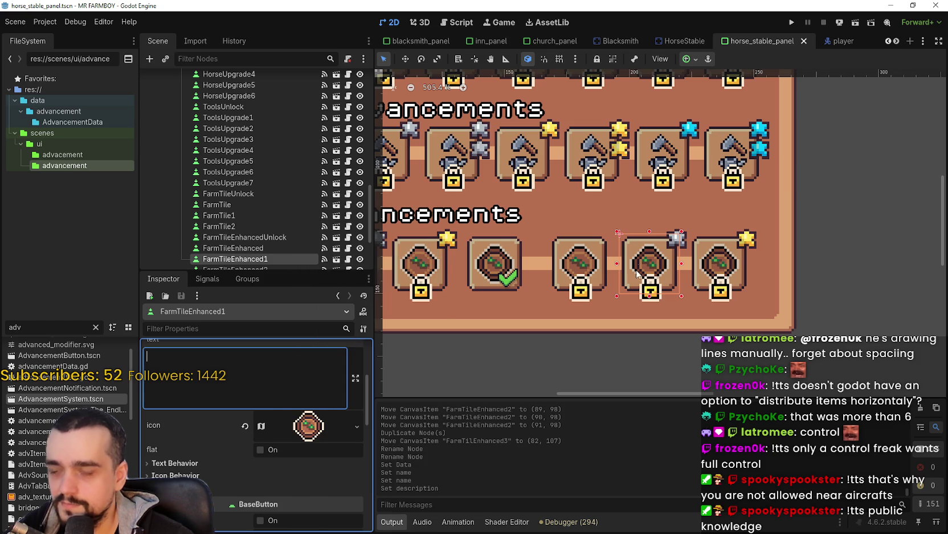
left_click(596, 255)
scroll(239, 467, "down", 3)
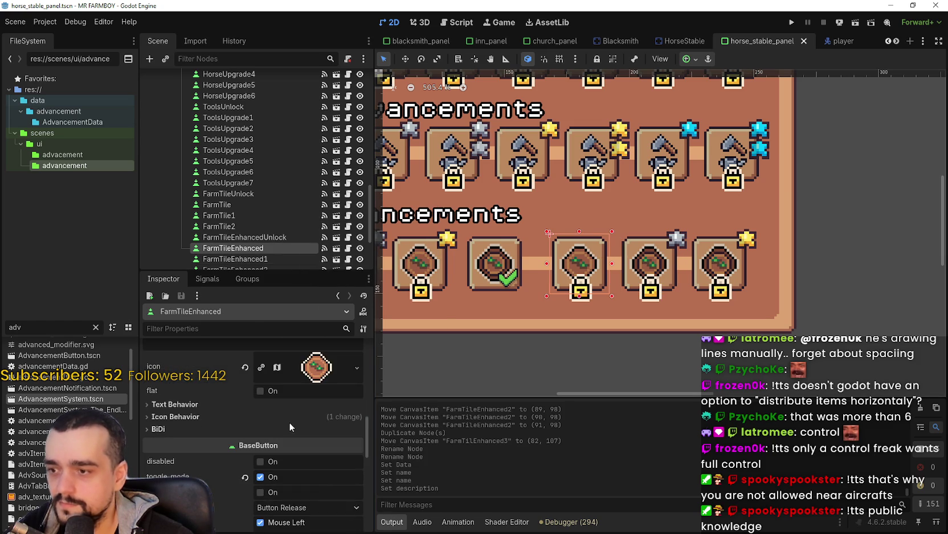
right_click(285, 370)
left_click(352, 511)
key("ctrl+s")
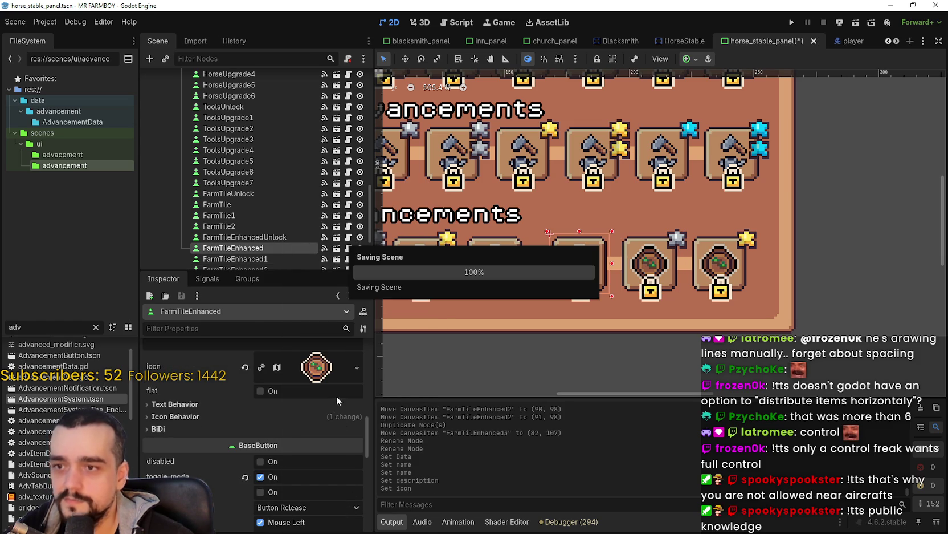
Set FarmTileEnhanced's parent to FarmTileEnhancedUnlock and save the scene.
scroll(338, 396, "up", 2)
scroll(323, 465, "up", 4)
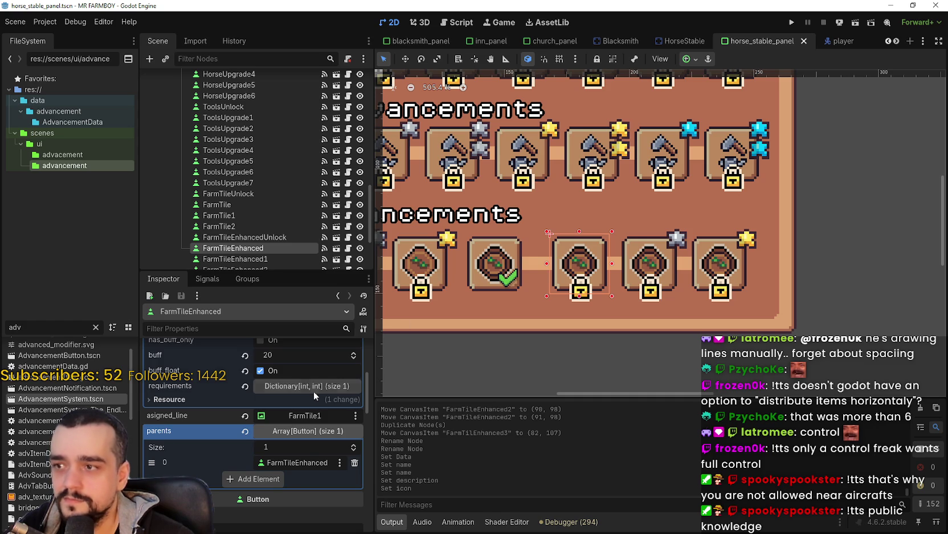
left_click(300, 463)
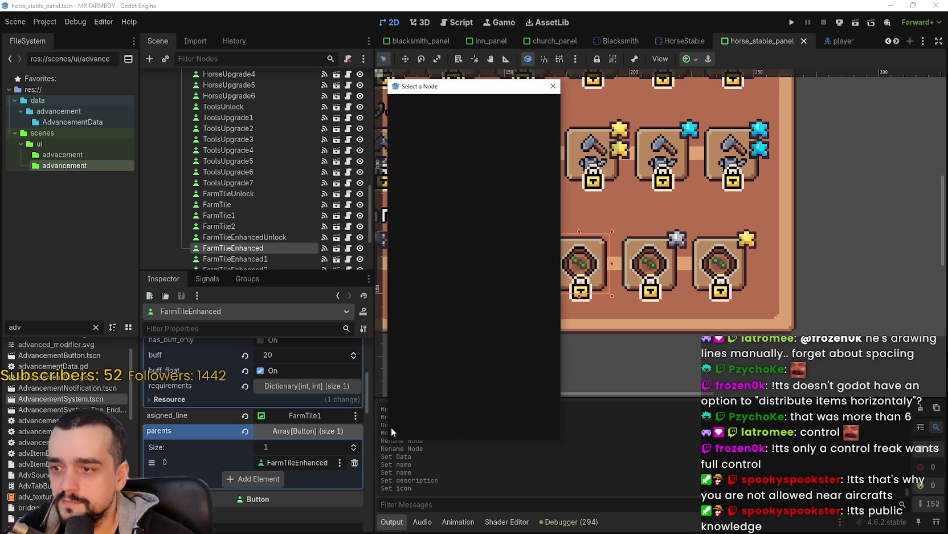
type("farm")
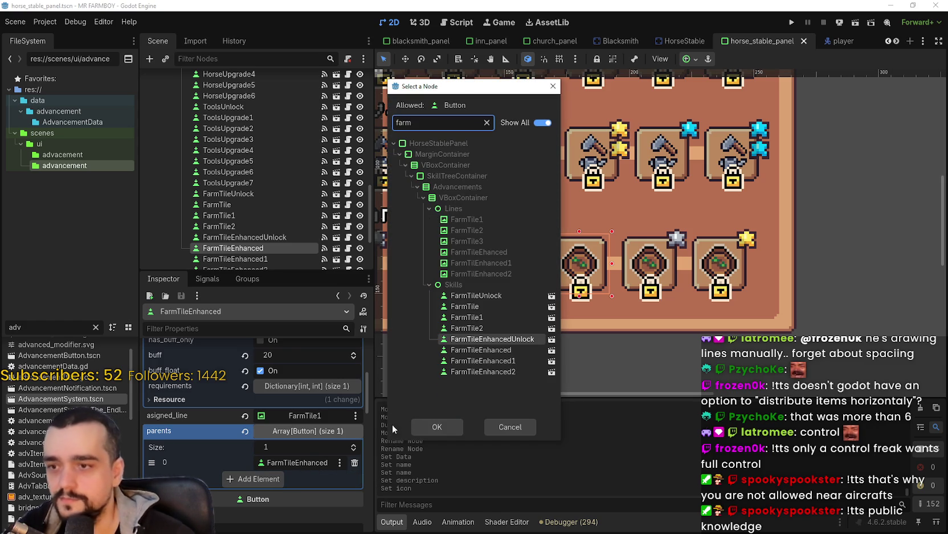
double_click(473, 350)
key("ctrl+s")
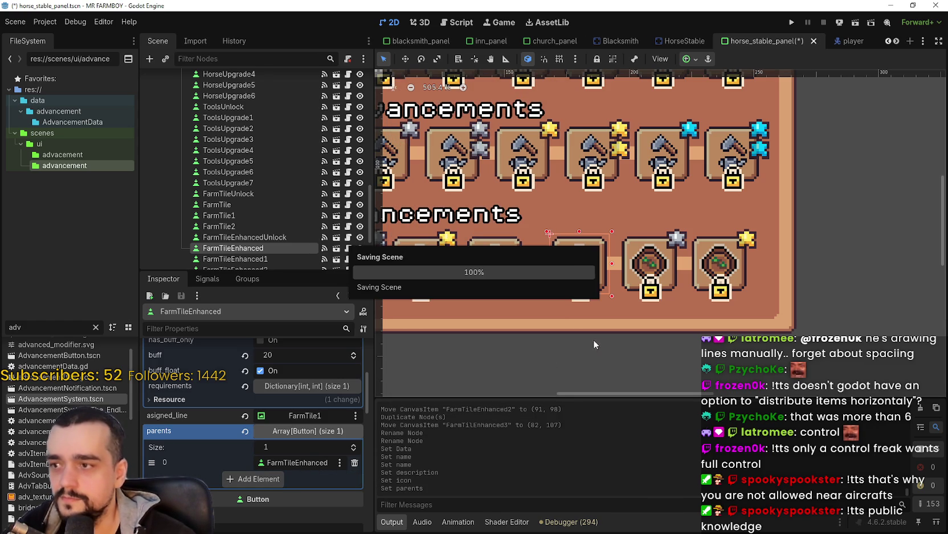
Assign the FarmTileEhanced line to the FarmTileEnhanced slot and save.
left_click(640, 269)
scroll(321, 422, "up", 3)
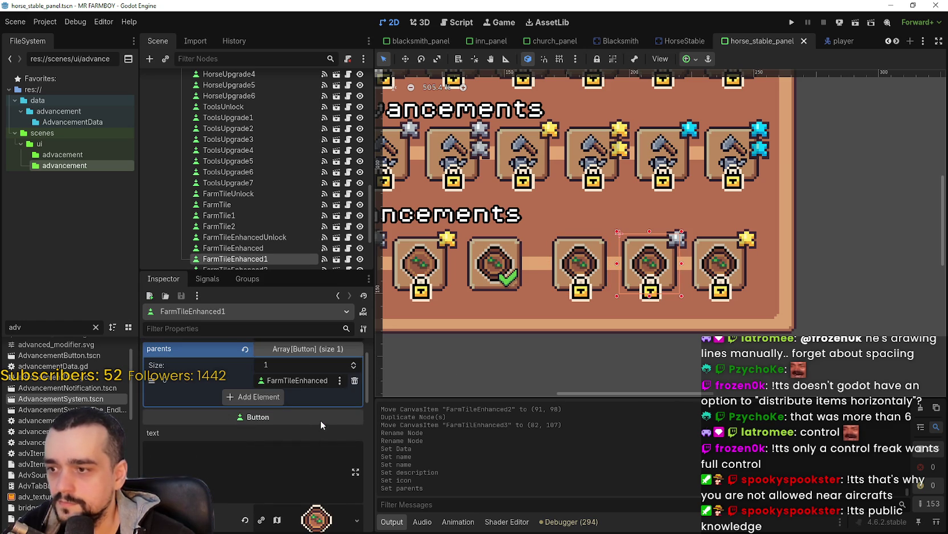
left_click(233, 268)
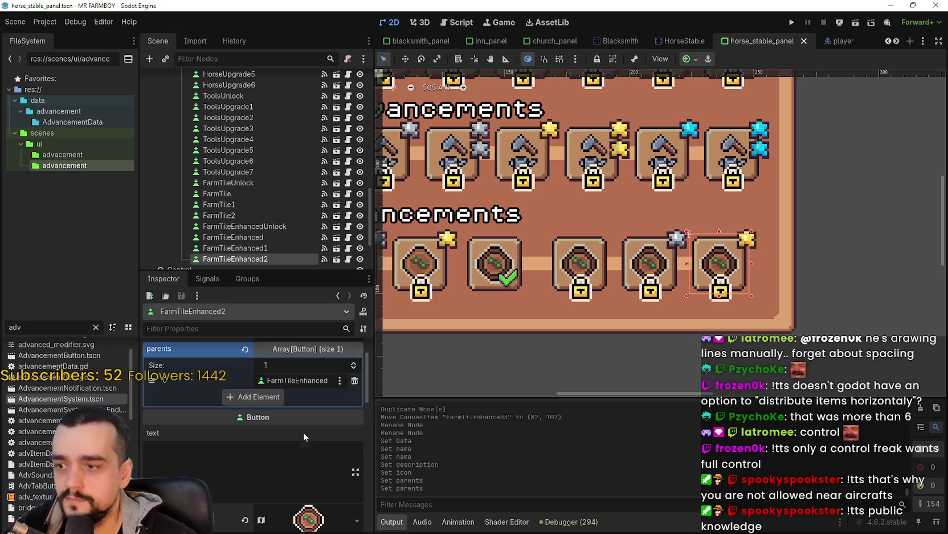
scroll(580, 268, "down", 2)
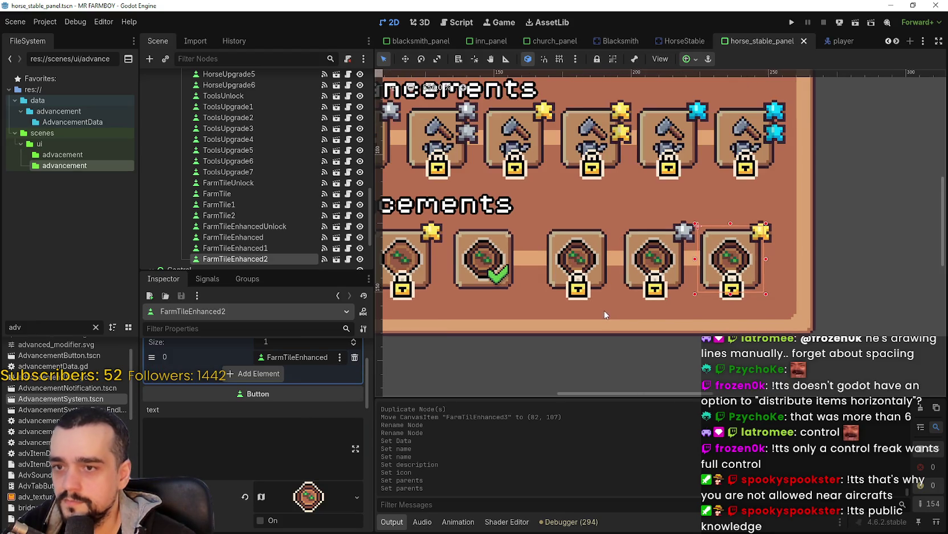
left_click(294, 357)
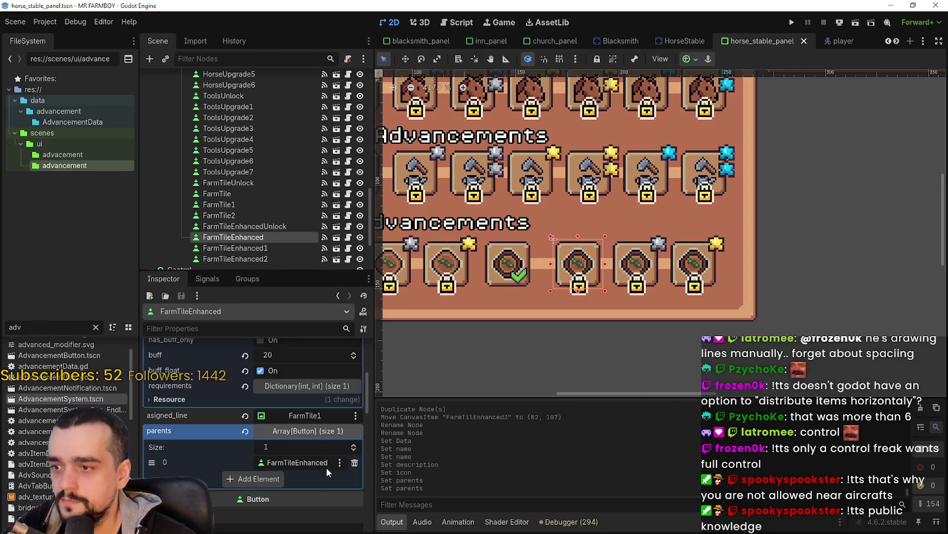
left_click(546, 264)
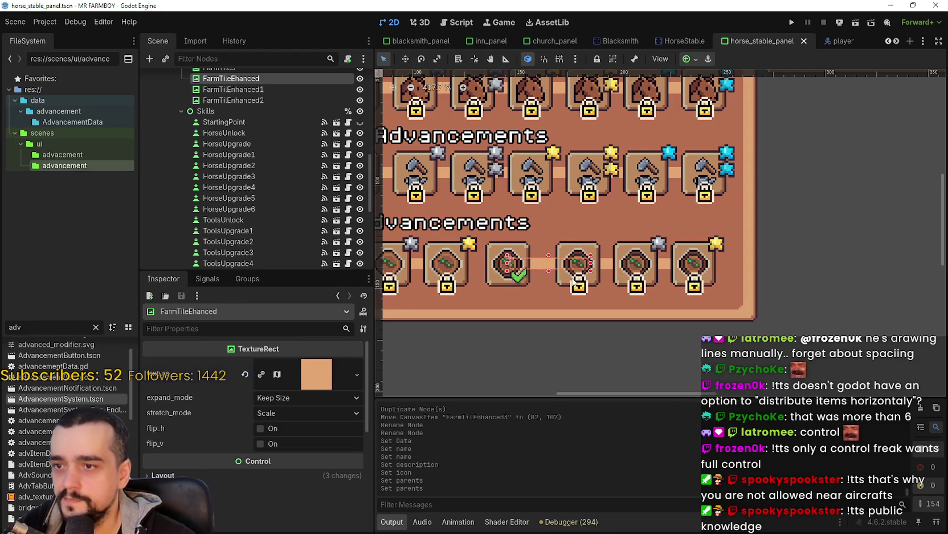
left_click(567, 283)
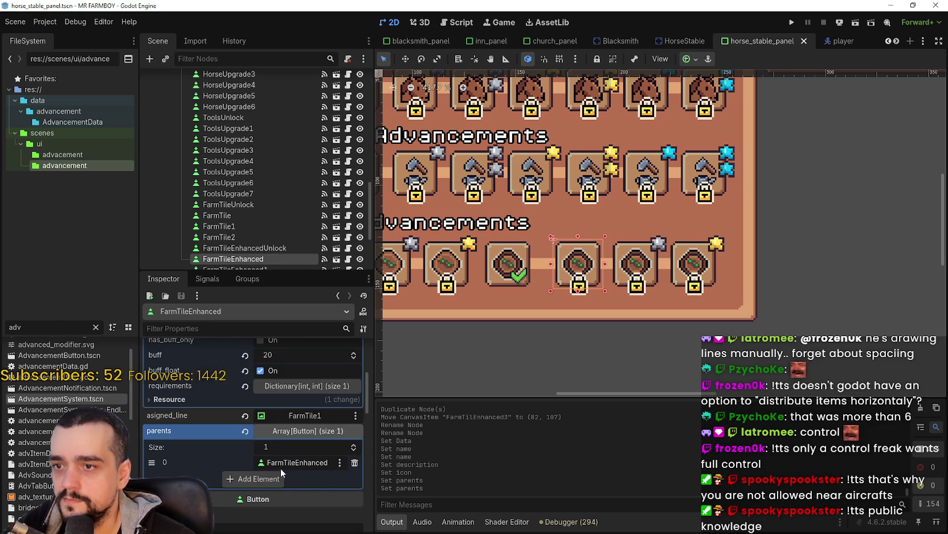
left_click(317, 418)
type("farm")
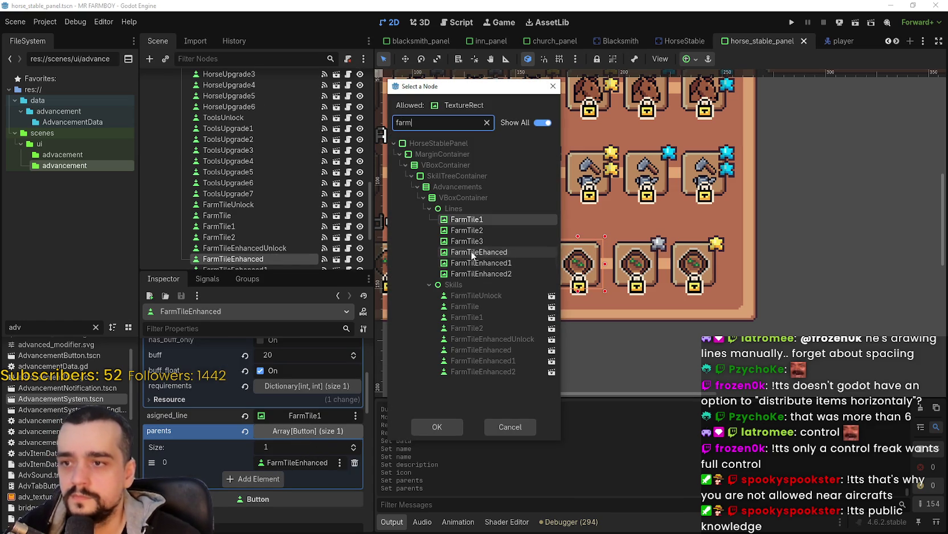
double_click(471, 251)
key("ctrl+s")
Check that FarmTileEnhanced's skill name ends in enhanced_1.
left_click(637, 284)
scroll(317, 398, "up", 2)
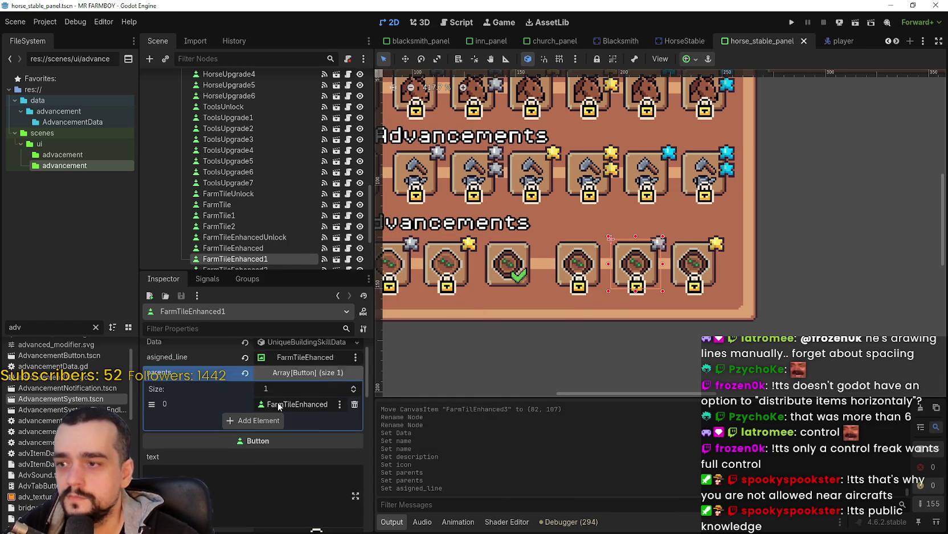
left_click(689, 274)
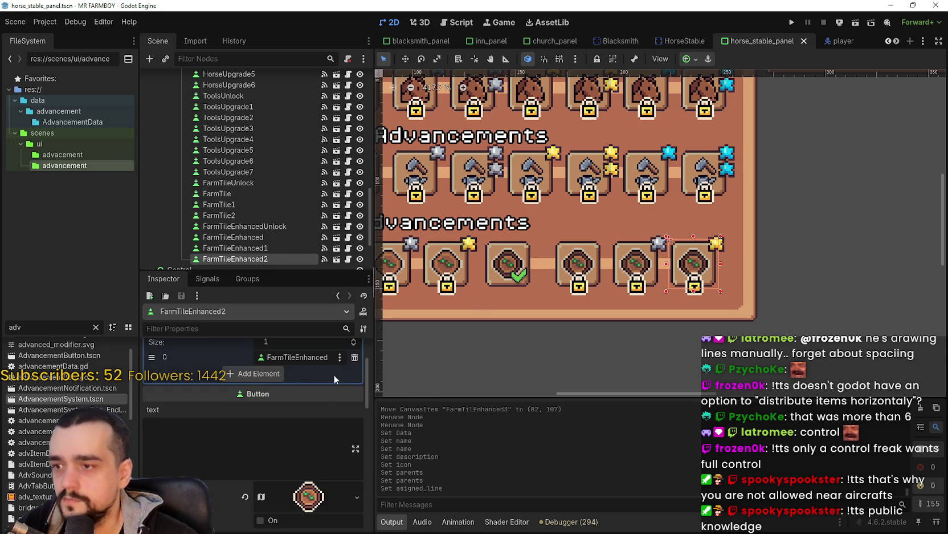
left_click(637, 264)
left_click(578, 264)
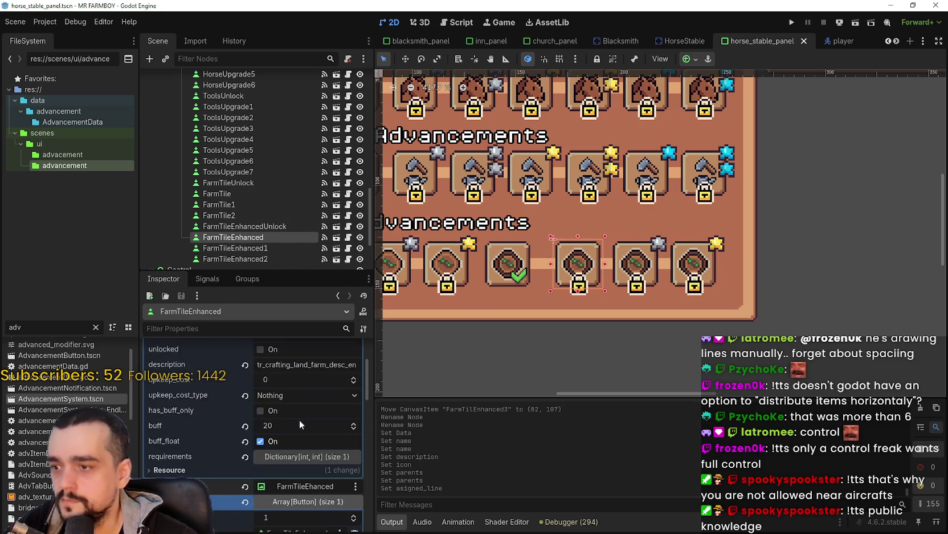
scroll(313, 381, "up", 3)
left_click_drag(325, 426, 437, 426)
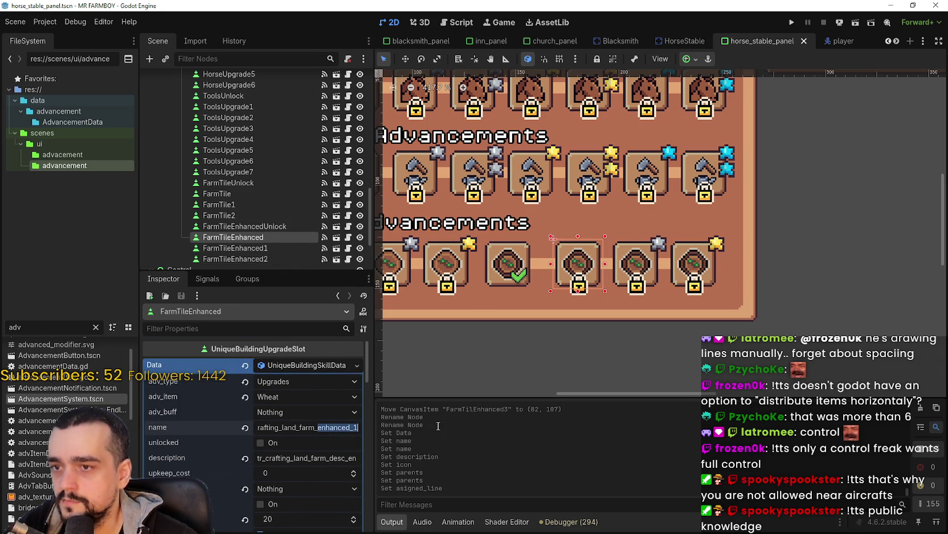
Confirm FarmTileEnhanced1 and FarmTileEnhanced2 names end in enhanced_2 and enhanced_3, then save.
left_click(644, 264)
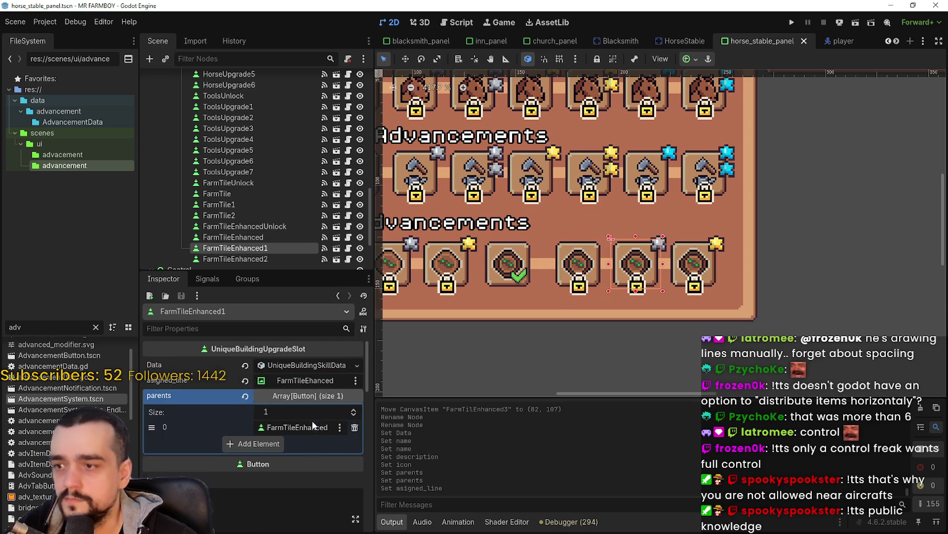
left_click(328, 365)
left_click_drag(324, 427, 361, 428)
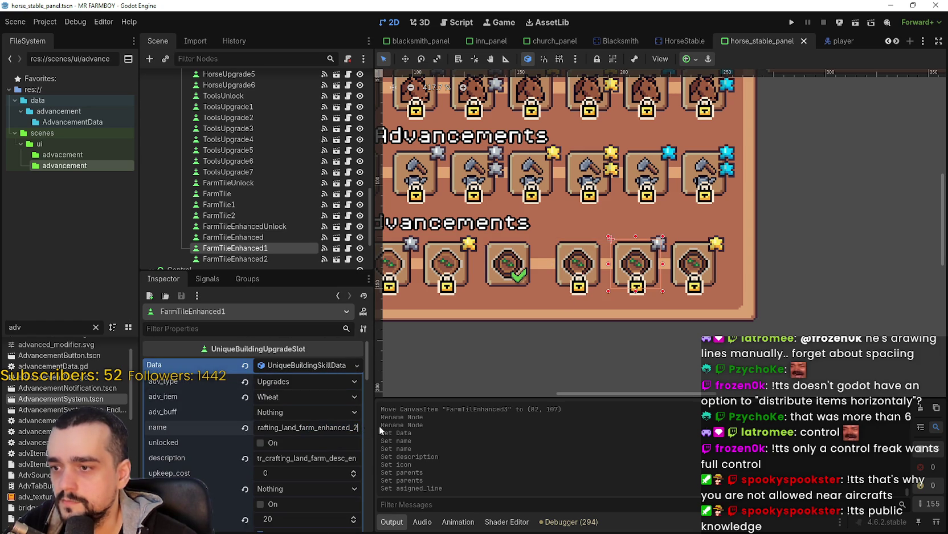
left_click(705, 278)
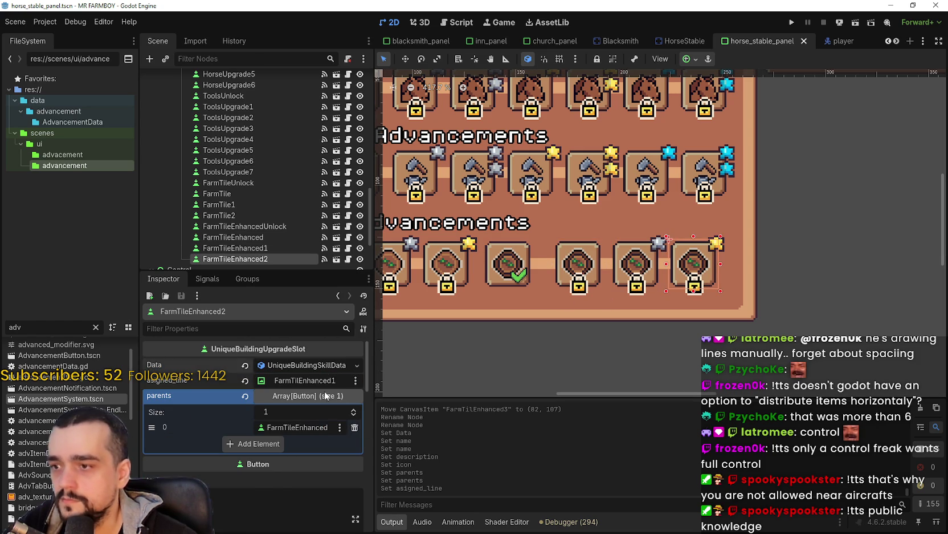
left_click(326, 368)
left_click_drag(322, 427, 392, 427)
key("ctrl+s")
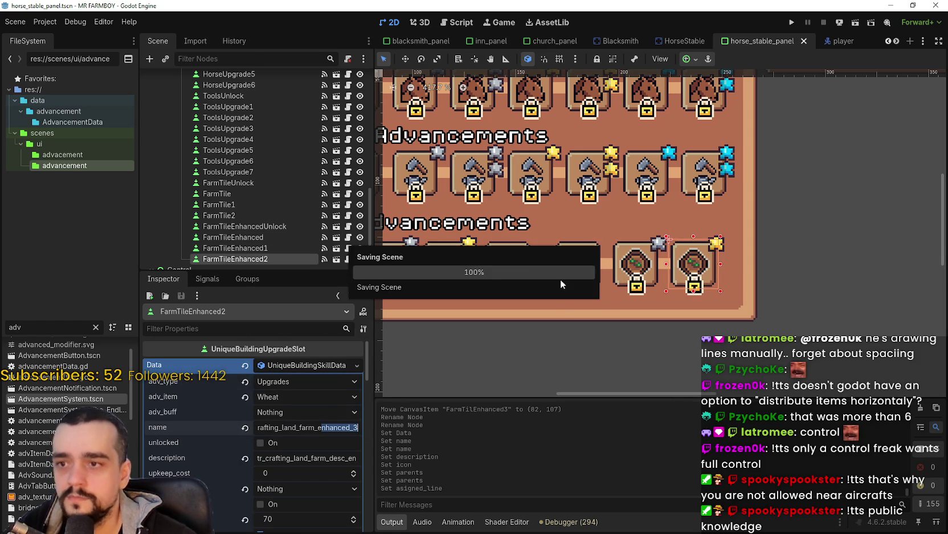
scroll(509, 301, "down", 6)
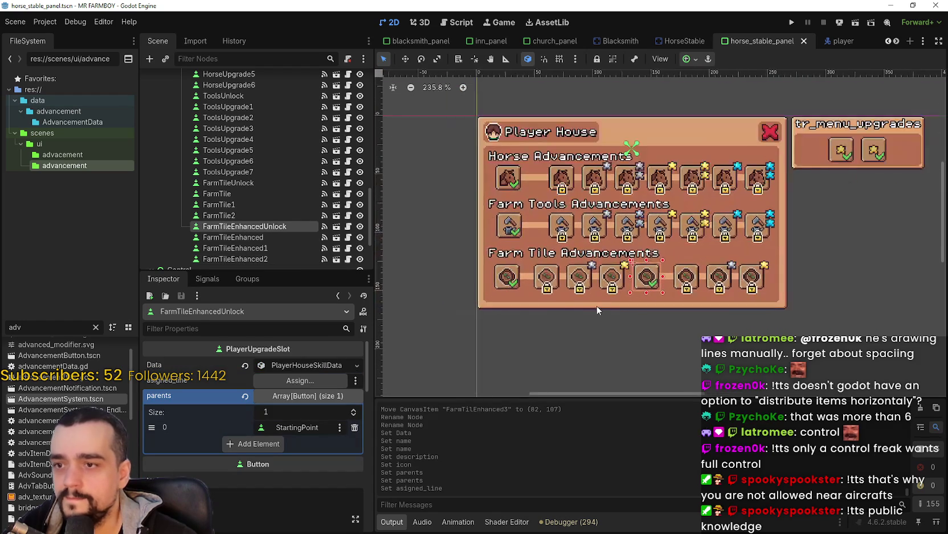
left_click(551, 341)
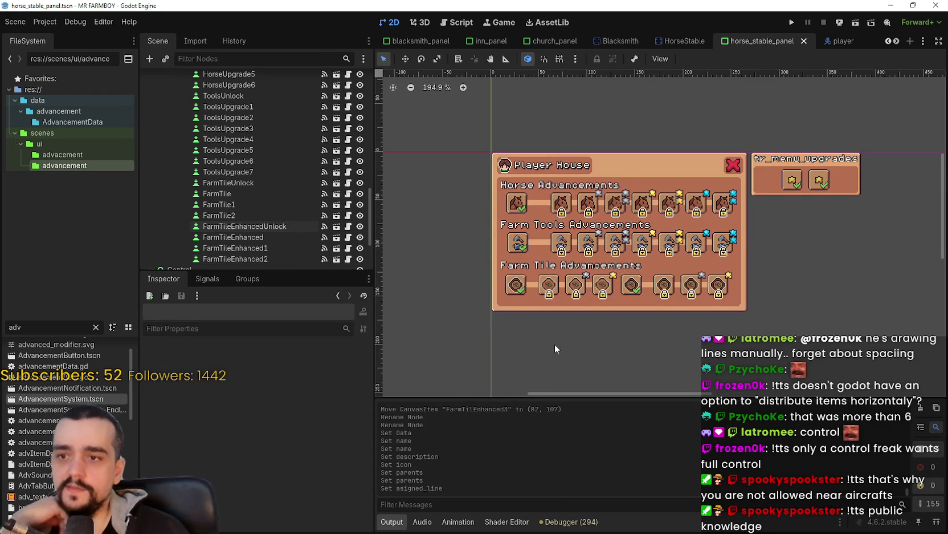
scroll(593, 353, "up", 3)
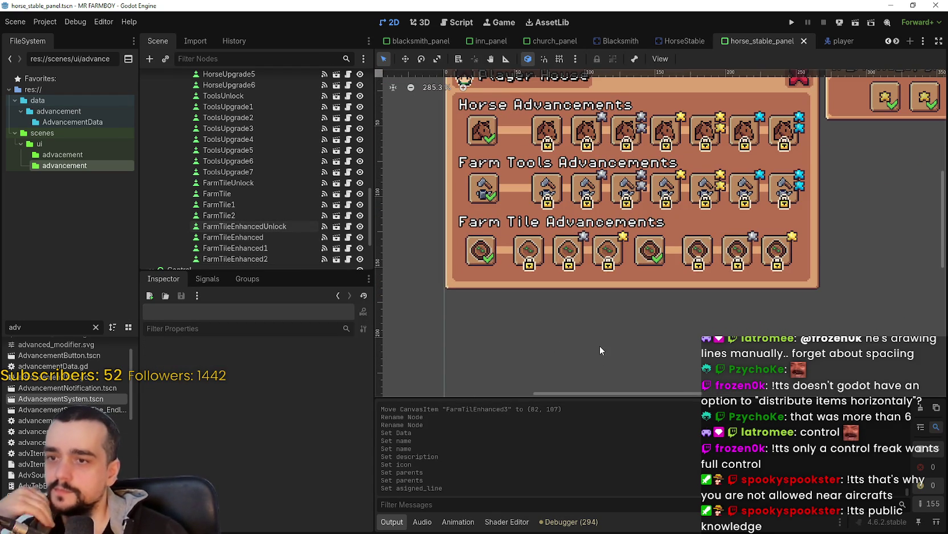
scroll(598, 346, "down", 1)
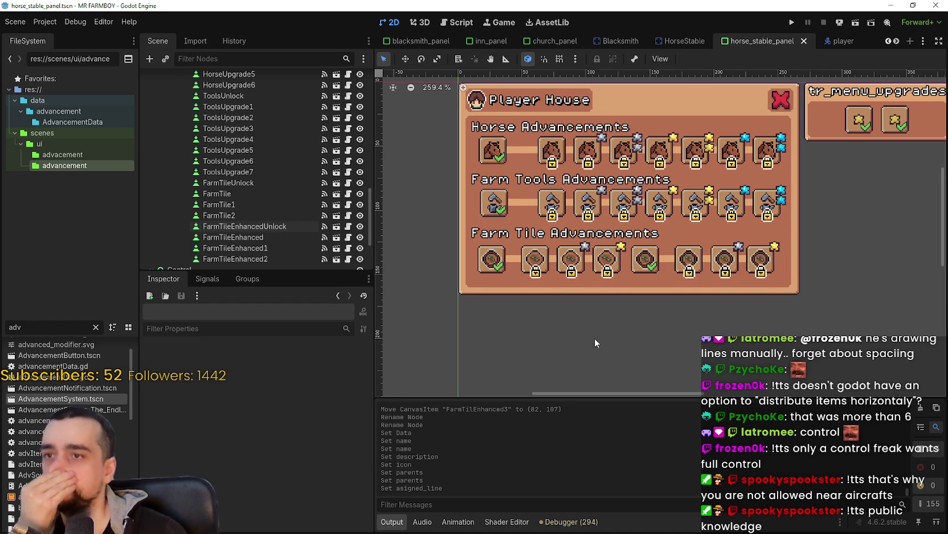
Centre the Player House panel in view and run the MR FARMBOY project.
left_click_drag(584, 324, 557, 315)
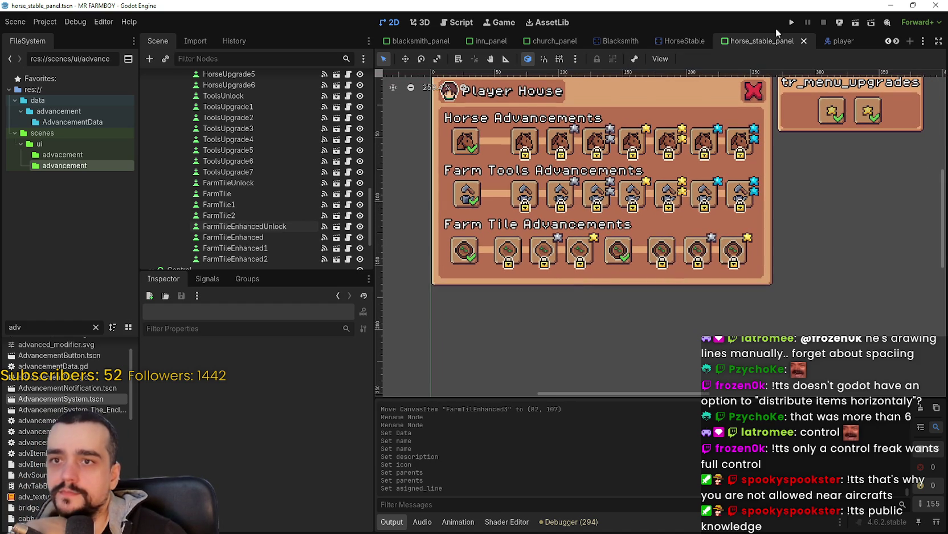
left_click(791, 23)
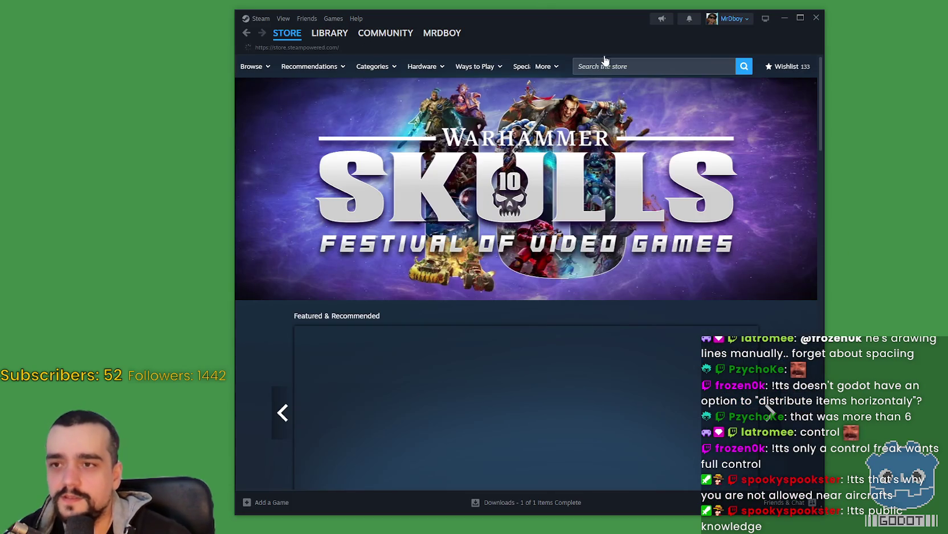
Search the Steam store for Dune: Awakening, view its screenshots, and open its Community Hub.
left_click(606, 67)
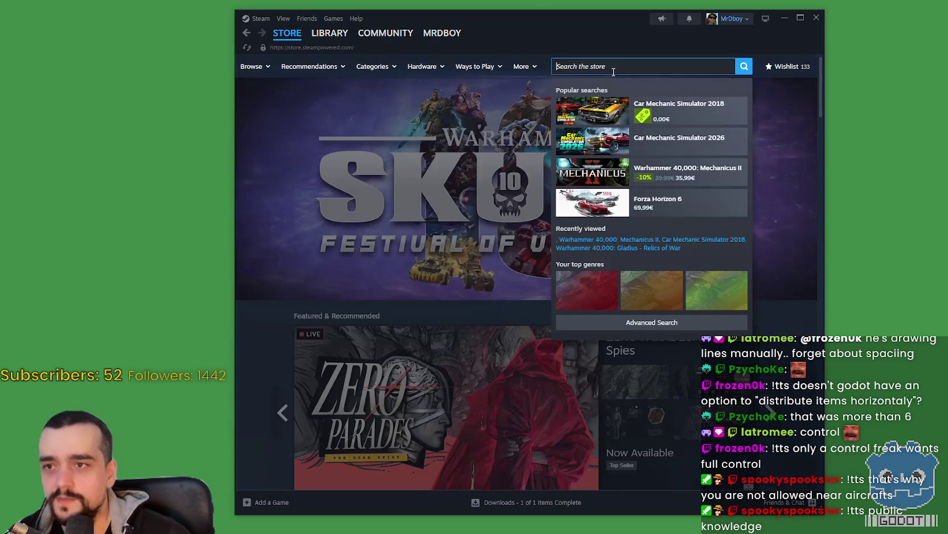
type("Dune awak")
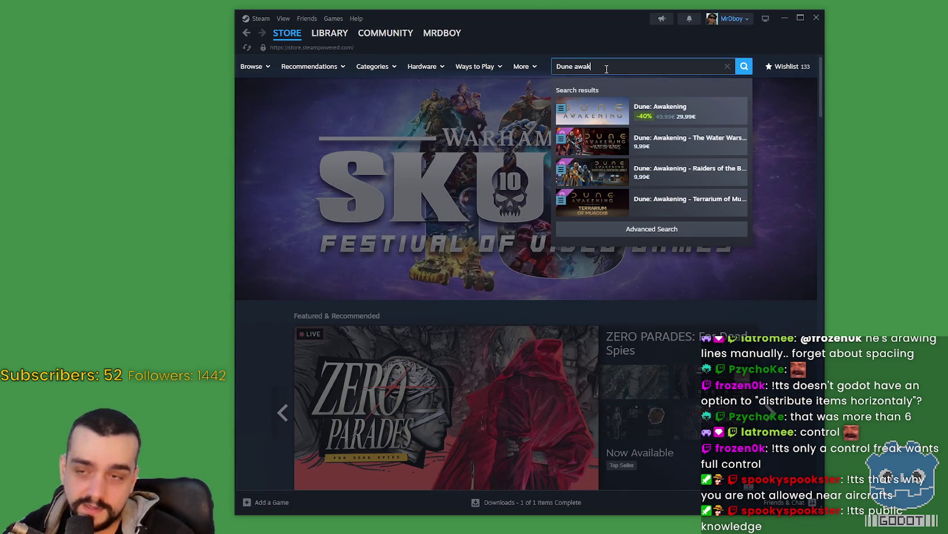
left_click(705, 111)
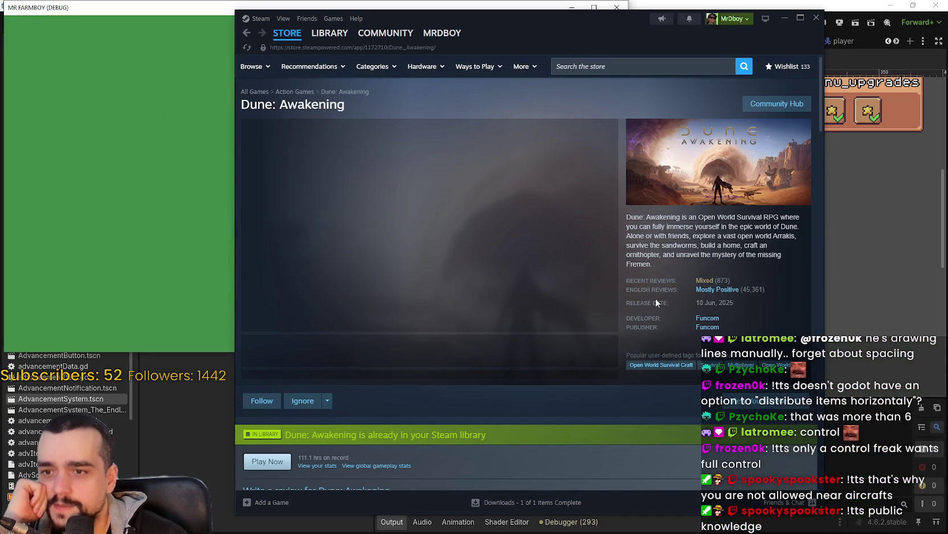
left_click(325, 345)
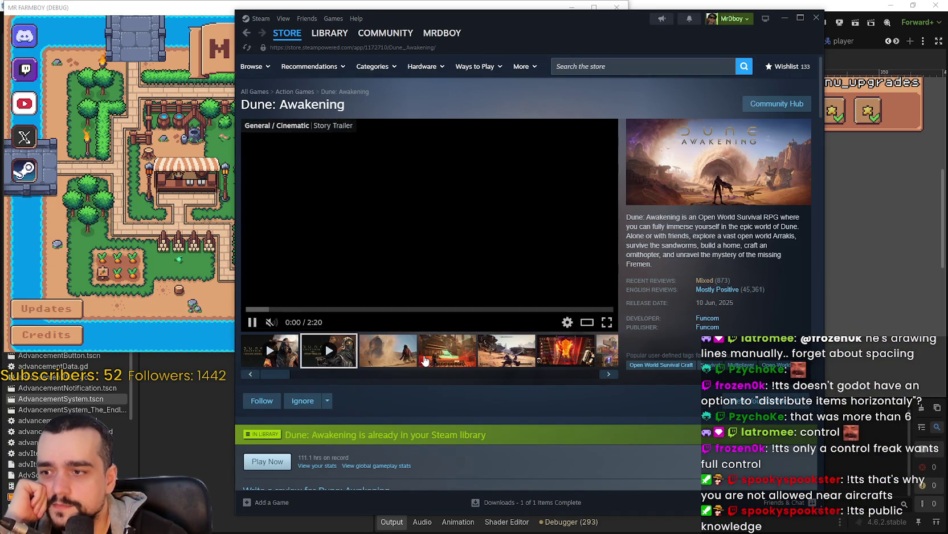
left_click(448, 350)
left_click(775, 105)
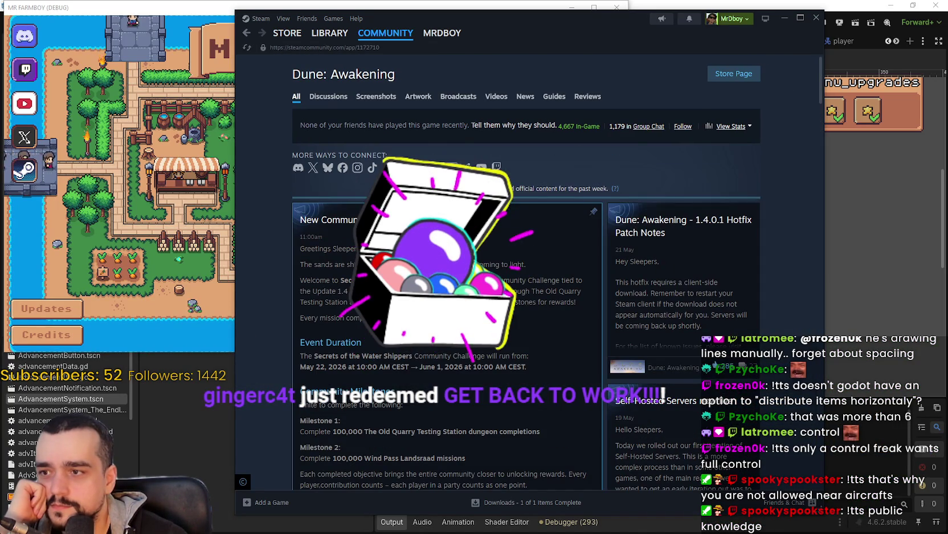
Scroll through the Dune: Awakening Community Hub posts and reviews.
scroll(534, 346, "down", 2)
scroll(756, 359, "up", 2)
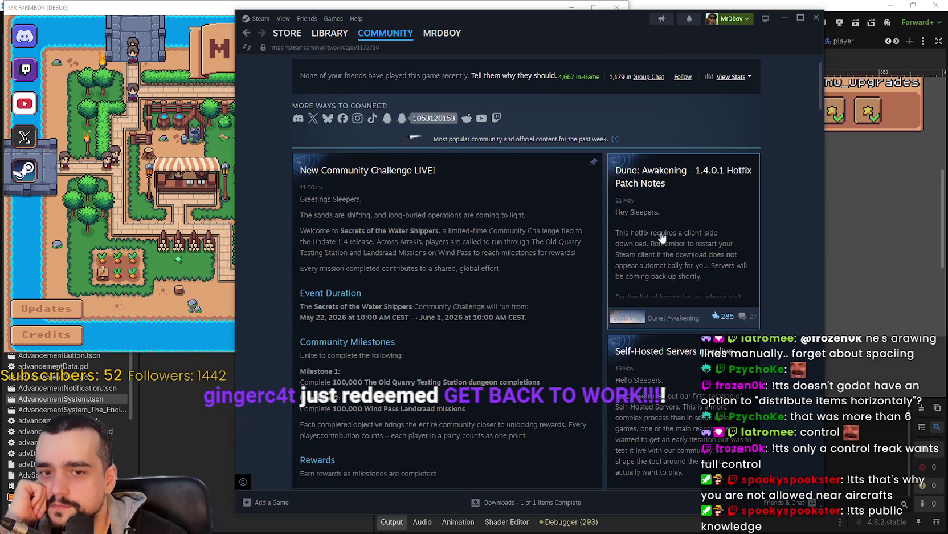
scroll(756, 359, "down", 7)
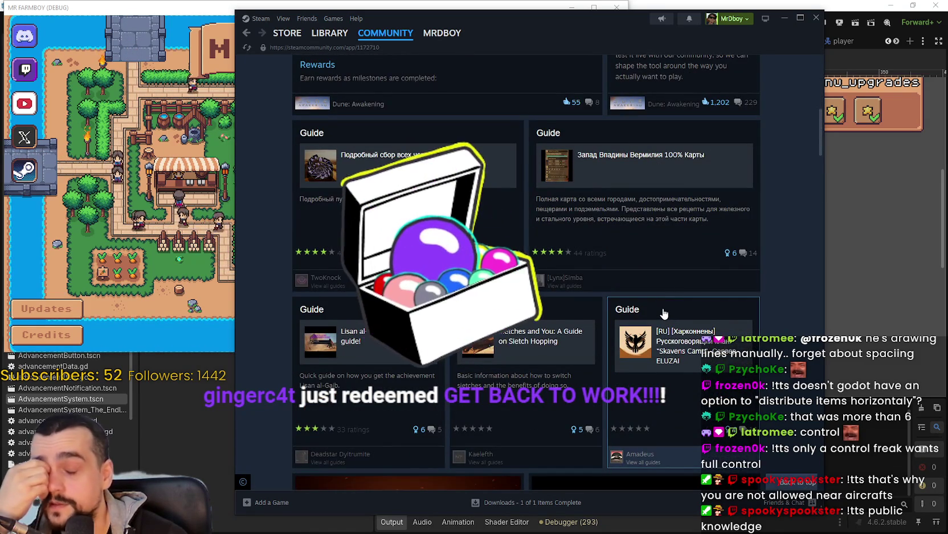
scroll(611, 294, "down", 3)
scroll(611, 295, "down", 12)
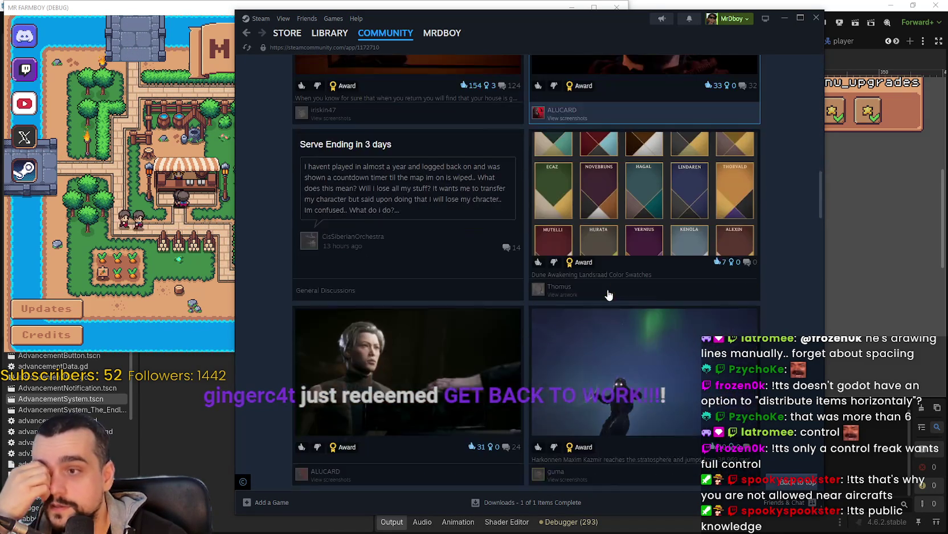
scroll(609, 294, "down", 10)
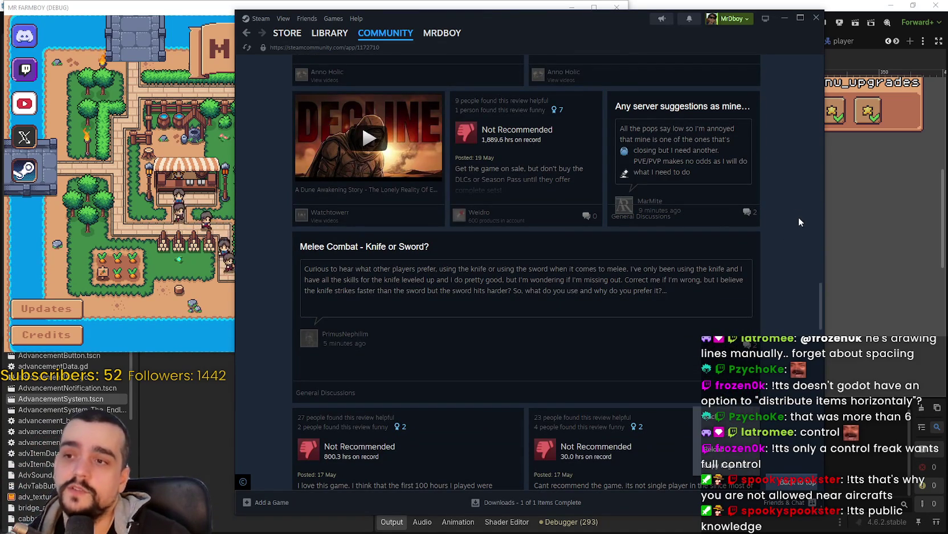
scroll(776, 309, "down", 3)
scroll(767, 295, "down", 4)
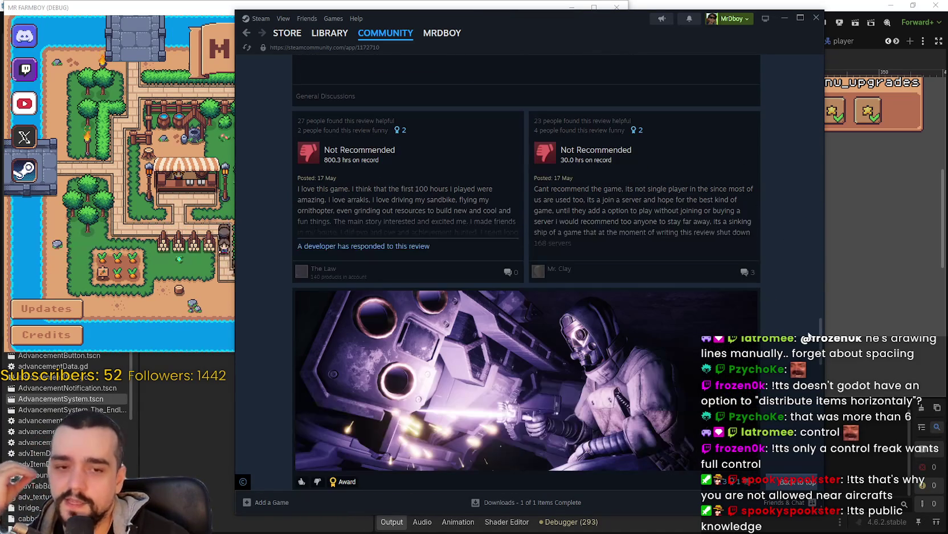
scroll(627, 243, "up", 2)
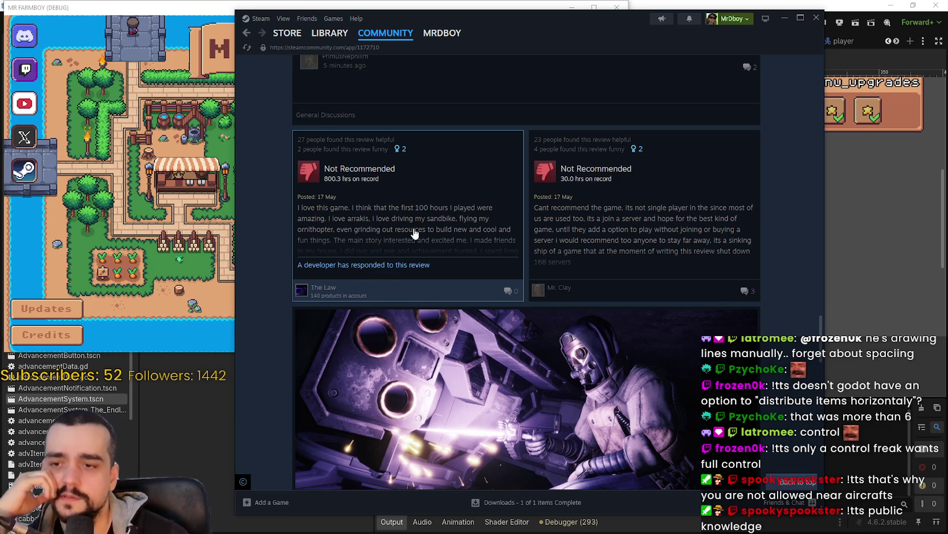
scroll(656, 378, "down", 3)
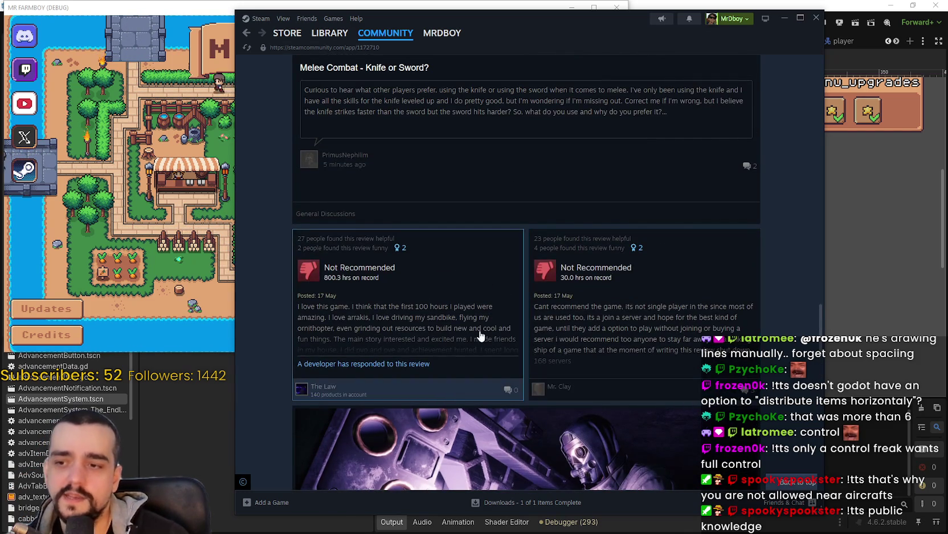
scroll(480, 332, "down", 4)
Bring the MR FARMBOY window to the front and open its saved games list.
scroll(496, 251, "up", 5)
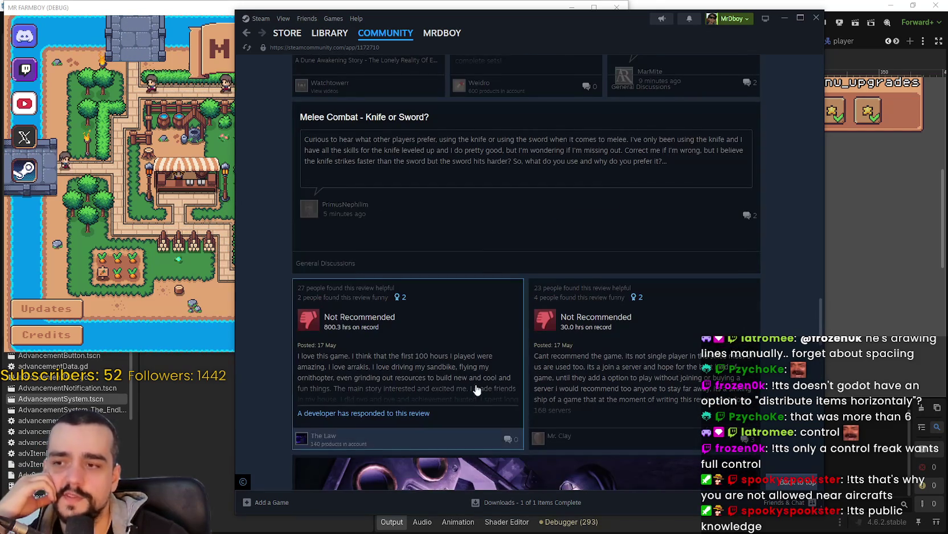
scroll(459, 380, "down", 3)
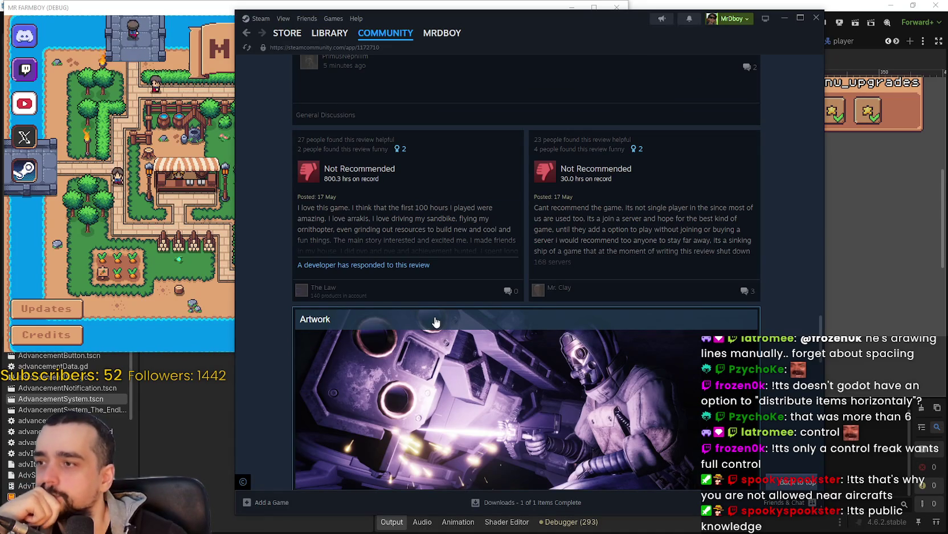
left_click(225, 285)
left_click(322, 163)
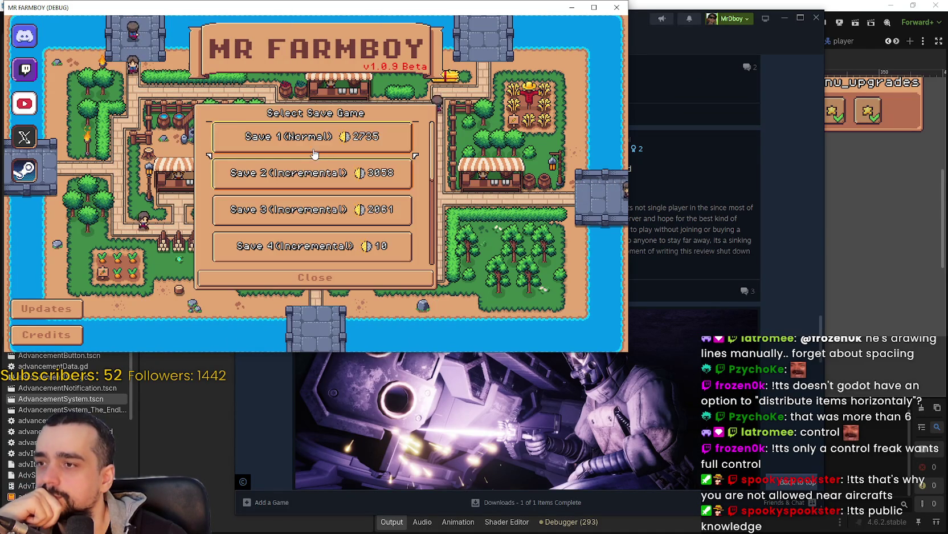
Load Save 1, review the Player House advancements panel fullscreen, then return to Godot.
left_click(274, 145)
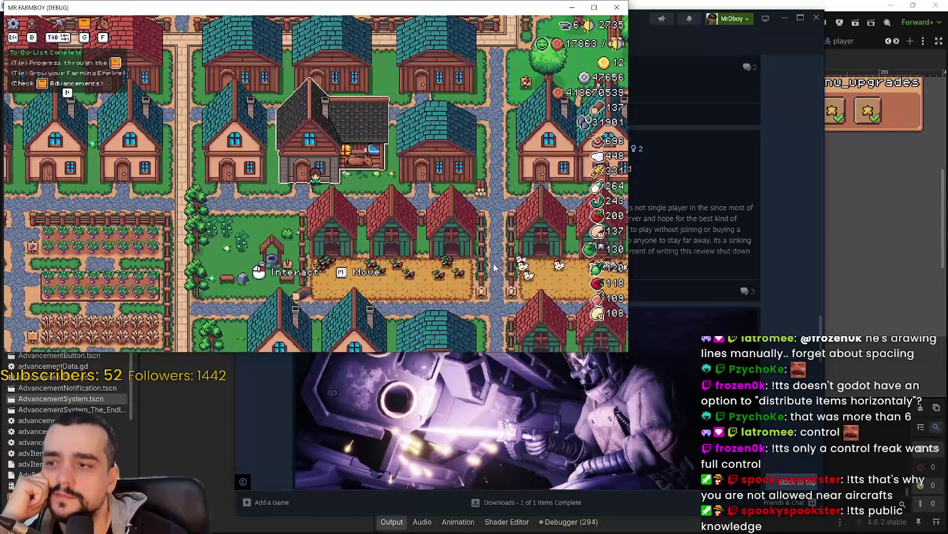
scroll(406, 213, "up", 2)
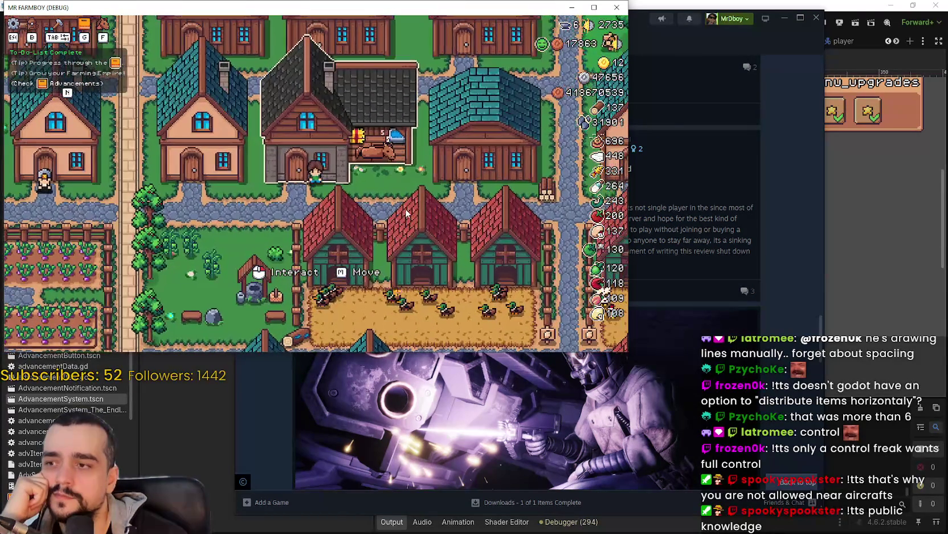
left_click(405, 213)
key("super+Up")
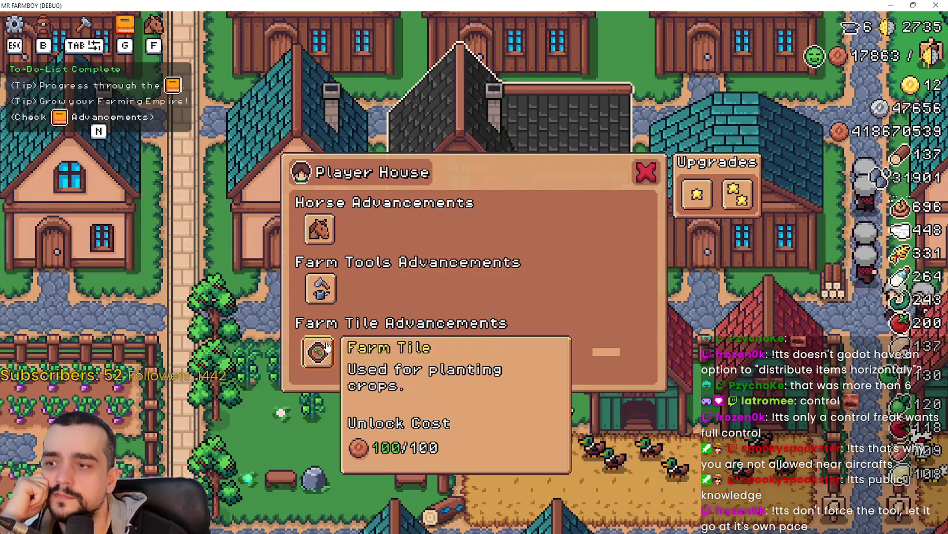
left_click(320, 352)
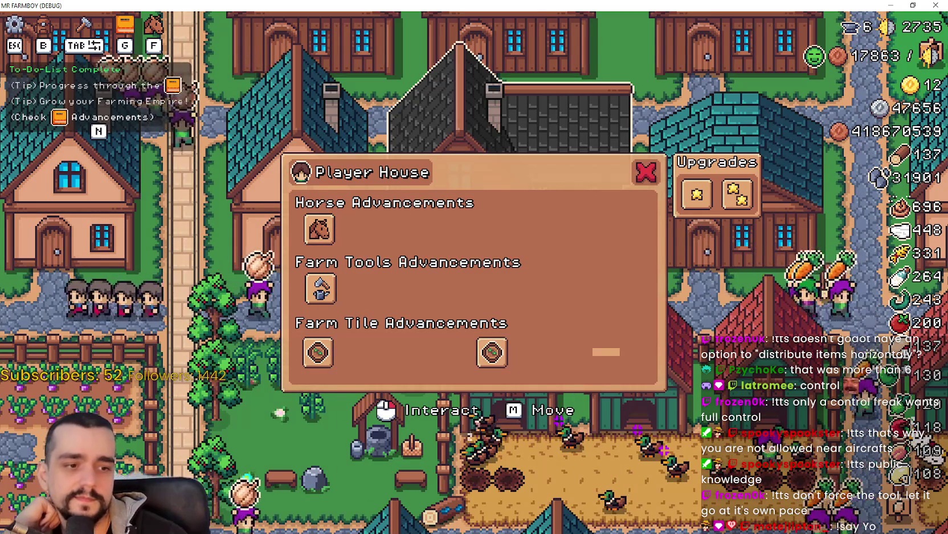
key("alt+Tab")
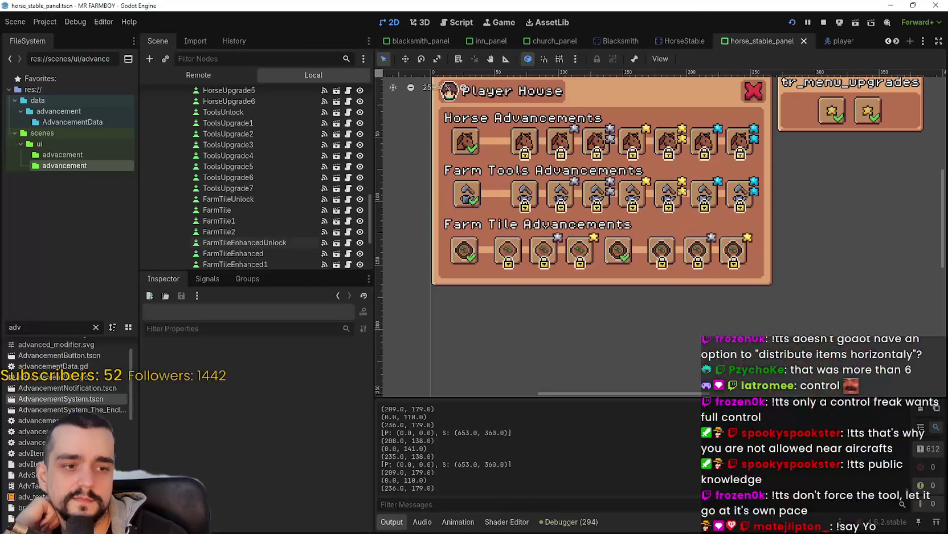
Select the 14 Farm Tile row items and nudge them right by two arrow-key steps.
scroll(362, 236, "up", 1)
scroll(417, 315, "up", 3)
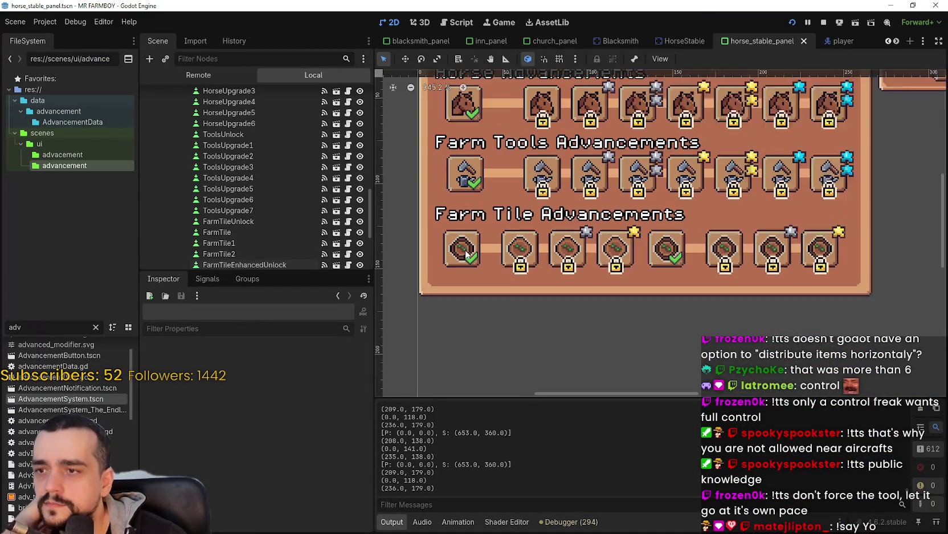
left_click_drag(417, 315, 894, 226)
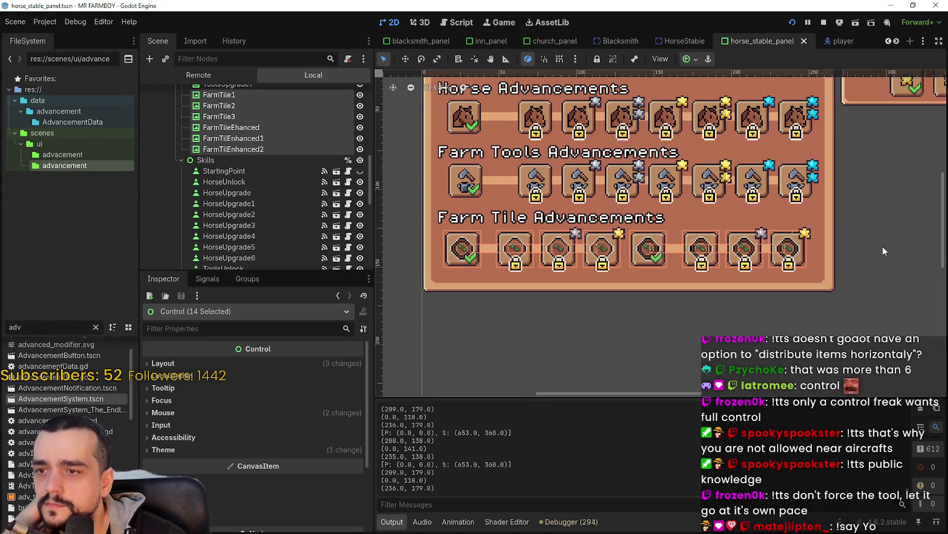
scroll(263, 163, "up", 8)
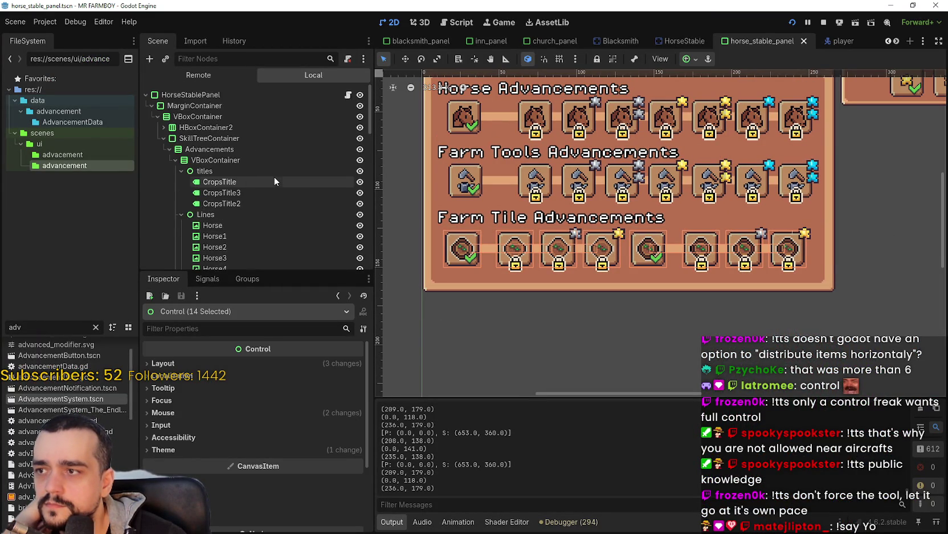
scroll(274, 176, "down", 3)
scroll(271, 170, "down", 10)
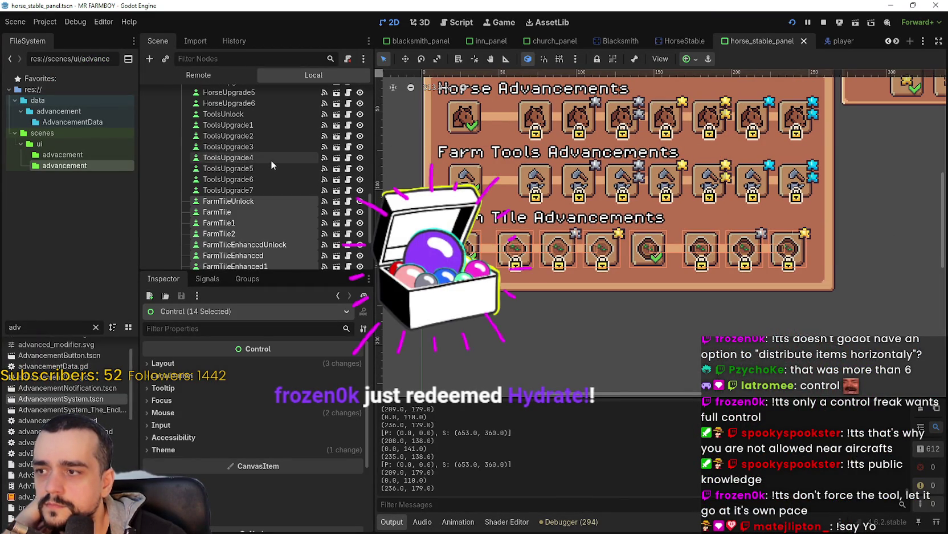
scroll(581, 334, "up", 2)
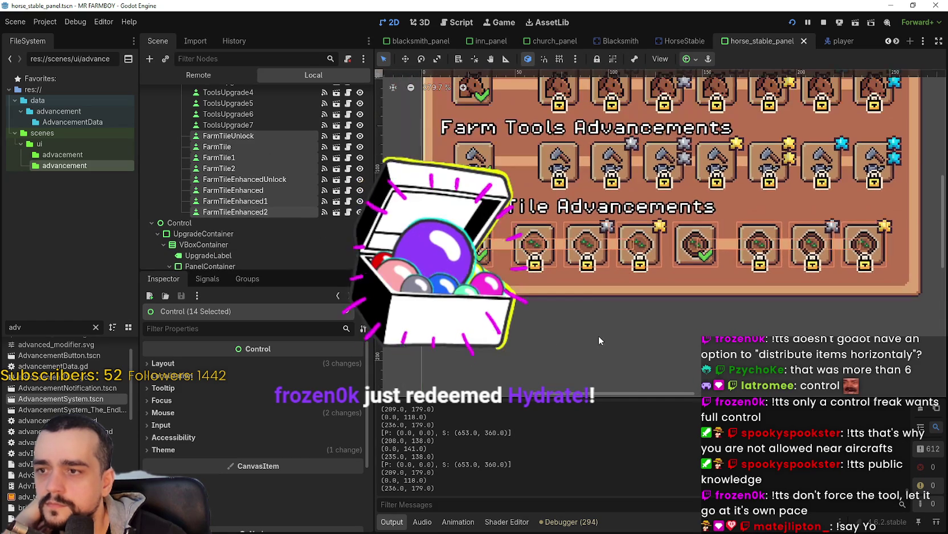
left_click(405, 58)
left_click_drag(544, 243, 544, 243)
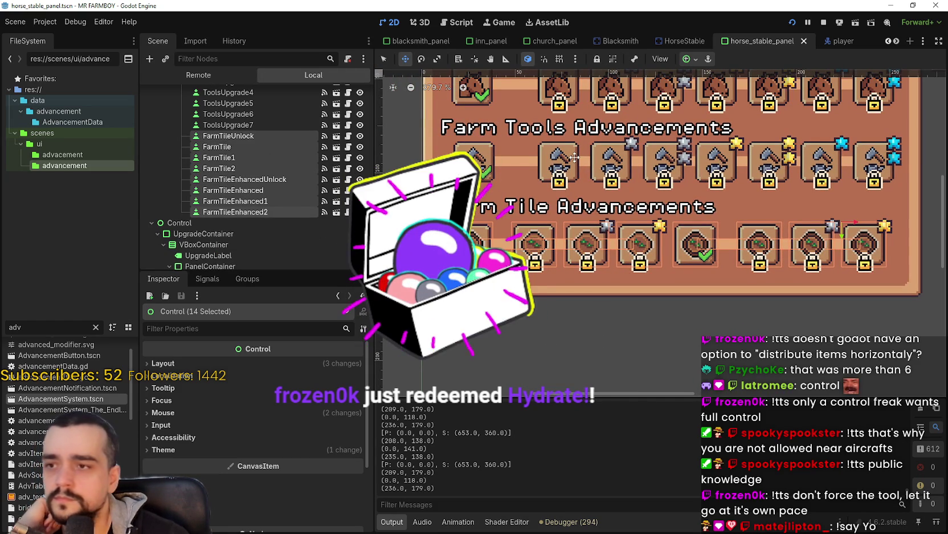
key("Right")
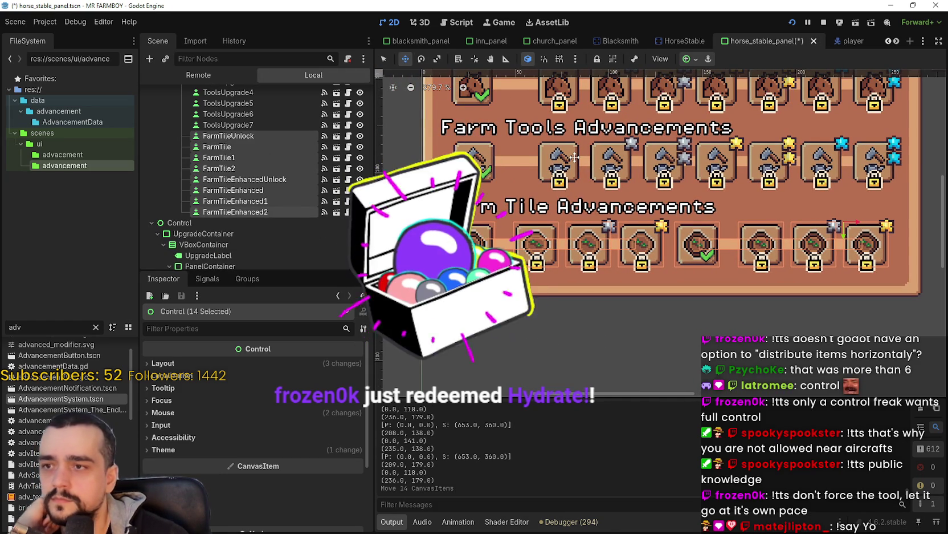
scroll(450, 171, "up", 5)
scroll(493, 293, "up", 3)
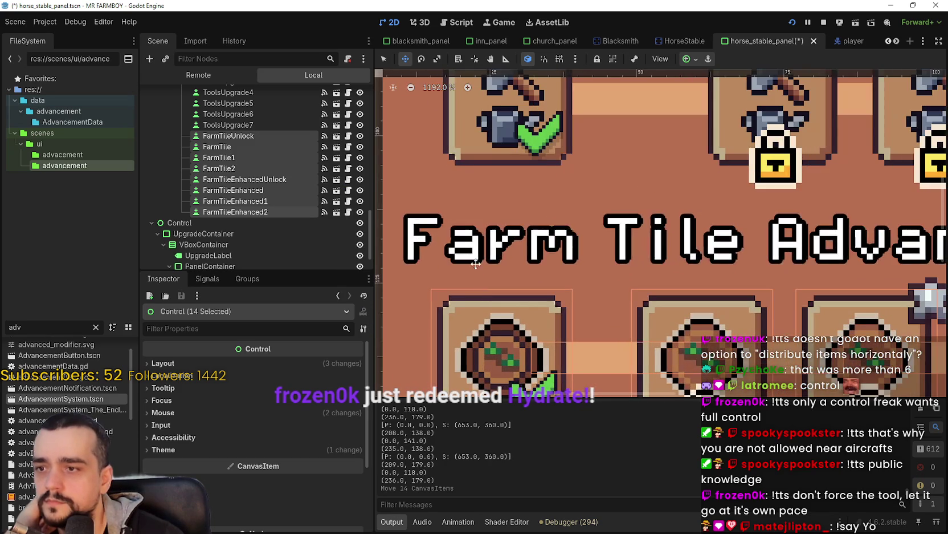
scroll(491, 201, "down", 2)
key("Right")
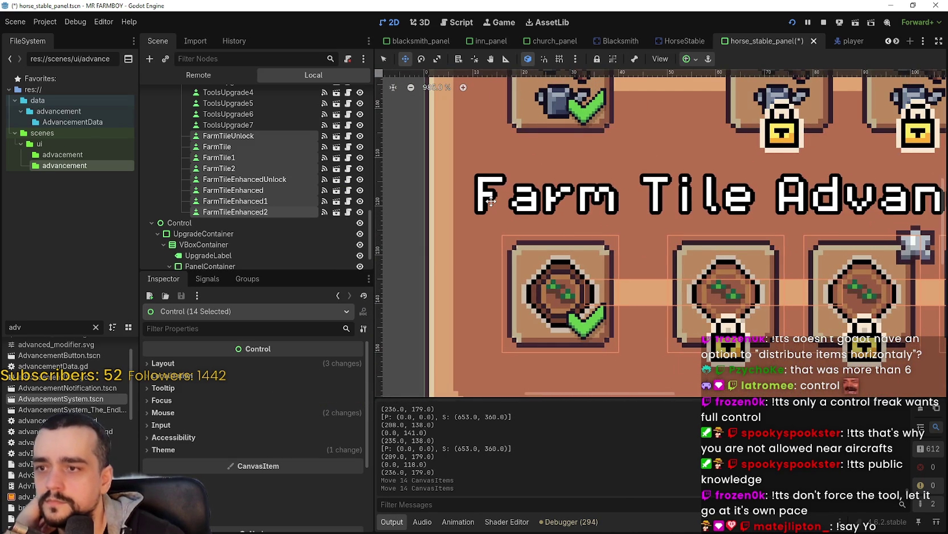
scroll(559, 257, "down", 6)
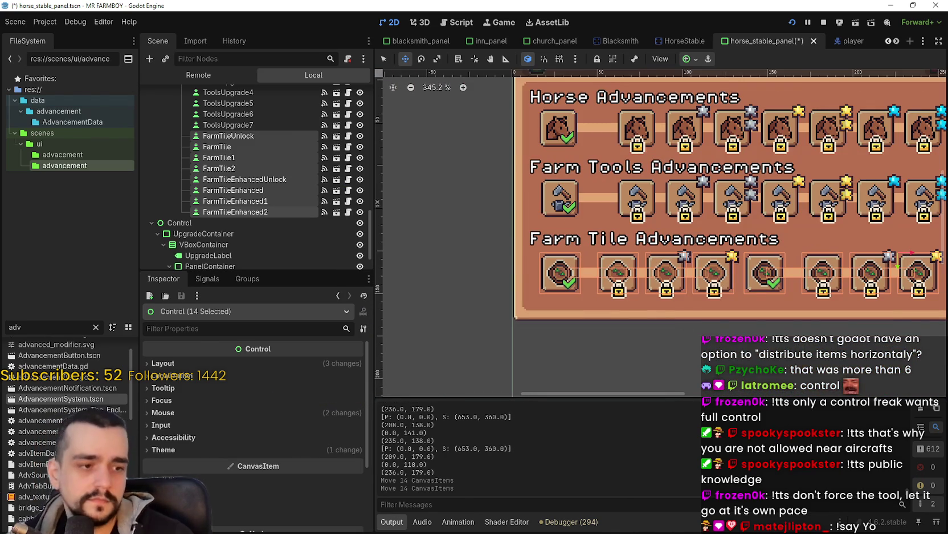
Compare the layout in the running game, save the panel scene, and clear the selection.
key("alt+Tab")
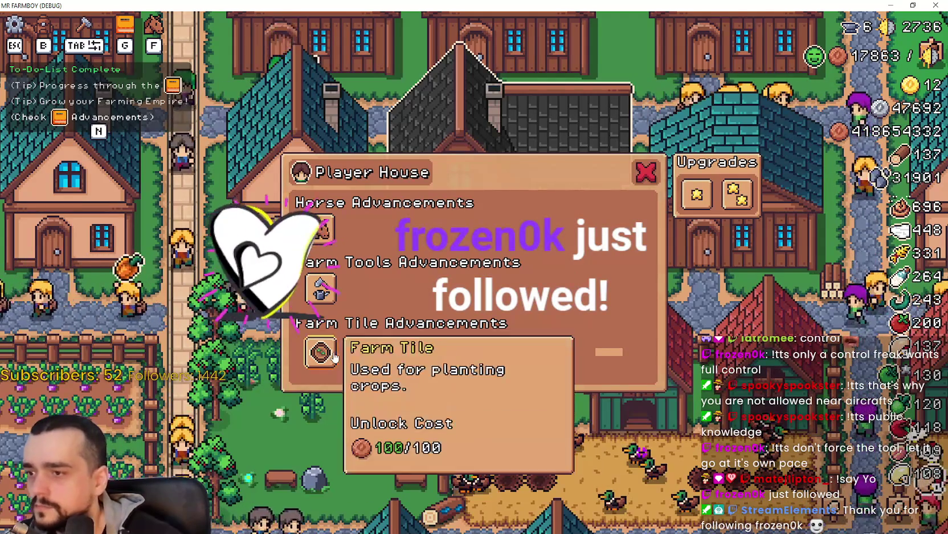
key("alt+Tab")
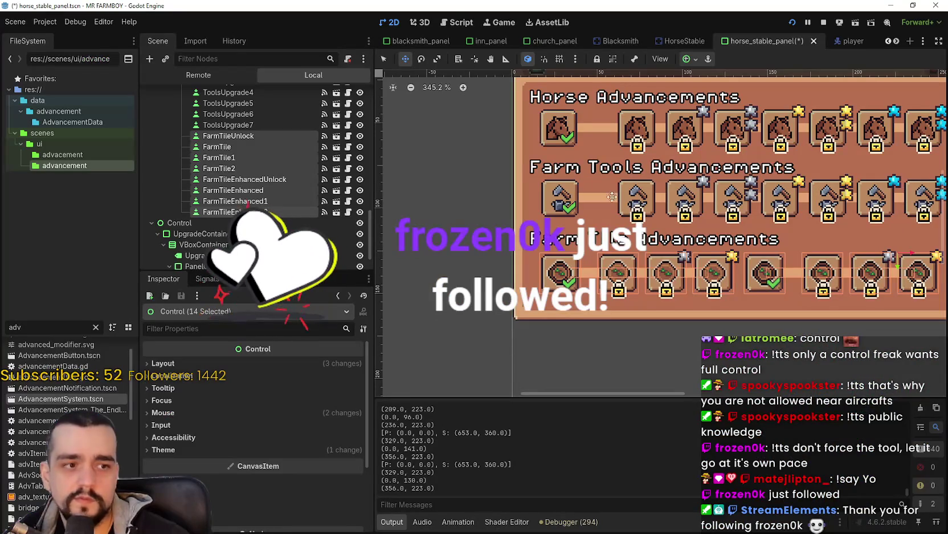
scroll(609, 195, "down", 1)
key("ctrl+s")
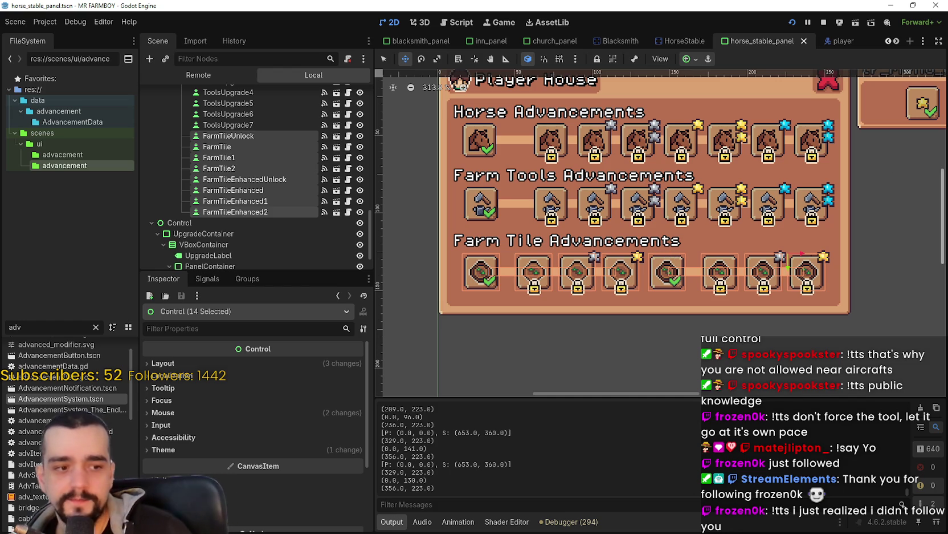
key("alt+Tab")
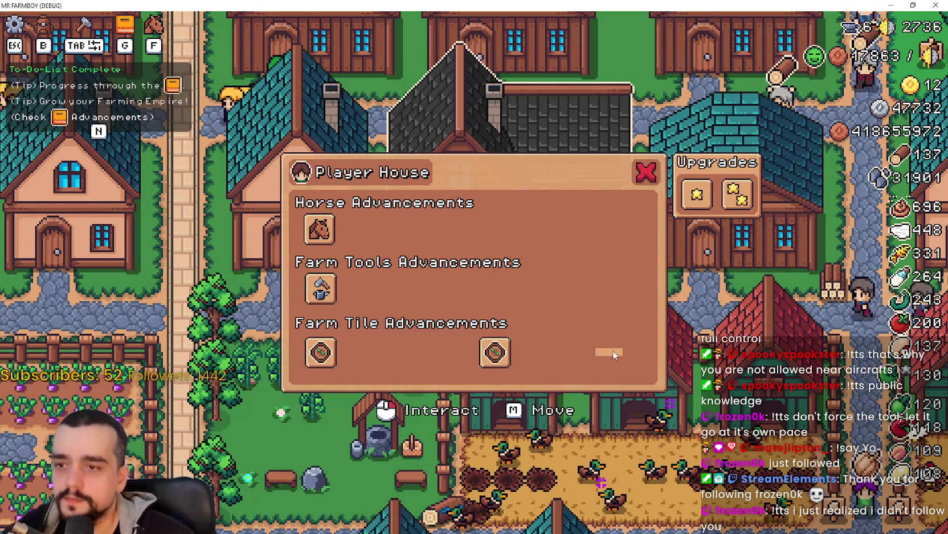
mouse_move(493, 356)
key("alt+Tab")
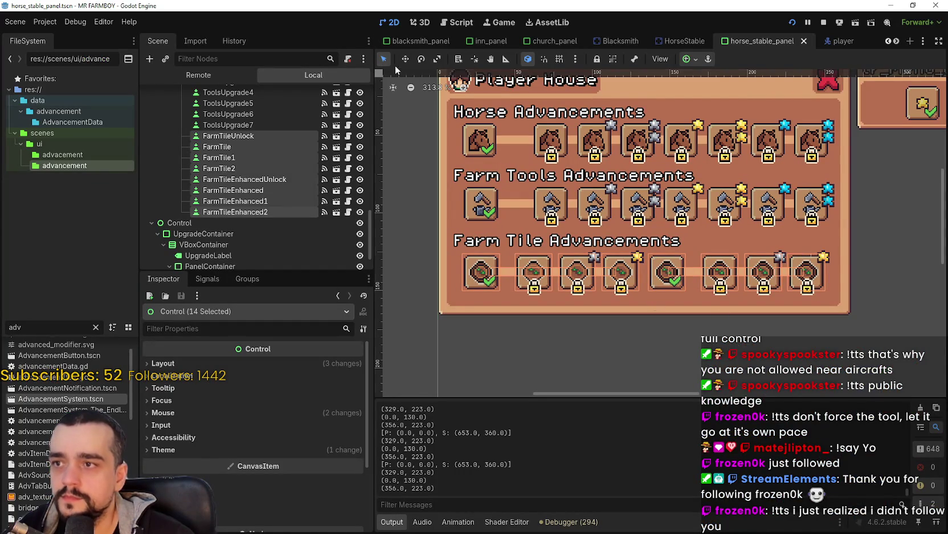
left_click(679, 344)
Name FarmTileEnhancedUnlock tr_crafting_land_farm_enhanced_unlock with description tr_crafting_land_farm_desc_enhanced, and save.
left_click(665, 280)
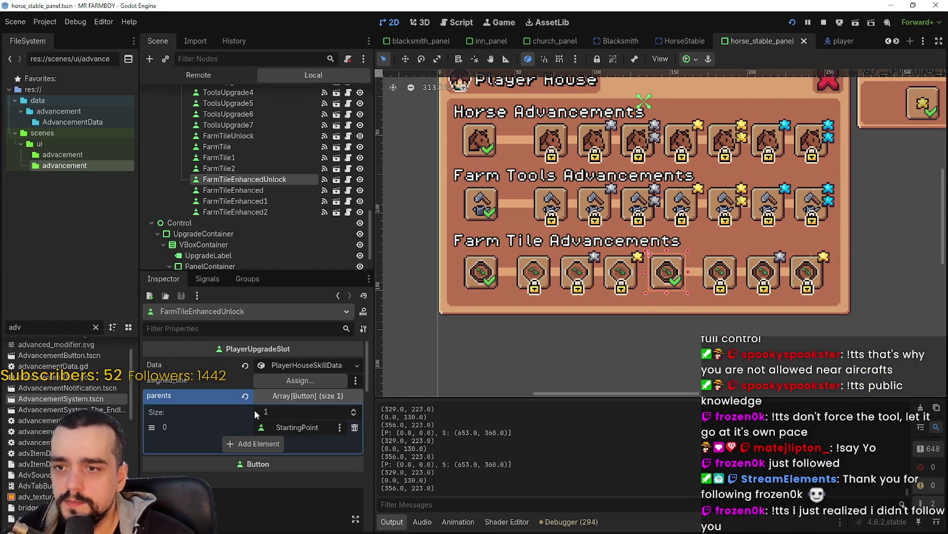
left_click(286, 367)
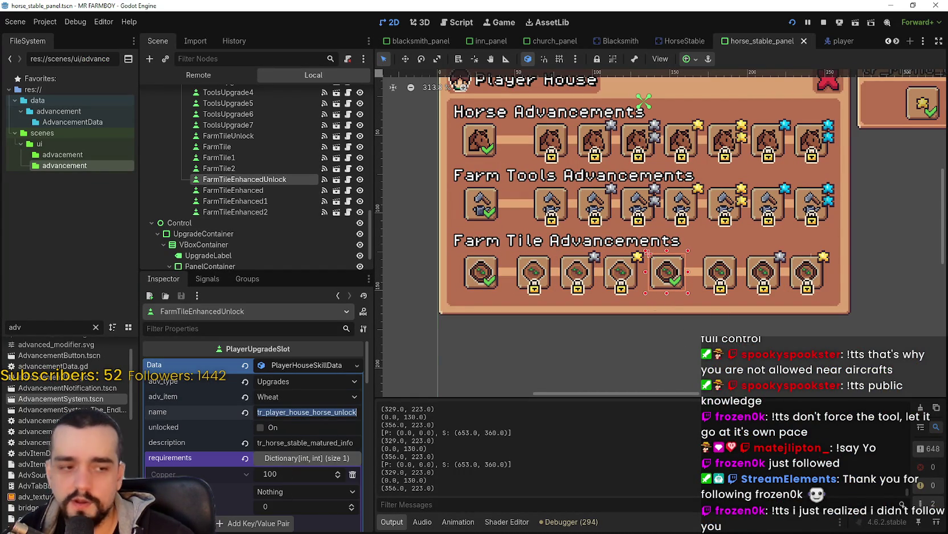
scroll(328, 456, "down", 2)
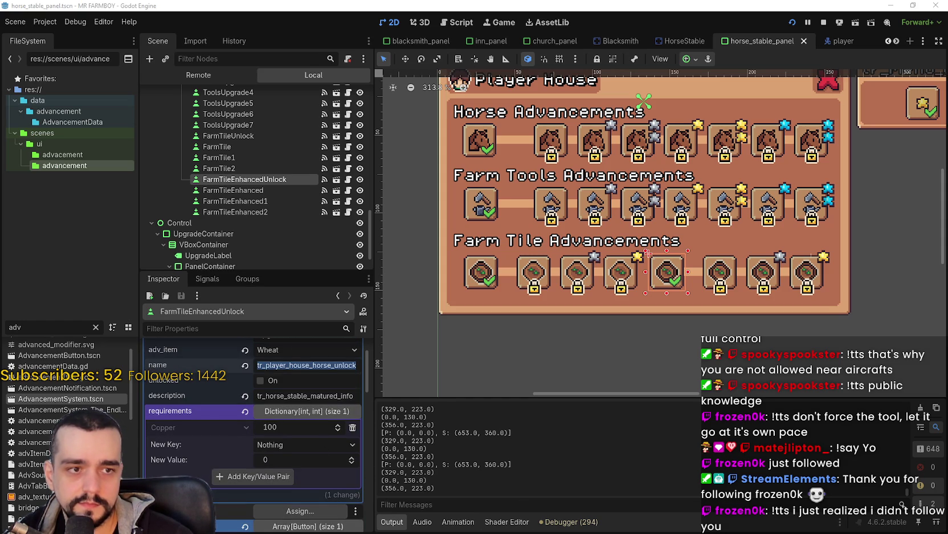
type("tr_crafting_land_farm_enhanced_2")
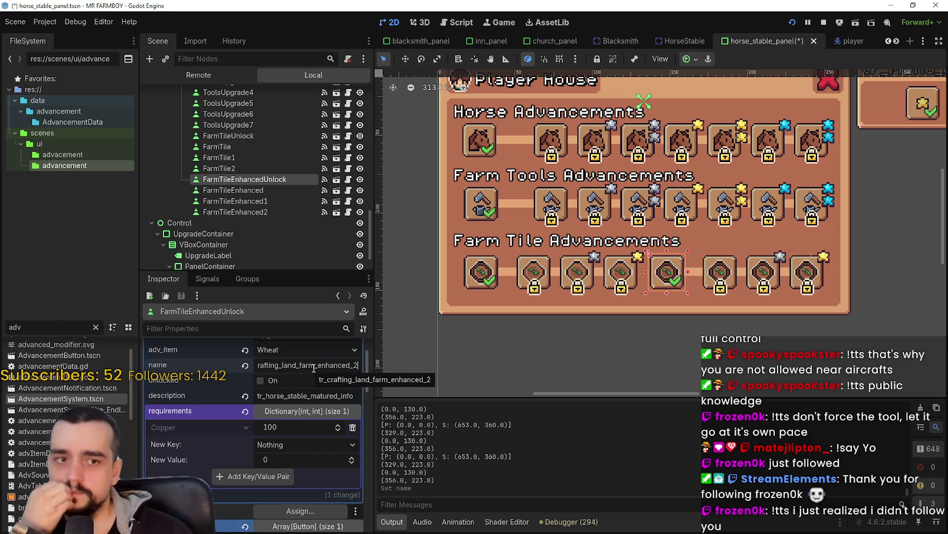
key("BackSpace")
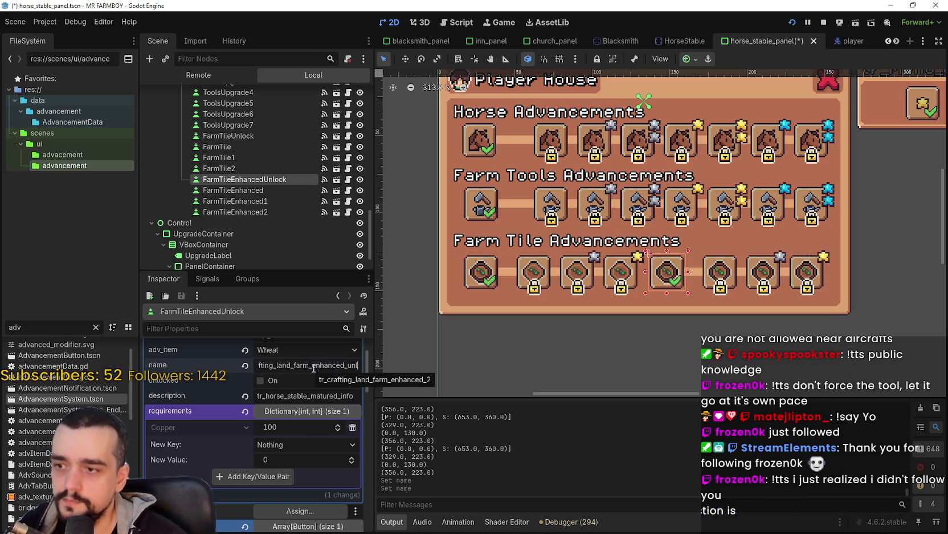
type("nlock")
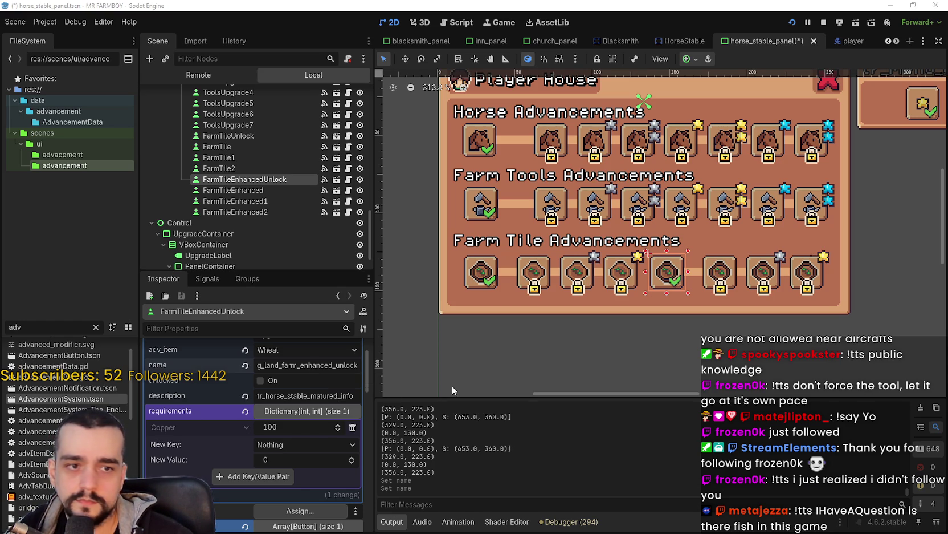
double_click(289, 394)
key("ctrl+v")
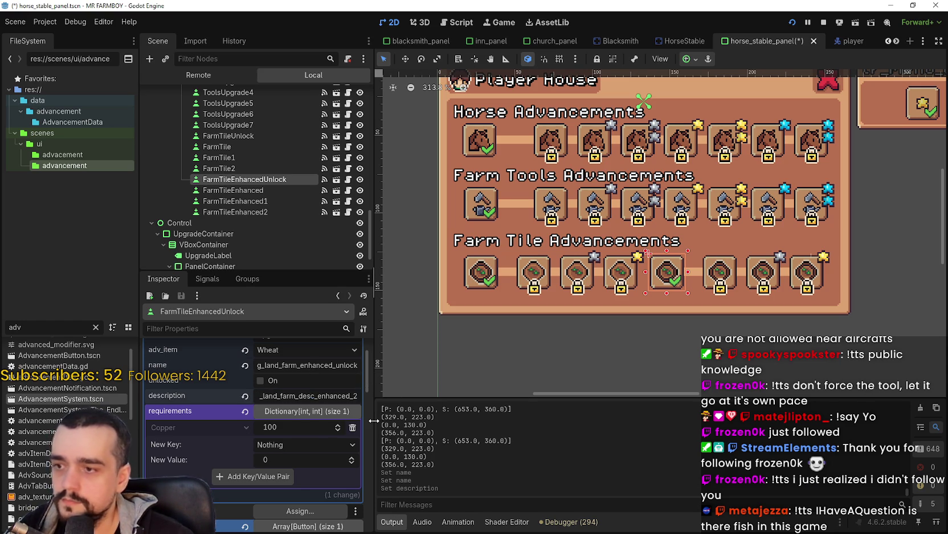
key("ctrl+s")
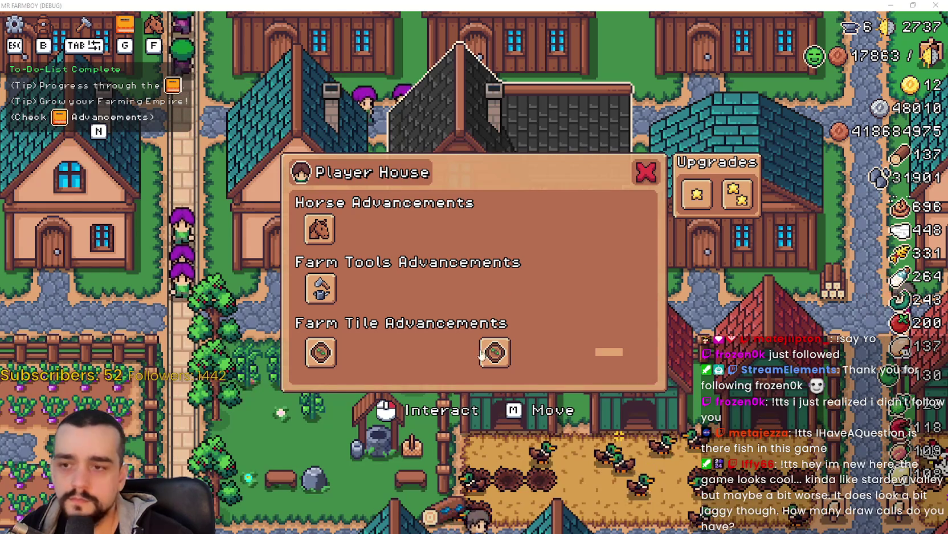
mouse_move(495, 354)
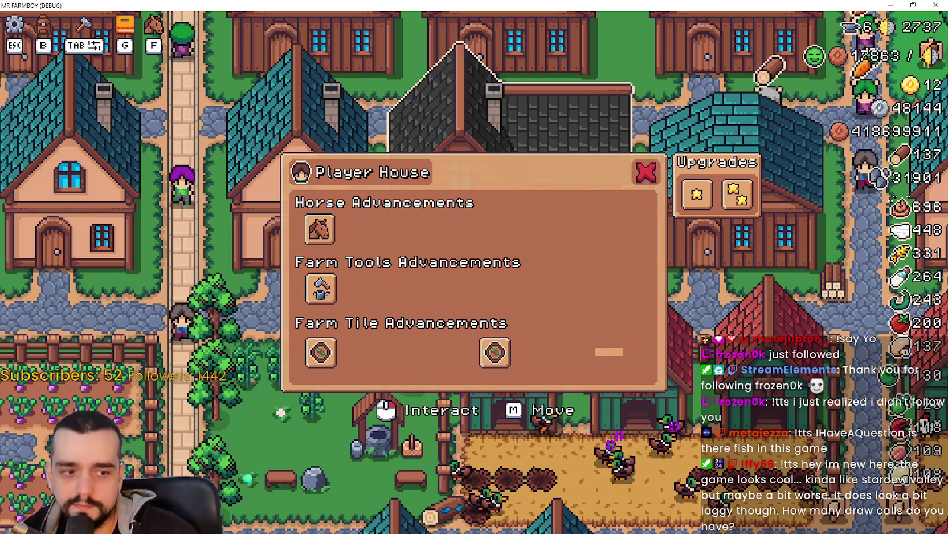
Set the last Farm Tile slot's asigned_tile to the FarmTileEnhanced2 node and save.
key("alt+Tab")
scroll(751, 266, "up", 3)
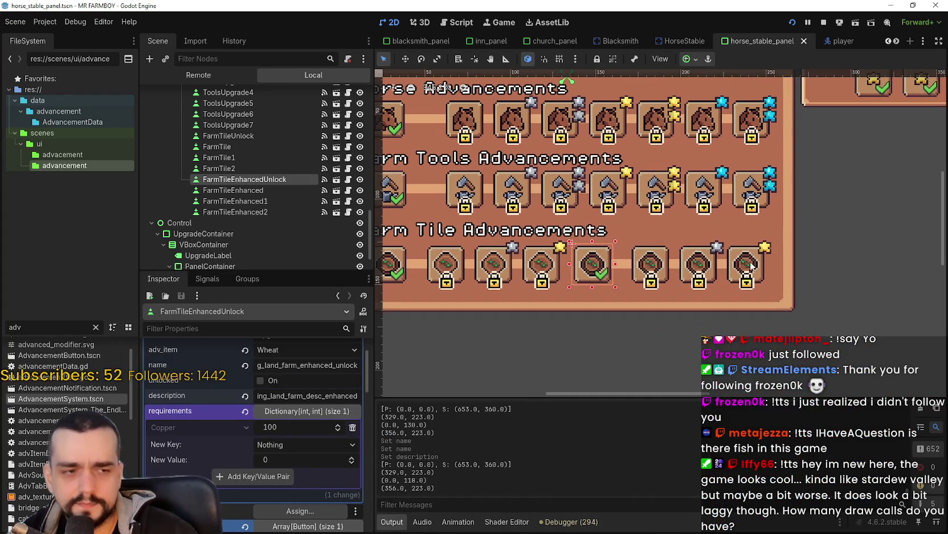
left_click(742, 259)
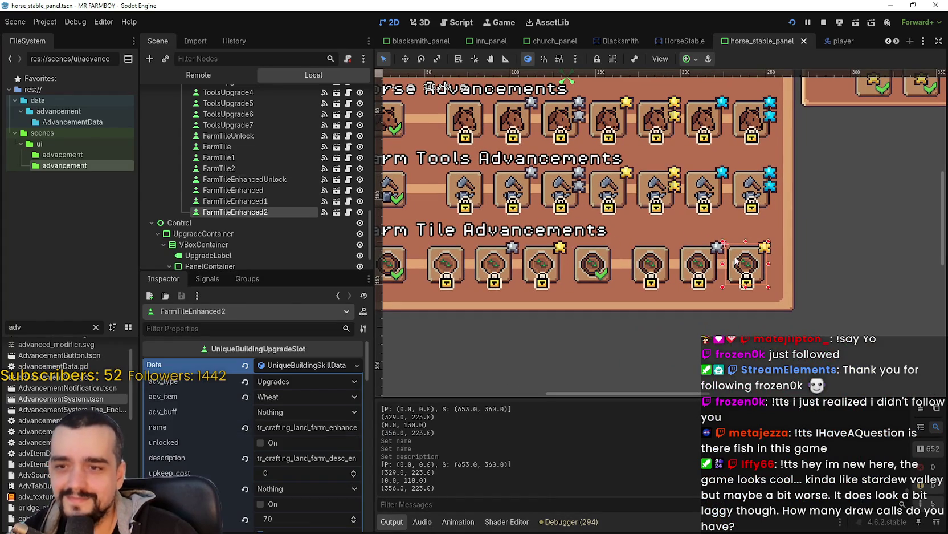
left_click(339, 364)
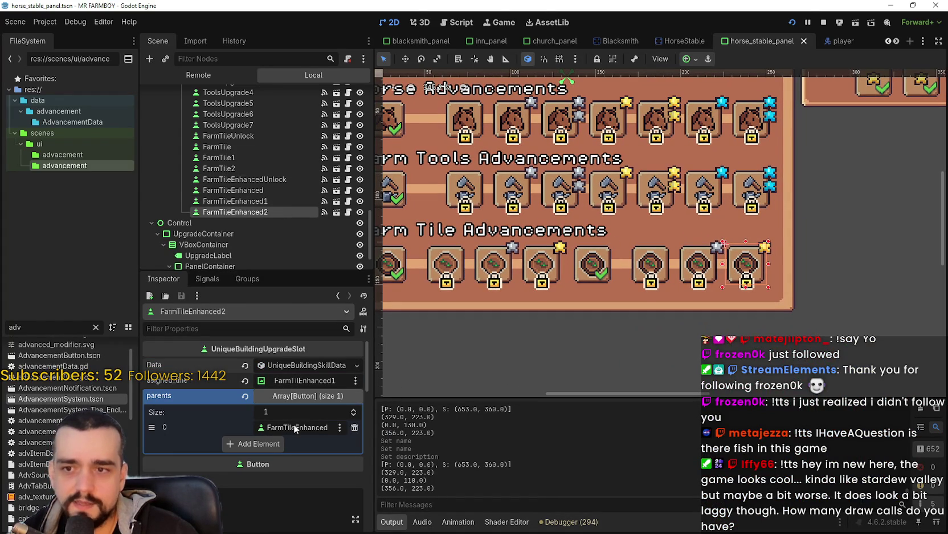
left_click(300, 385)
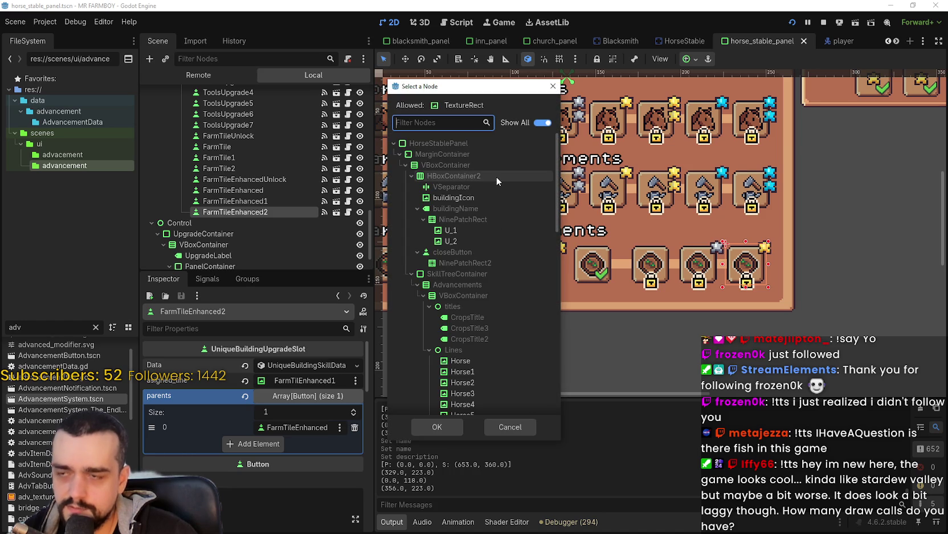
type("farm")
double_click(499, 272)
key("ctrl+s")
Set FarmTileEnhanced1's asigned_tile to the FarmTileEnhanced1 node, then check FarmTileEnhanced and save.
left_click(695, 263)
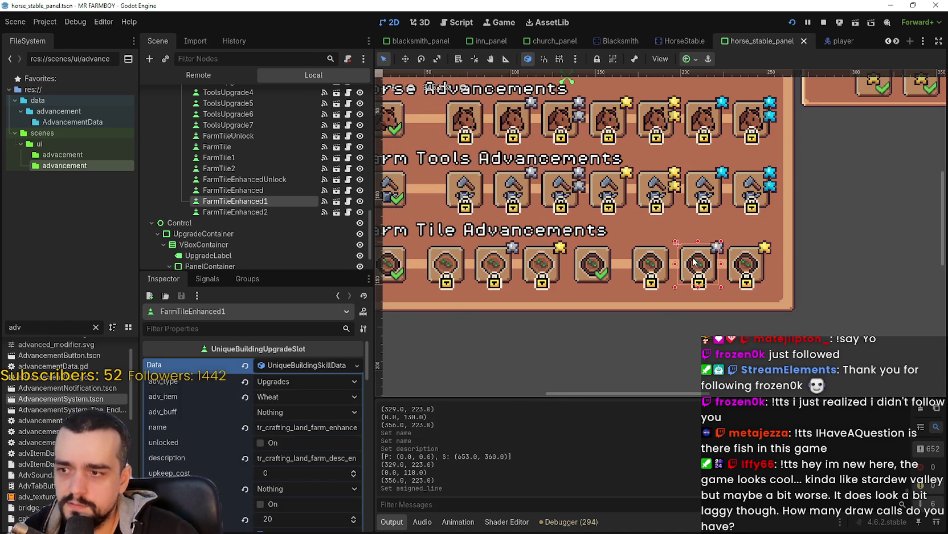
left_click(282, 367)
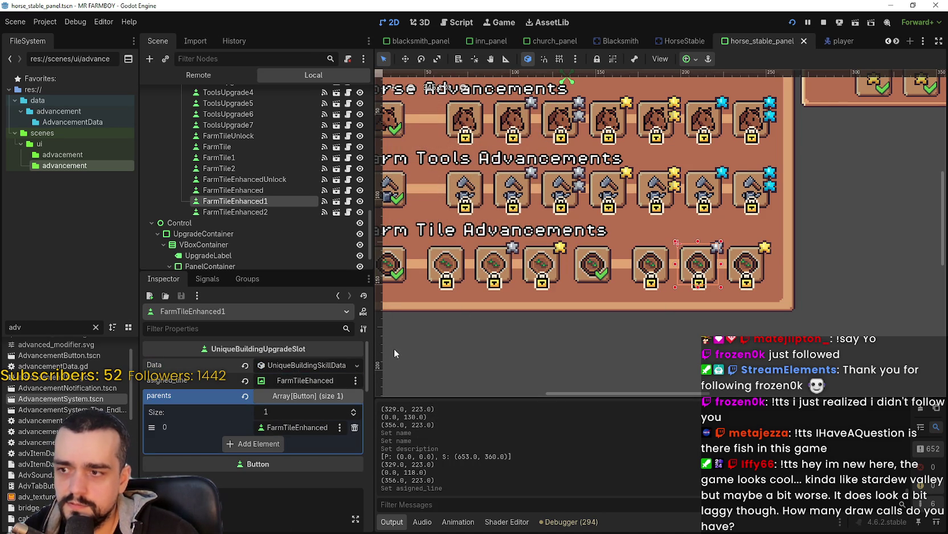
left_click(331, 378)
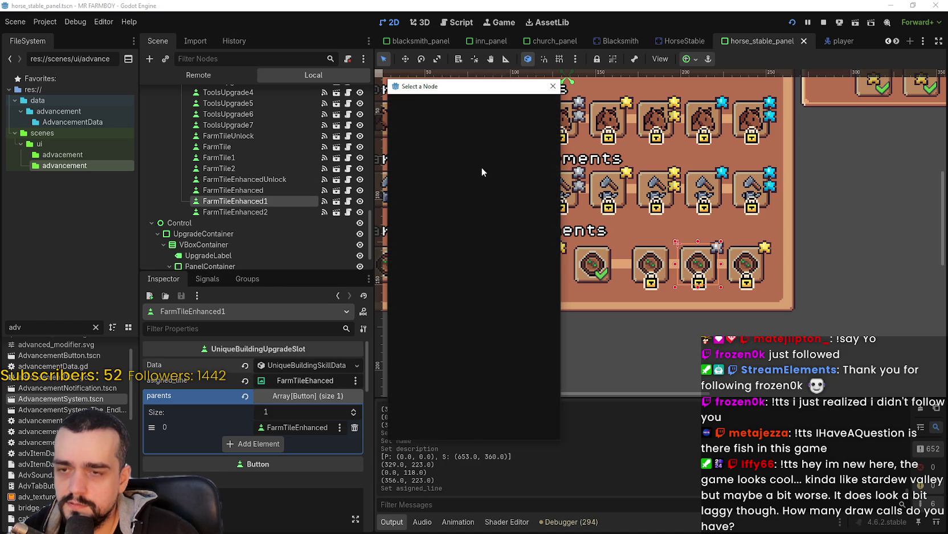
type("far")
double_click(481, 262)
key("ctrl+s")
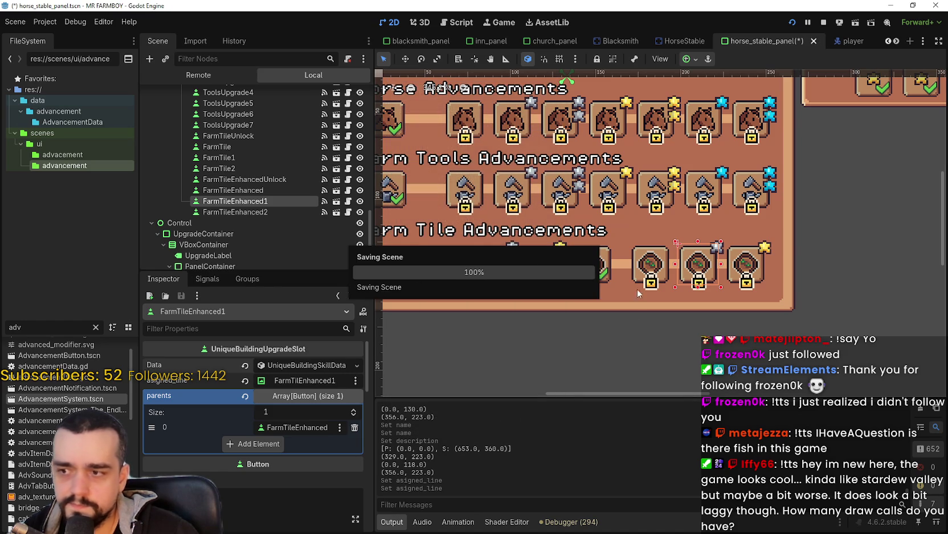
left_click(648, 266)
key("ctrl+s")
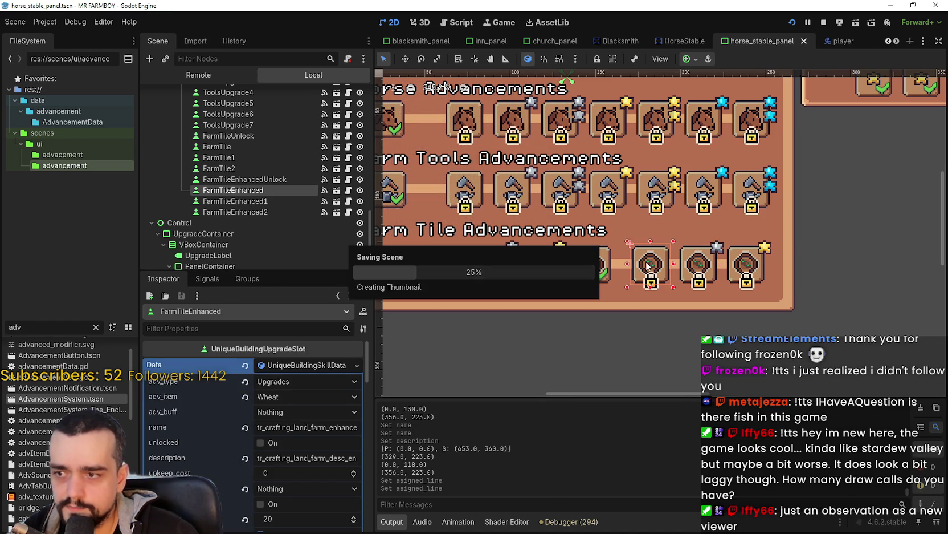
Save the scene and check the FarmTileEnhancedUnlock slot in the Farm Tile row.
key("ctrl+s")
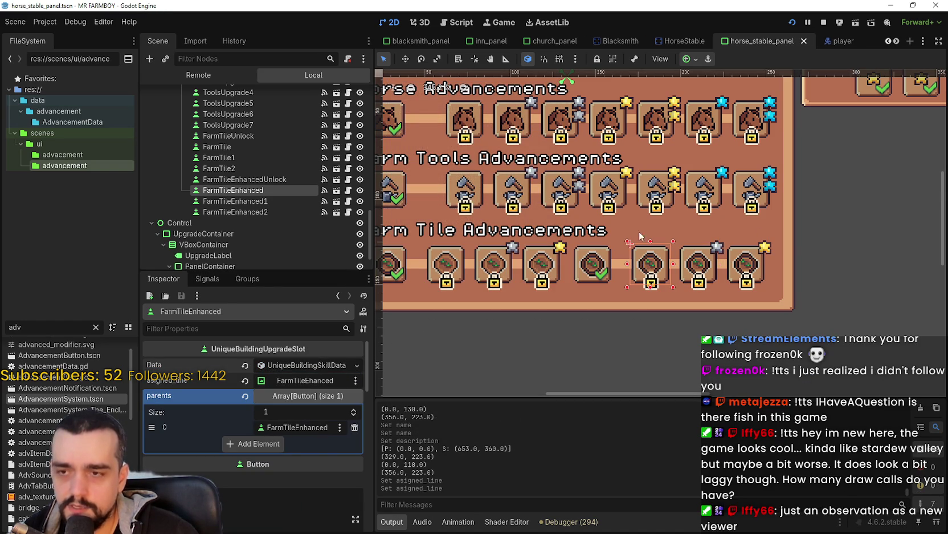
scroll(596, 255, "down", 3)
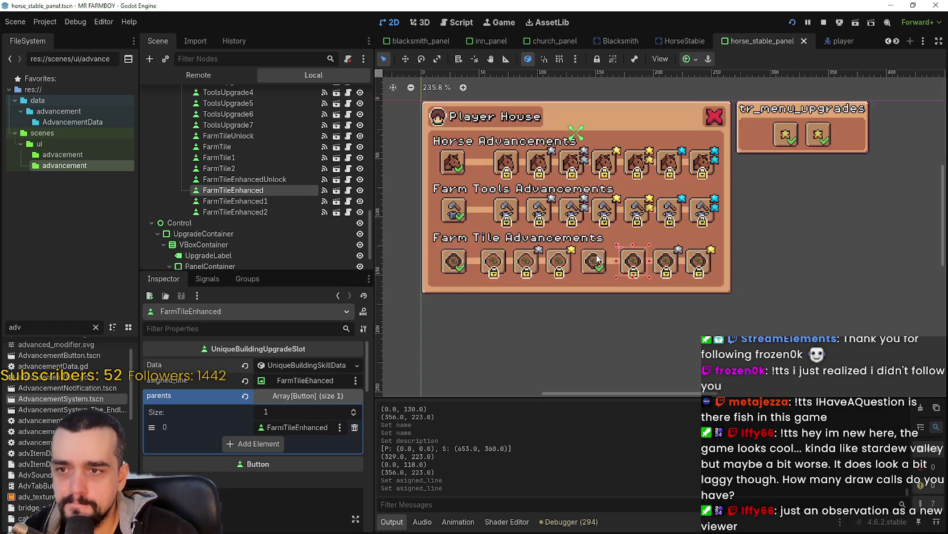
key("ctrl+s")
scroll(656, 283, "up", 1)
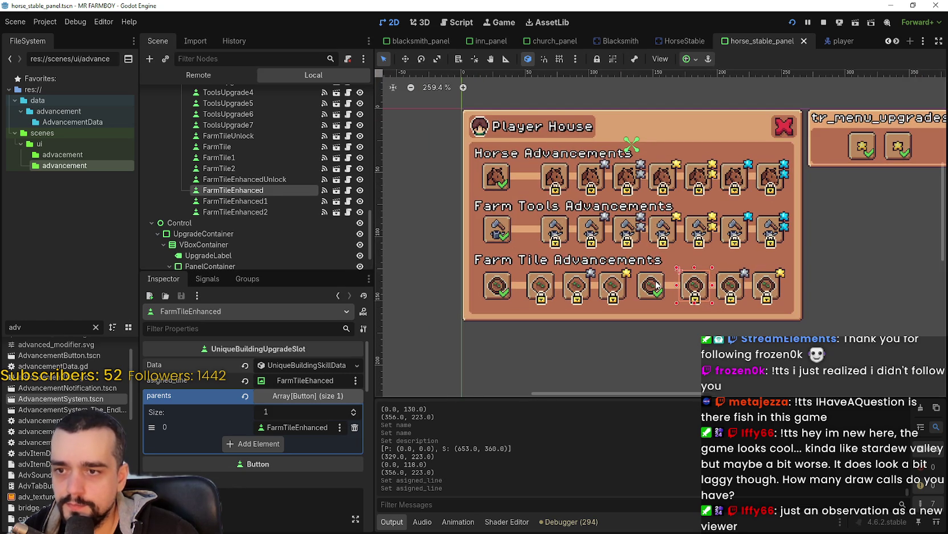
left_click(656, 282)
scroll(656, 283, "up", 1)
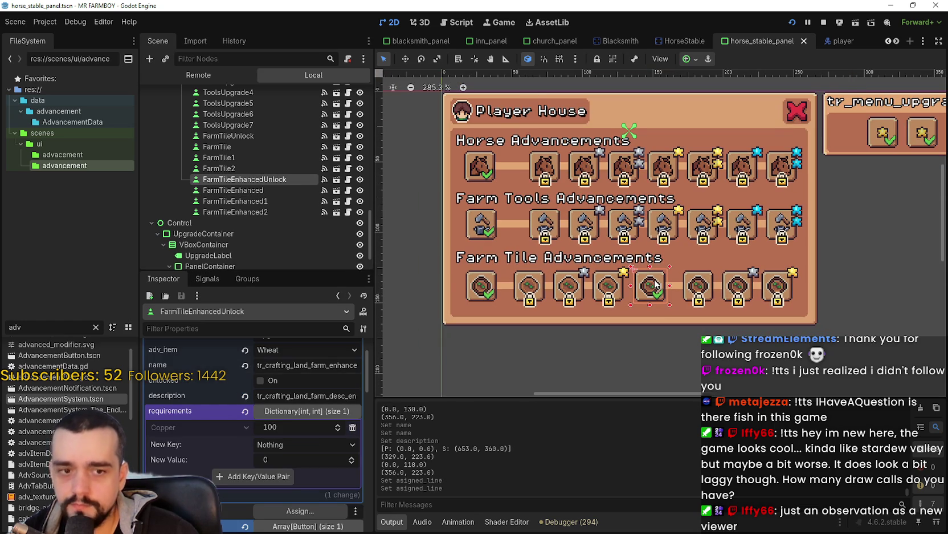
scroll(748, 322, "up", 2)
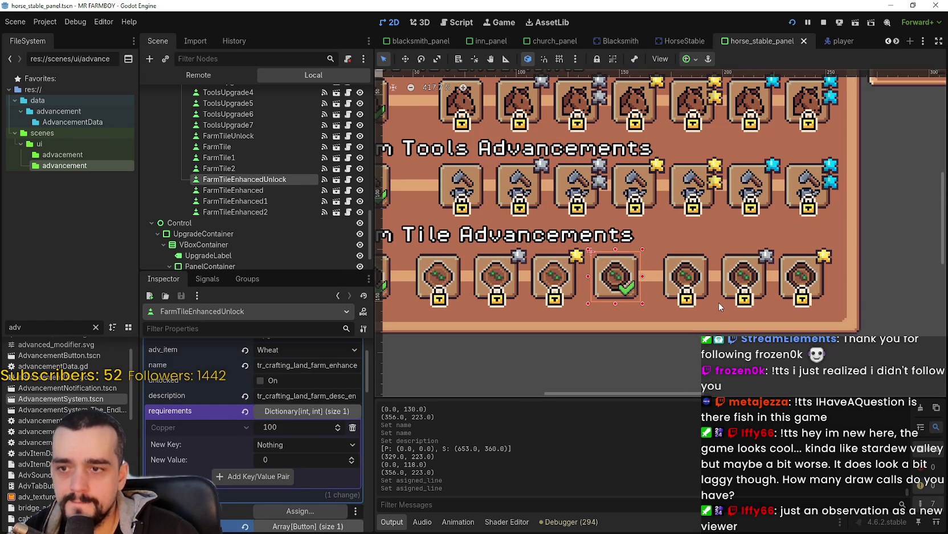
scroll(718, 302, "down", 2)
Stop the running MR FARMBOY session and launch the project again.
scroll(655, 254, "up", 3)
scroll(668, 286, "down", 2)
scroll(669, 287, "down", 1)
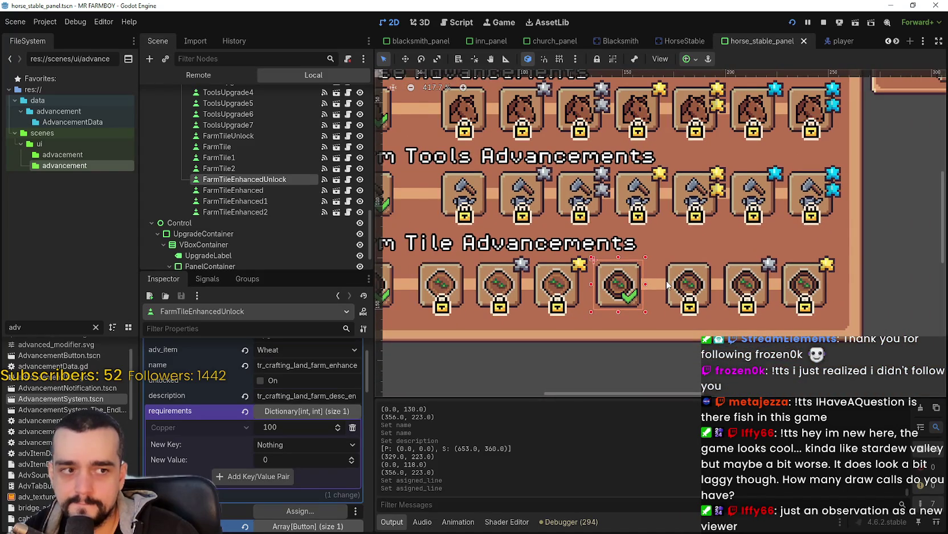
scroll(668, 285, "down", 1)
scroll(666, 280, "down", 1)
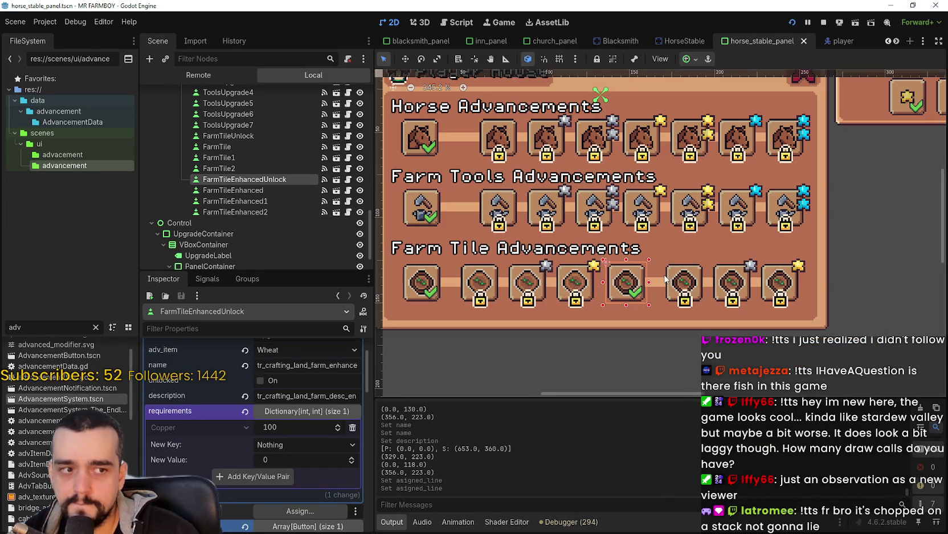
left_click(824, 22)
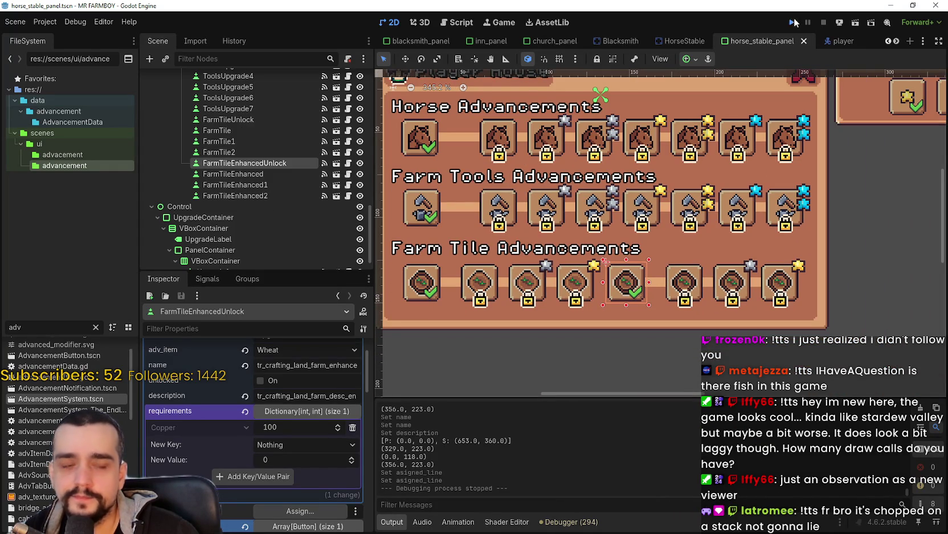
left_click(794, 22)
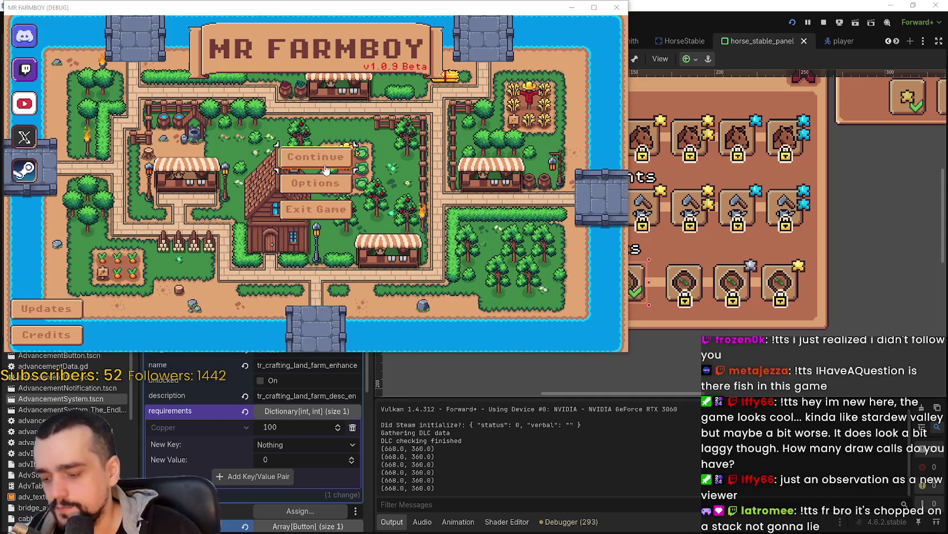
Continue from save slot 1 and maximize the MR FARMBOY window.
left_click(326, 173)
left_click(385, 142)
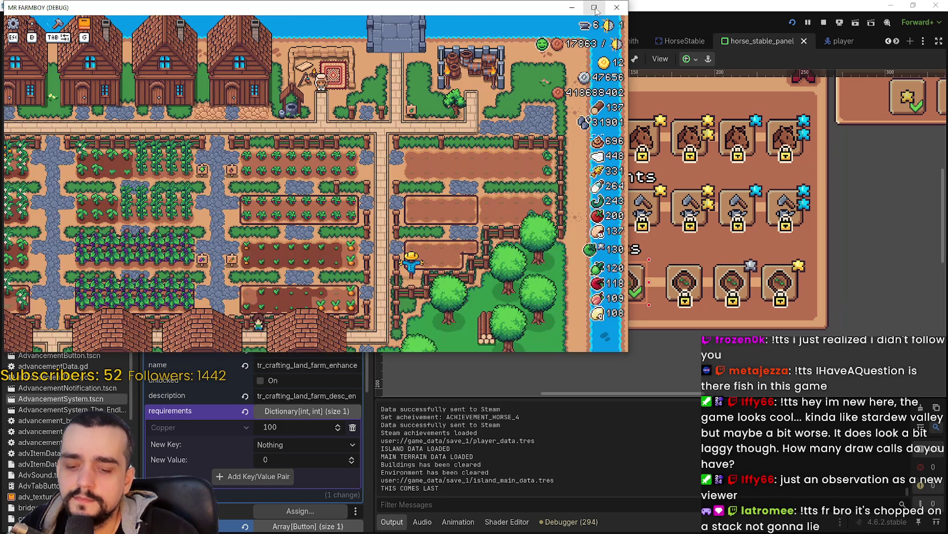
left_click(594, 7)
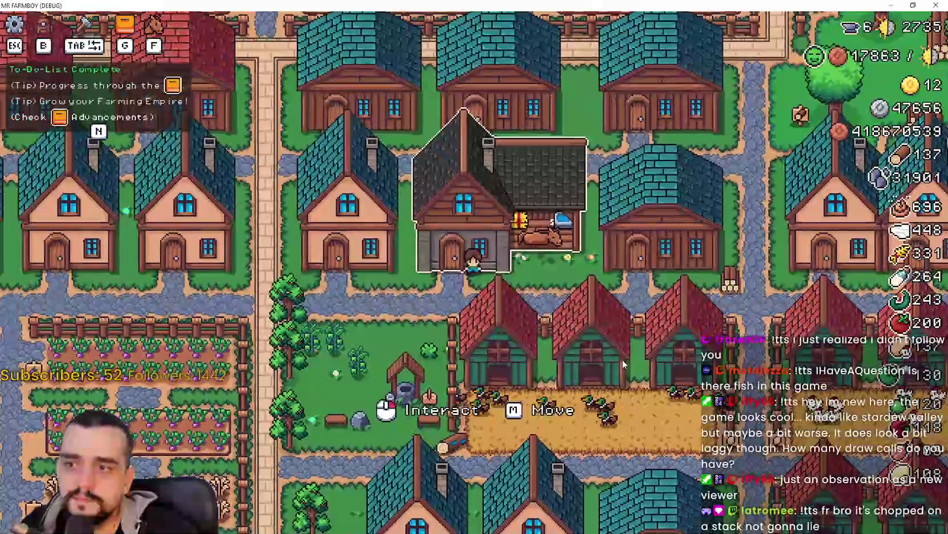
Open the Player House panel and unlock Horse Mount plus two saddle upgrades.
left_click(621, 358)
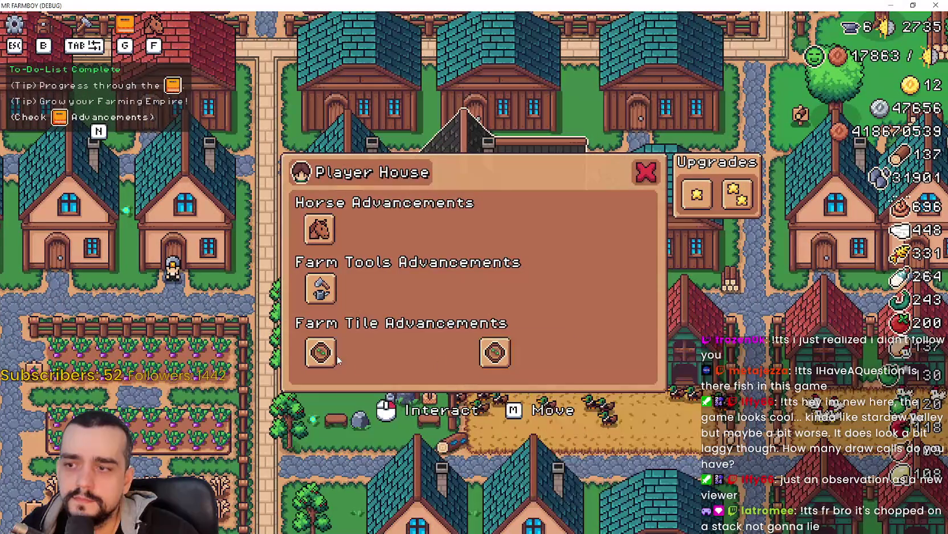
mouse_move(319, 355)
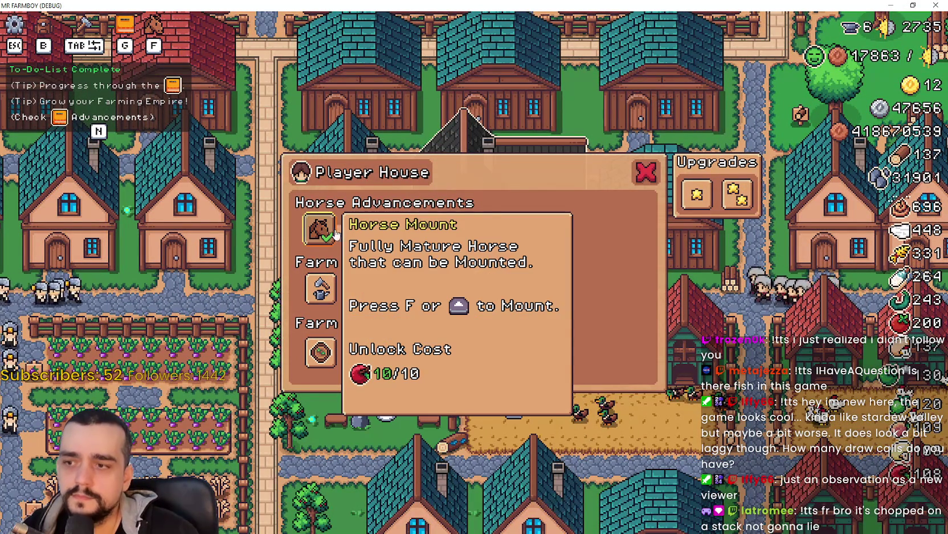
left_click(326, 236)
left_click(387, 231)
left_click(429, 233)
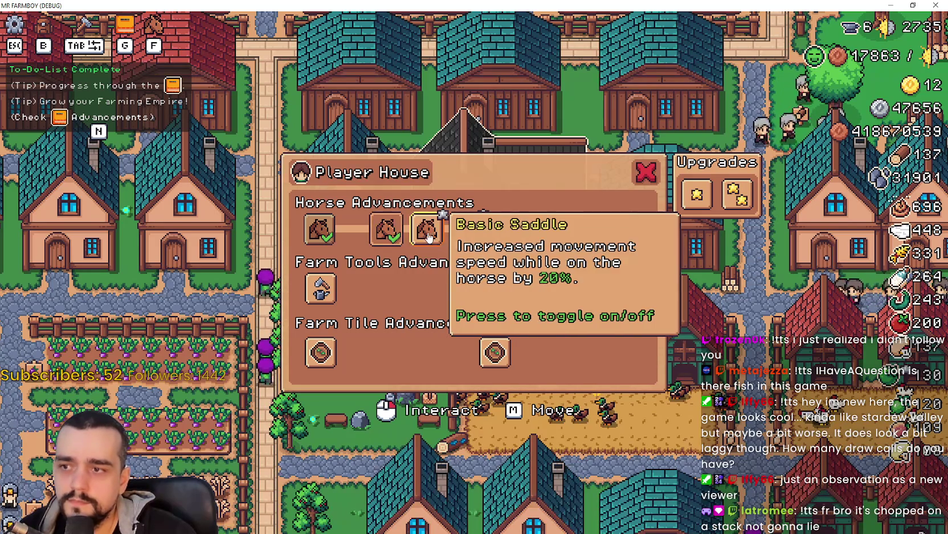
mouse_move(381, 234)
Unlock the Farm Tools speed upgrades up to 100% and switch the active tools buff.
left_click(320, 288)
mouse_move(381, 292)
mouse_move(324, 293)
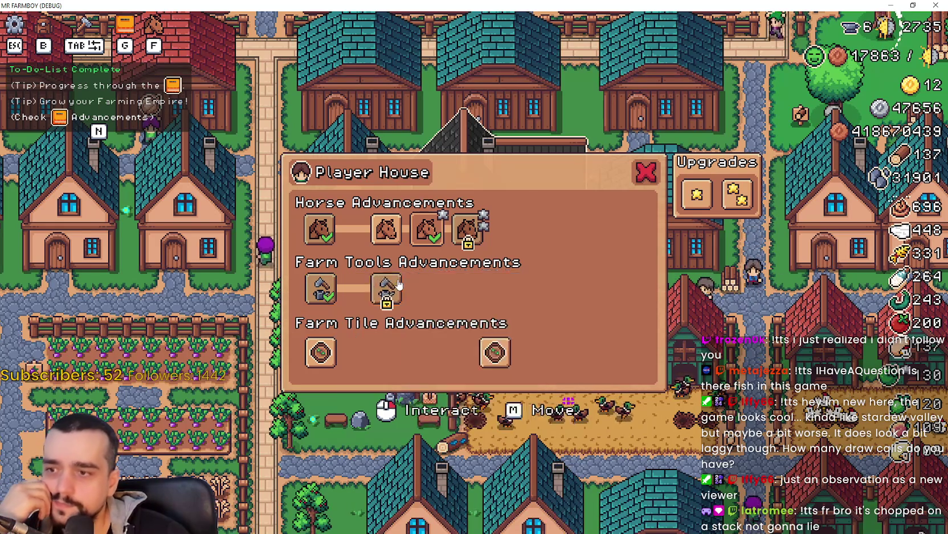
left_click(429, 288)
left_click(463, 290)
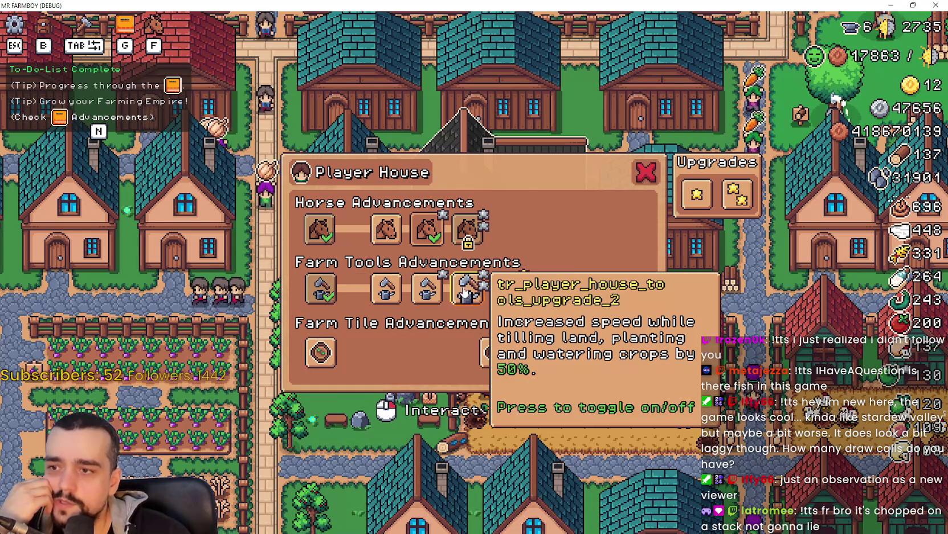
left_click(509, 287)
left_click(549, 288)
left_click(590, 288)
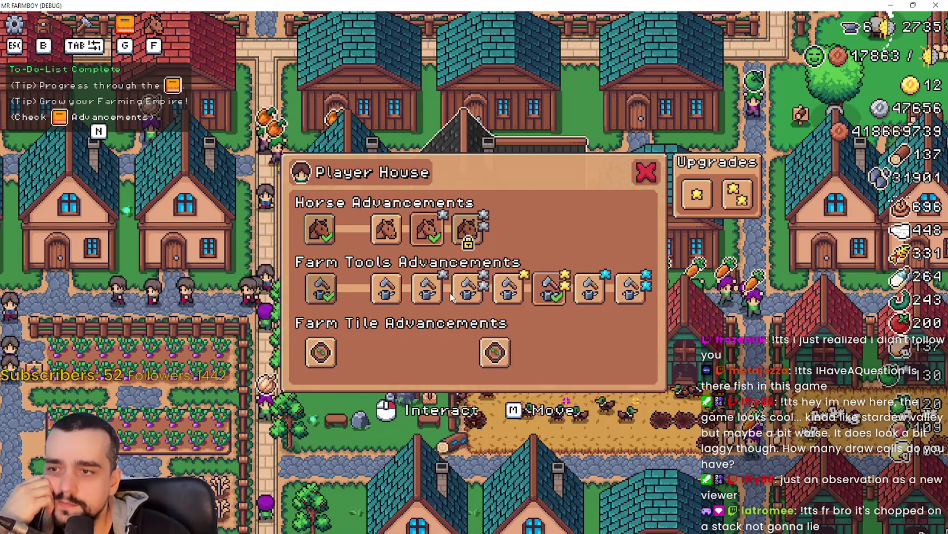
left_click(518, 297)
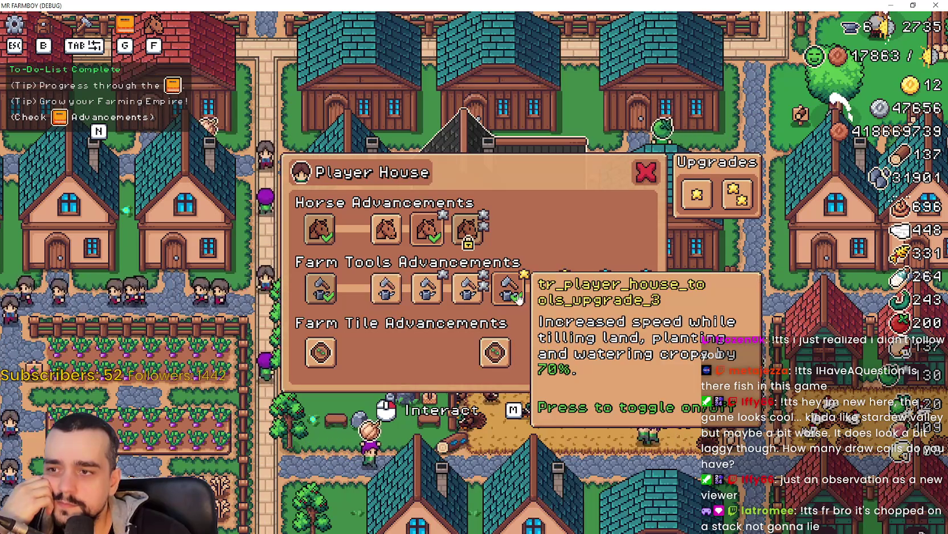
left_click(520, 297)
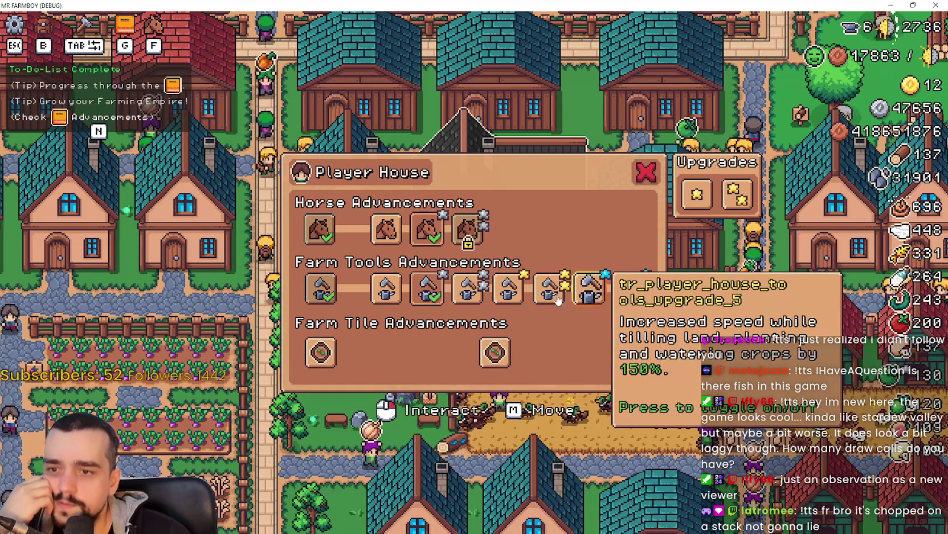
left_click(467, 288)
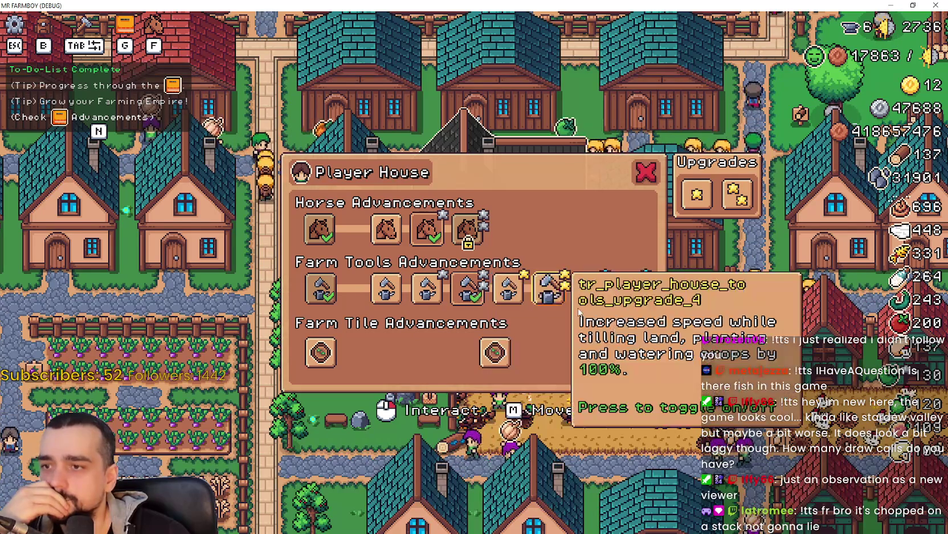
left_click(590, 288)
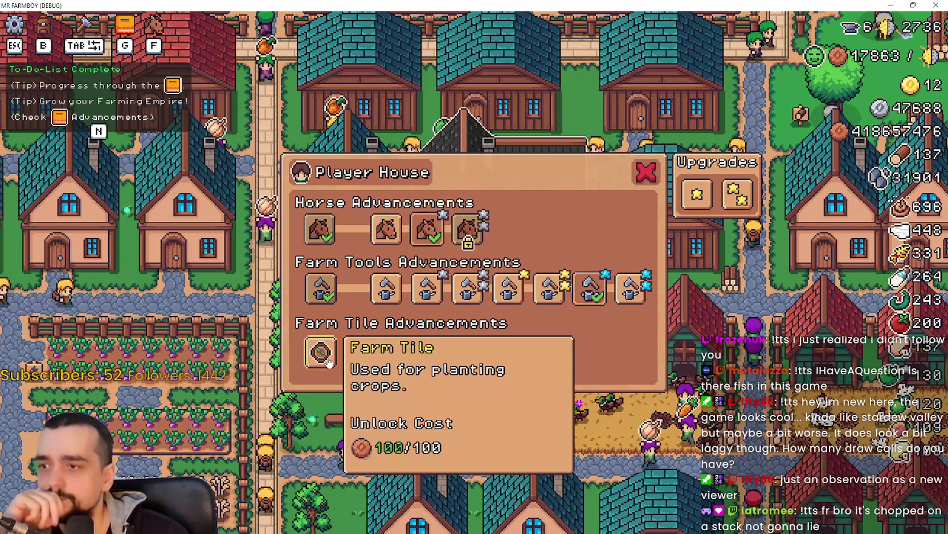
Unlock the base, 2x2 and fifth Farm Tile upgrades, then stop the game.
left_click(329, 362)
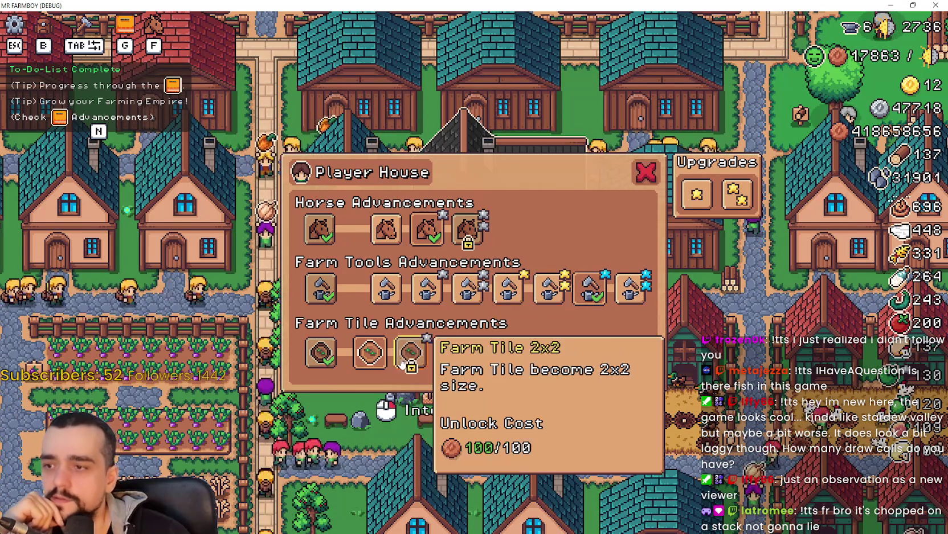
left_click(402, 363)
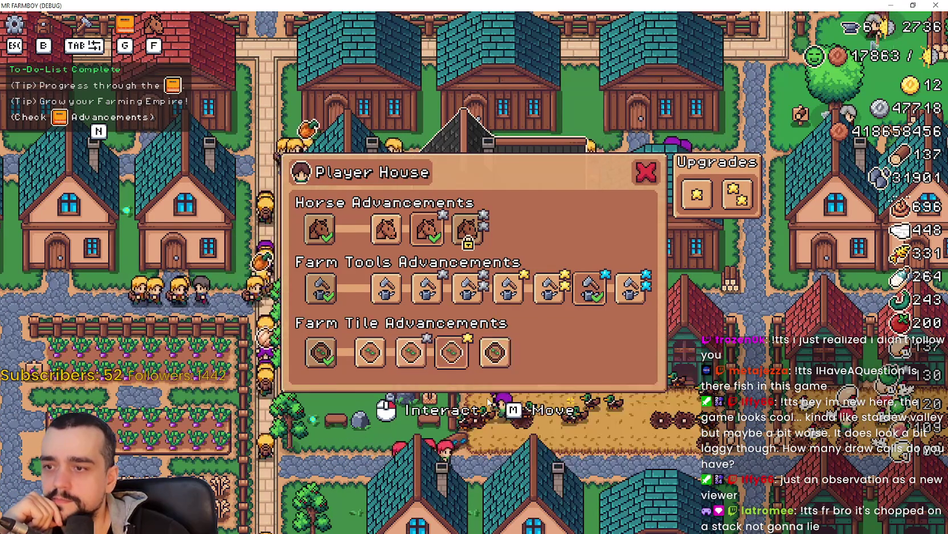
left_click(495, 355)
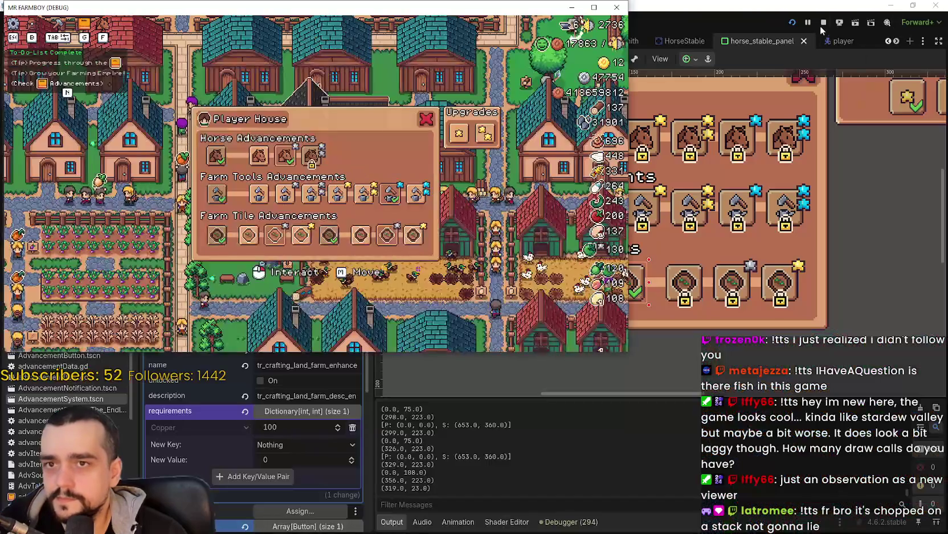
left_click(823, 22)
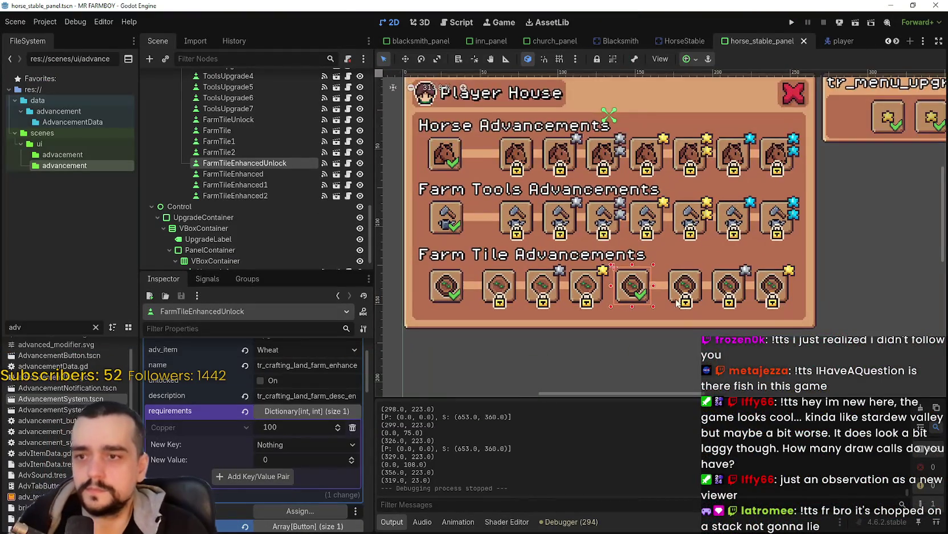
Save the scene and give the FarmTile slot the Player Farmtile buff.
scroll(677, 305, "up", 1)
key("ctrl+s")
scroll(552, 292, "down", 2)
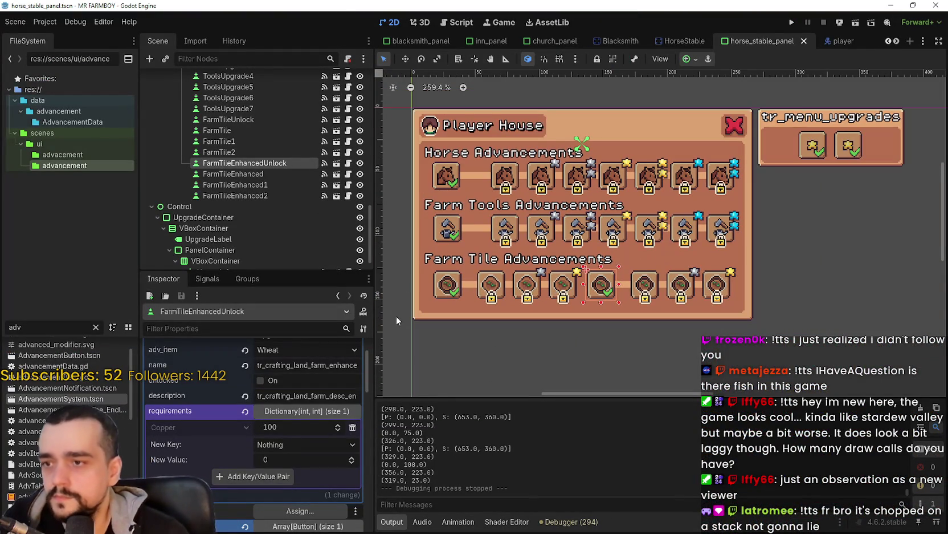
scroll(301, 431, "up", 2)
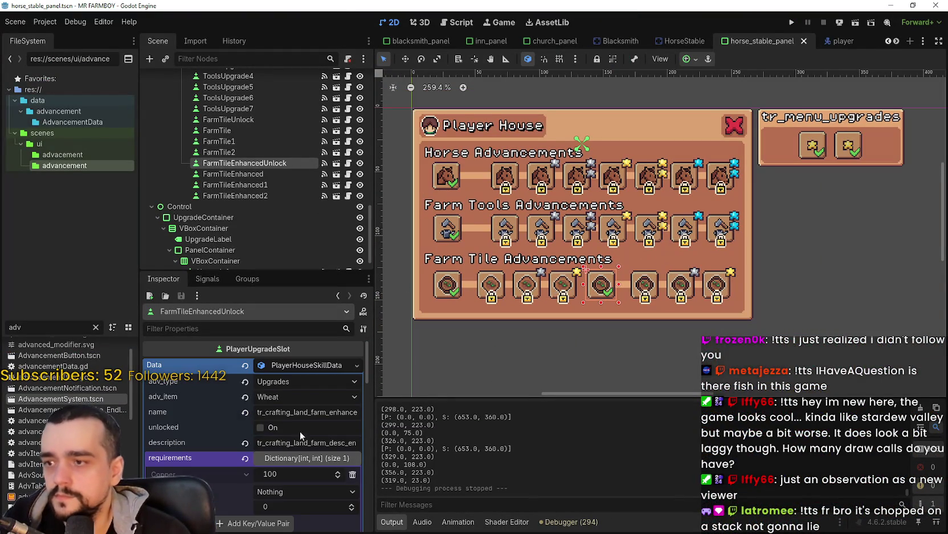
left_click(488, 279)
left_click(318, 365)
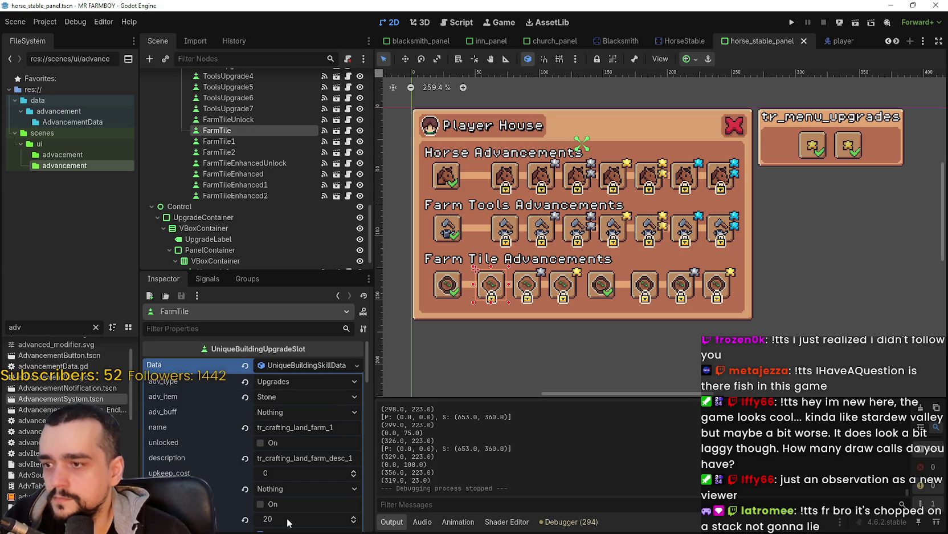
left_click(297, 413)
scroll(306, 437, "down", 10)
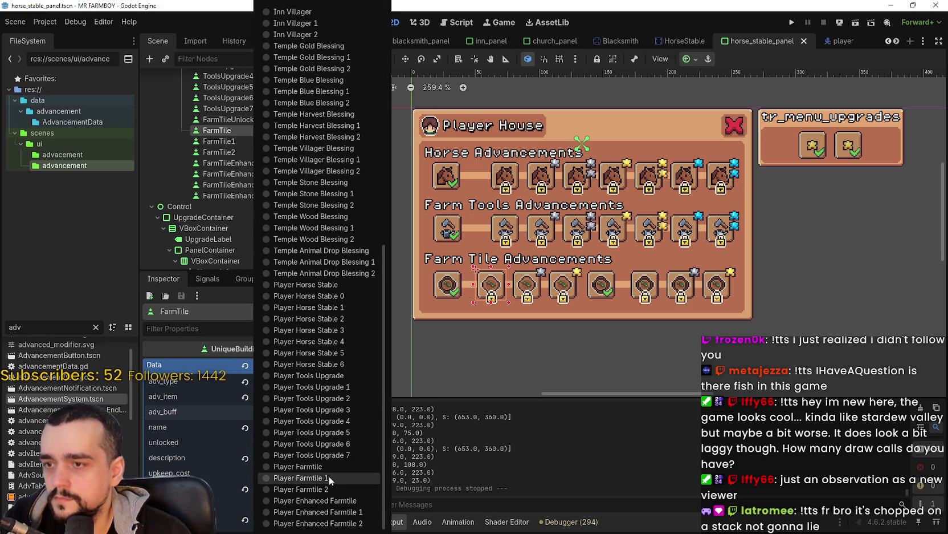
left_click(329, 467)
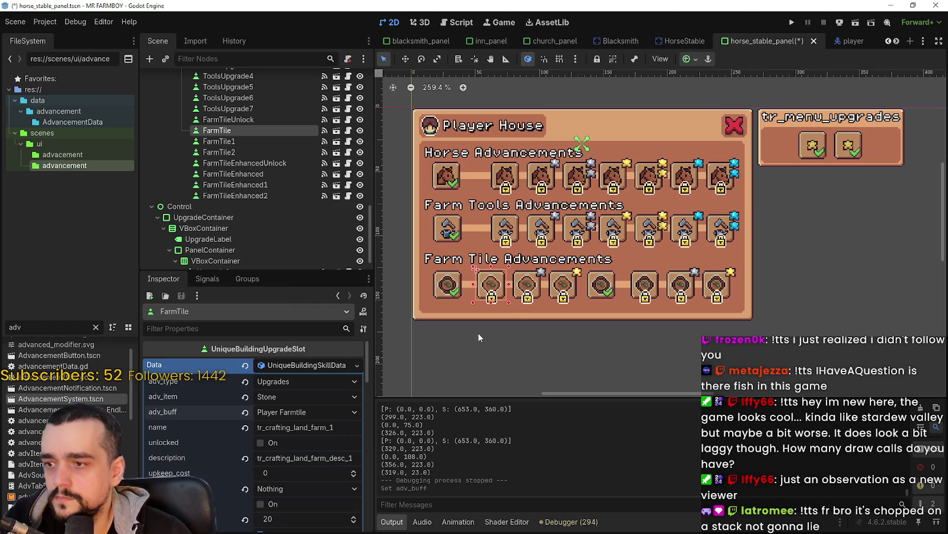
Set FarmTile1's adv_buff to Player Farmtile 1.
left_click(524, 288)
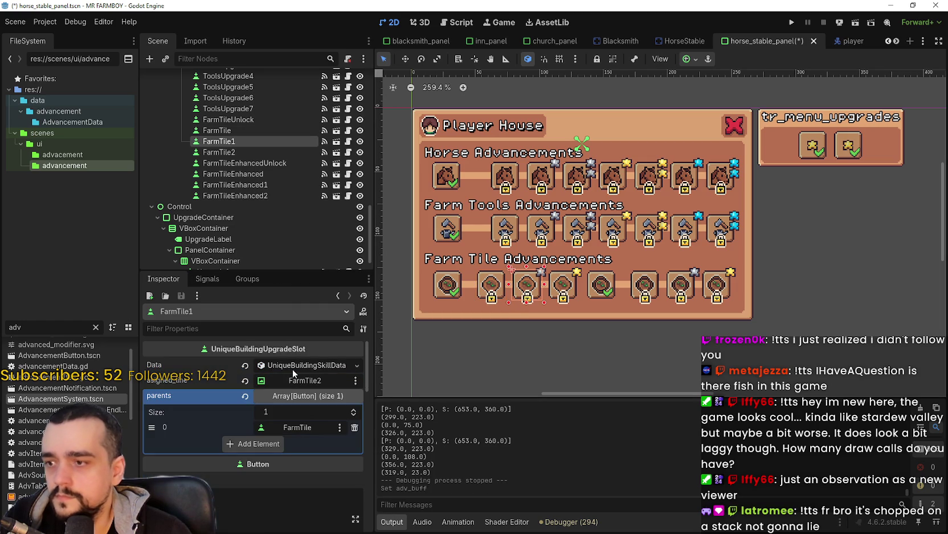
left_click(302, 365)
left_click(302, 412)
scroll(309, 409, "down", 5)
scroll(310, 409, "down", 8)
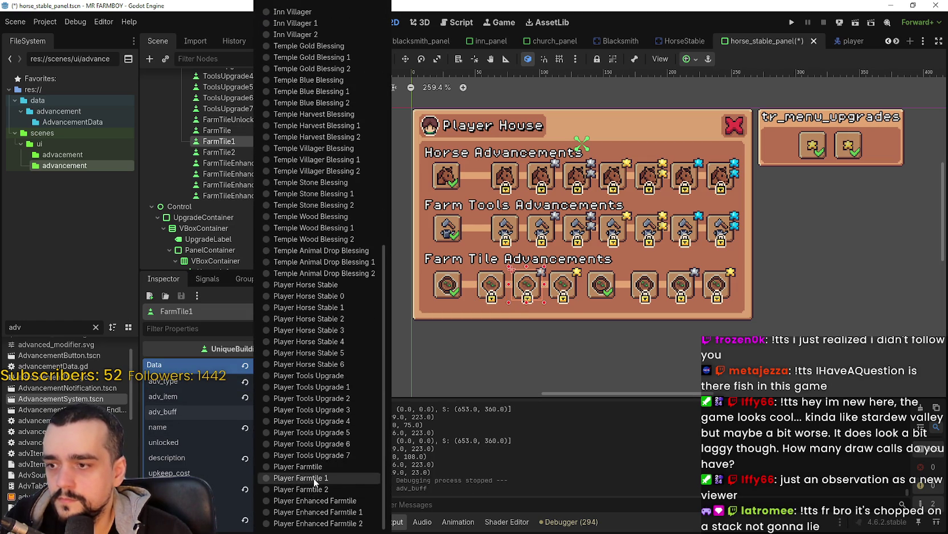
left_click(313, 478)
Set FarmTile2's adv_buff to Player Farmtile 2.
left_click(563, 286)
left_click(313, 365)
scroll(309, 418, "down", 3)
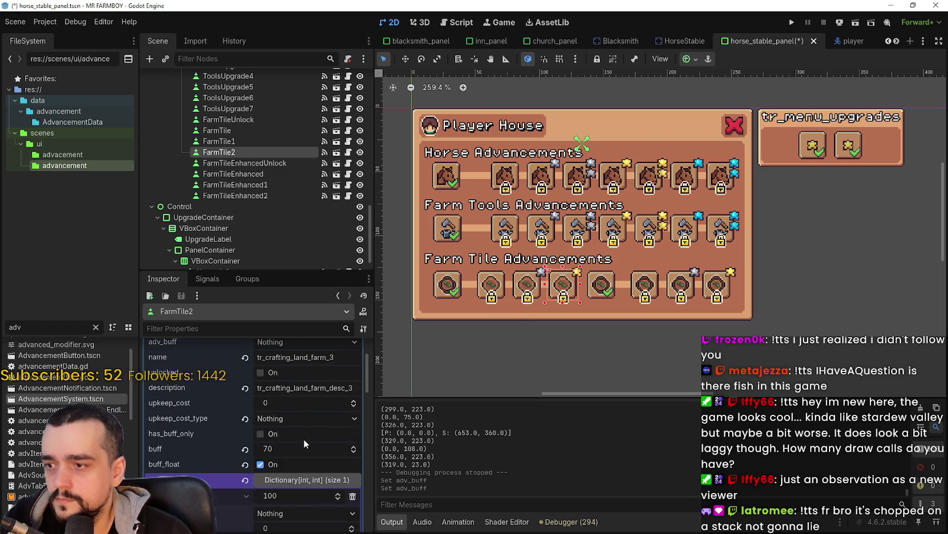
scroll(303, 439, "down", 2)
scroll(303, 436, "up", 5)
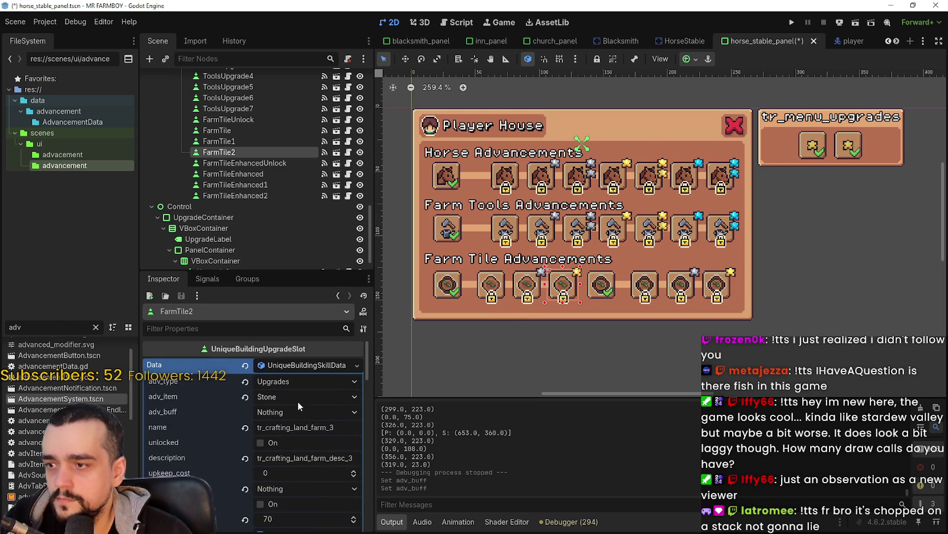
left_click(297, 411)
scroll(329, 405, "down", 5)
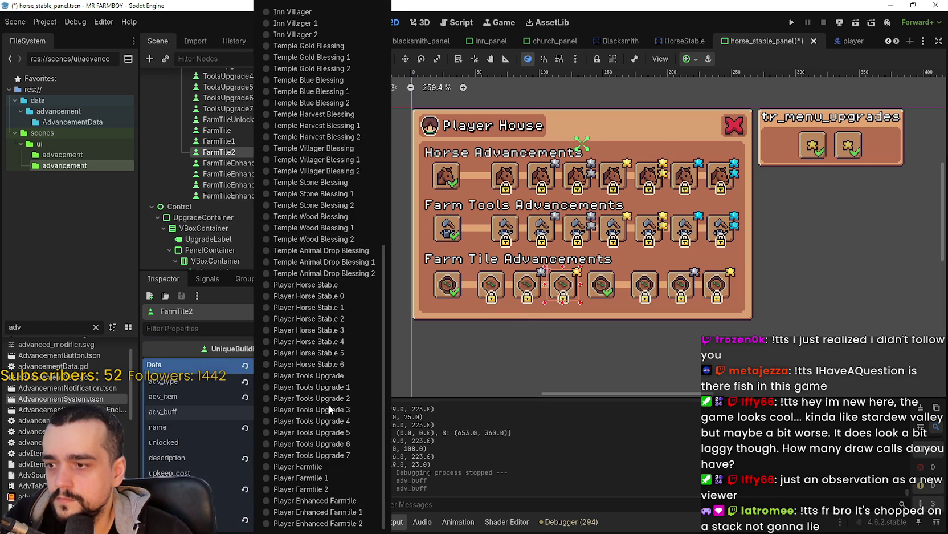
left_click(333, 485)
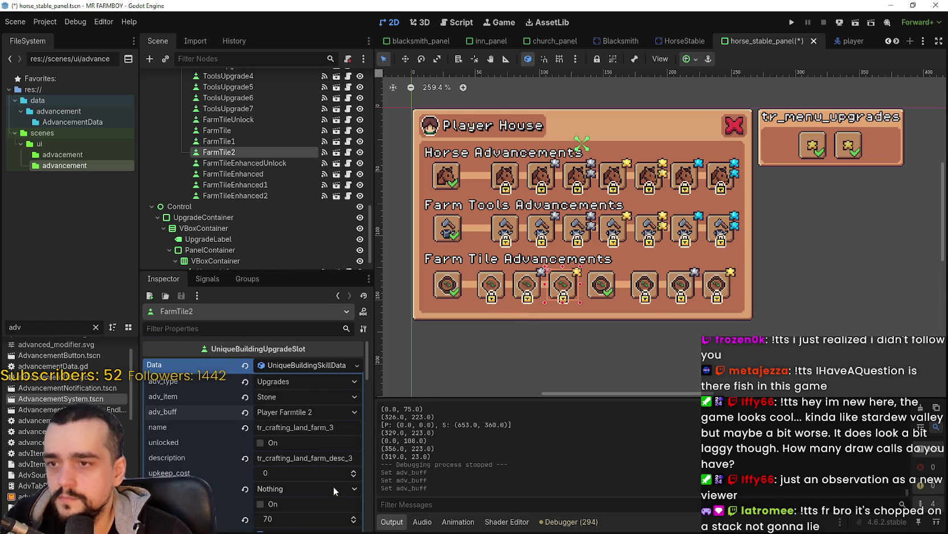
Set FarmTileEnhanced's adv_buff to Player Enhanced Farmtile.
left_click(608, 288)
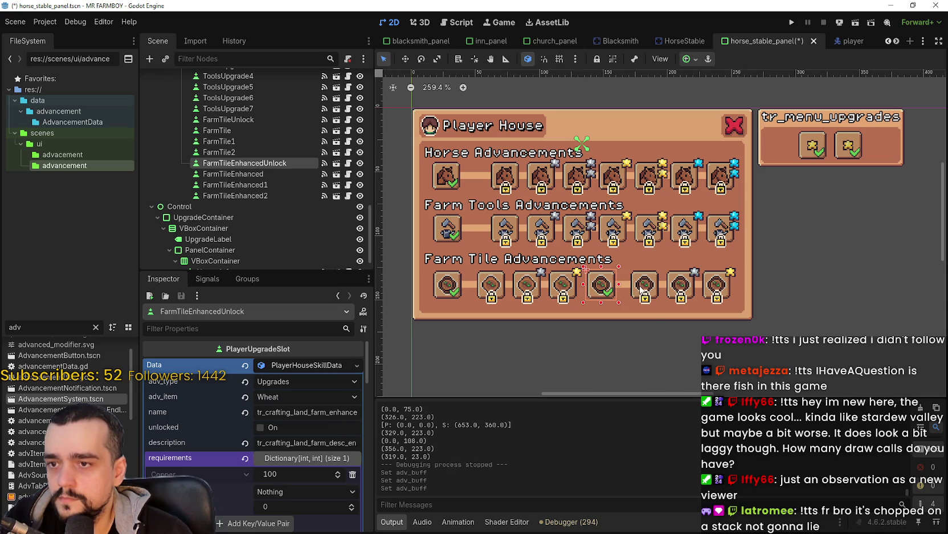
scroll(641, 289, "up", 2)
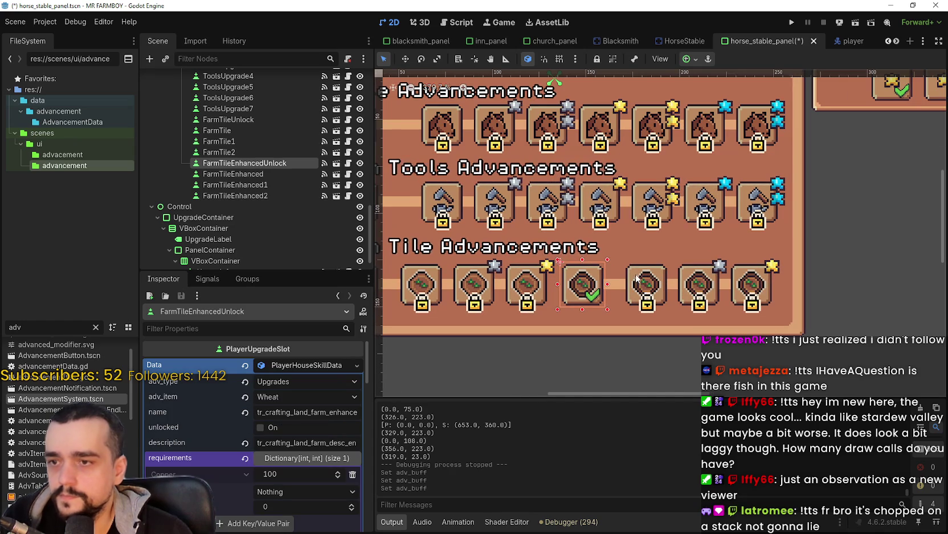
scroll(636, 276, "down", 1)
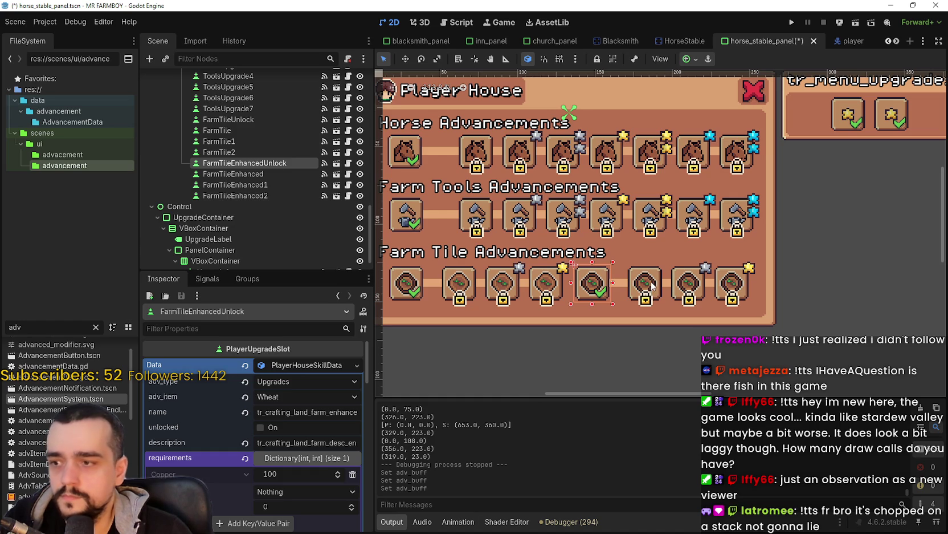
left_click(653, 287)
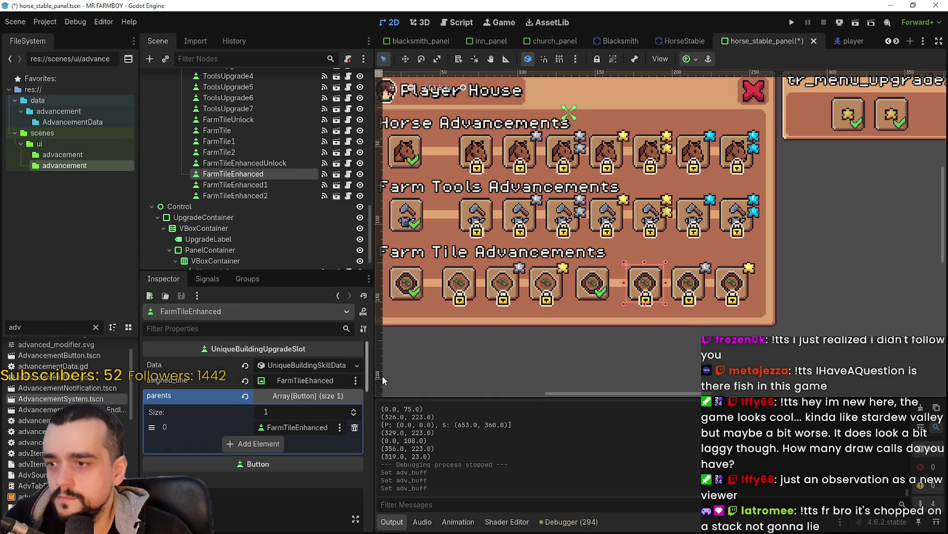
scroll(680, 288, "up", 1)
scroll(684, 296, "down", 2)
scroll(691, 309, "up", 2)
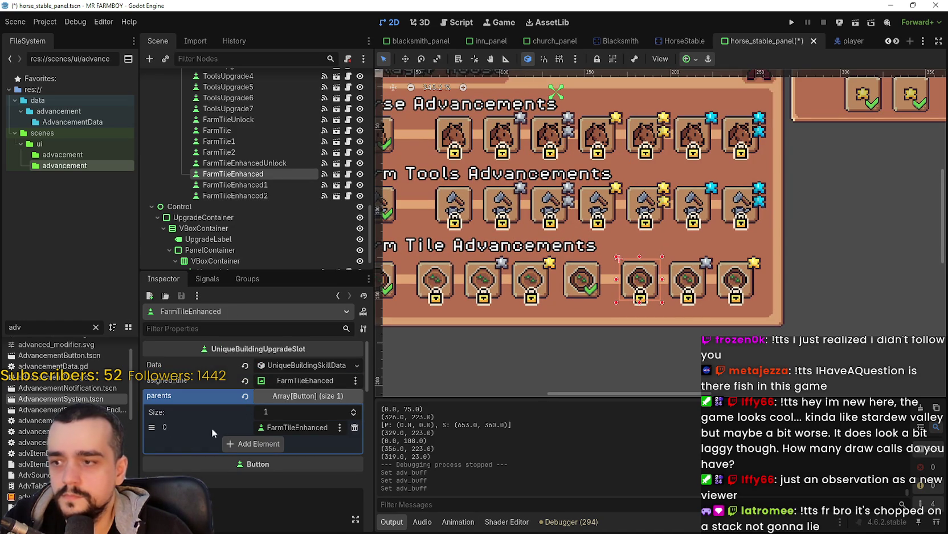
left_click(272, 364)
scroll(293, 502, "down", 5)
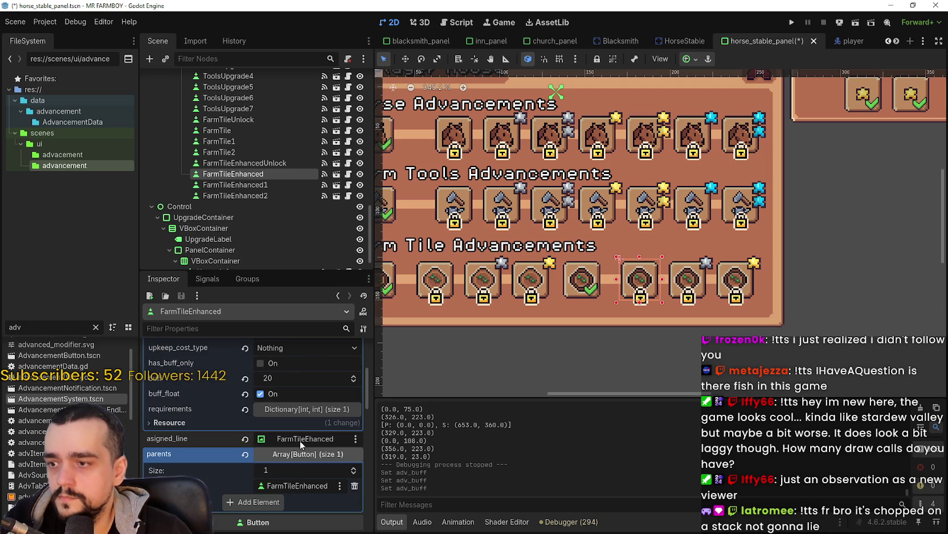
left_click(305, 411)
left_click(306, 412)
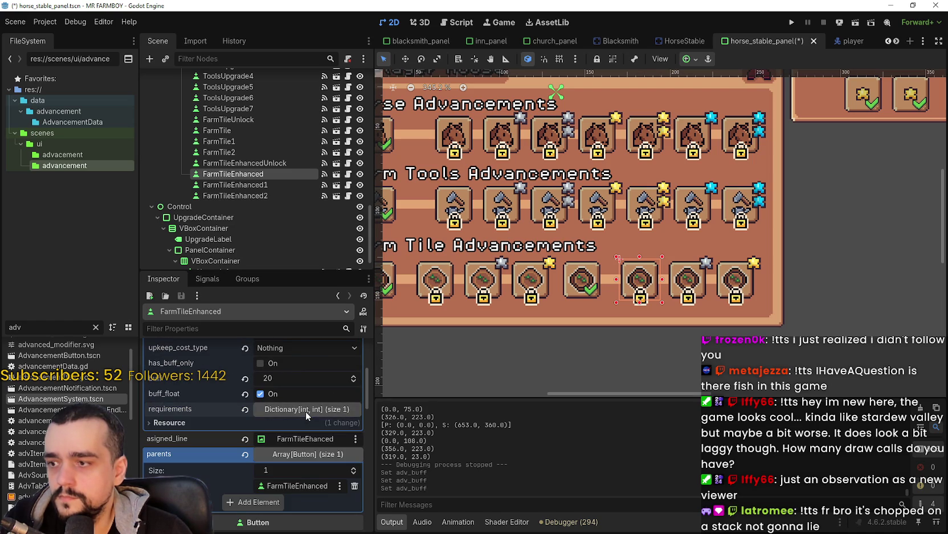
scroll(305, 447, "up", 5)
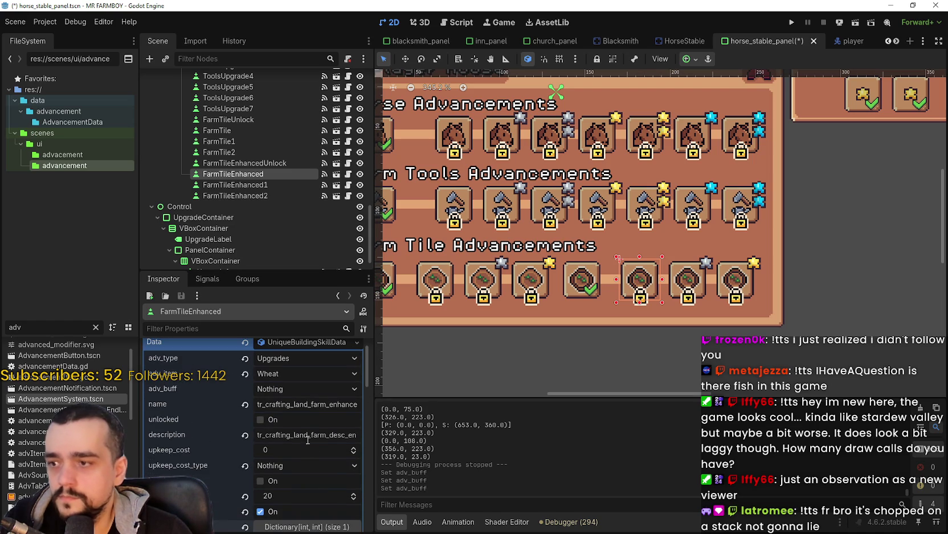
left_click(308, 390)
scroll(309, 445, "down", 10)
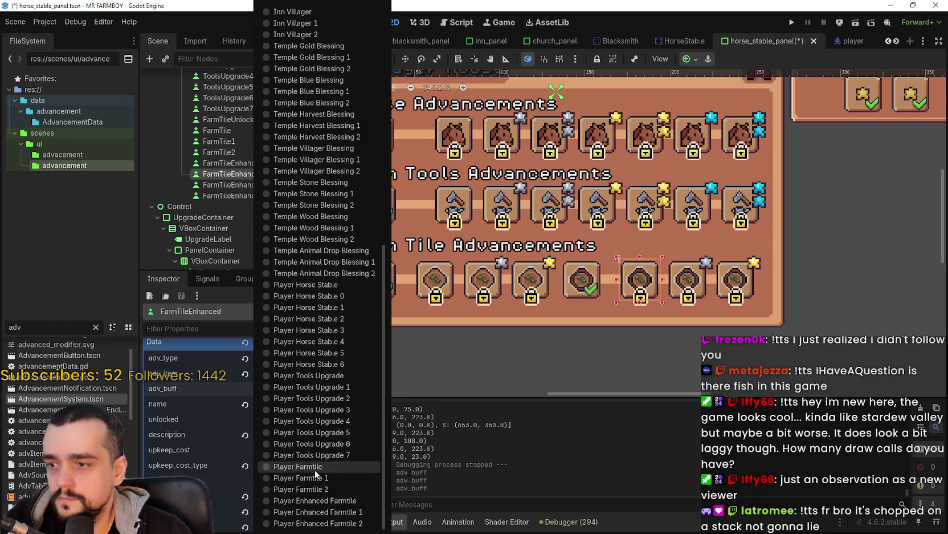
left_click(343, 500)
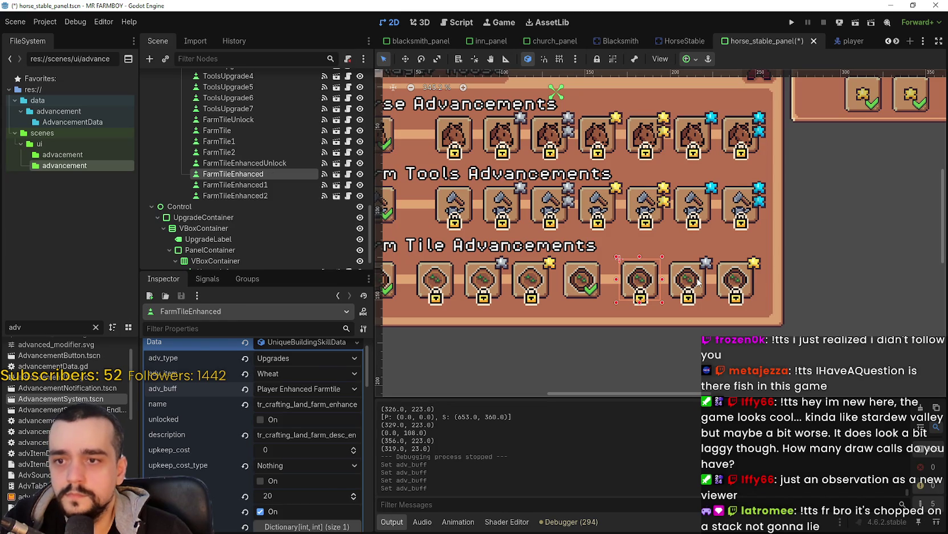
Set FarmTileEnhanced1's adv_buff to Player Enhanced Farmtile 1.
left_click(696, 278)
left_click(315, 365)
scroll(292, 491, "down", 5)
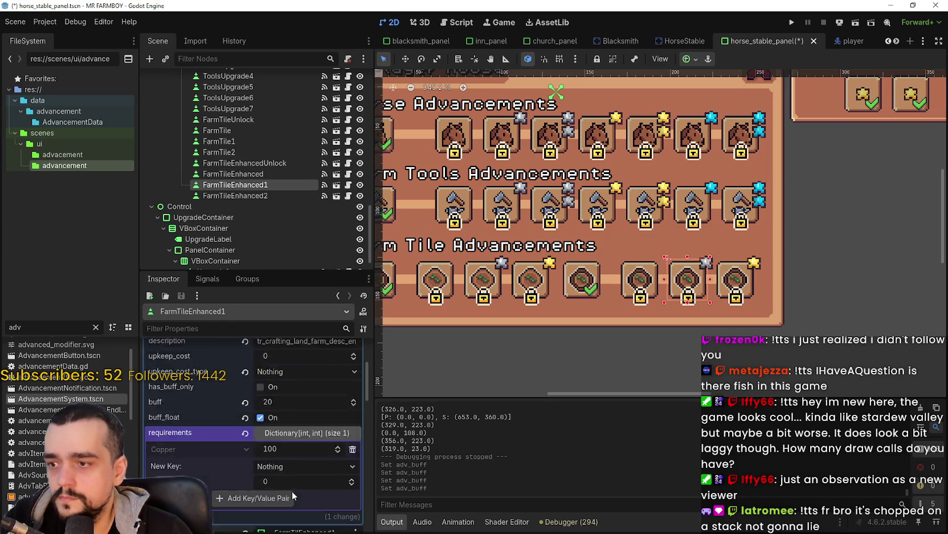
scroll(302, 443, "up", 3)
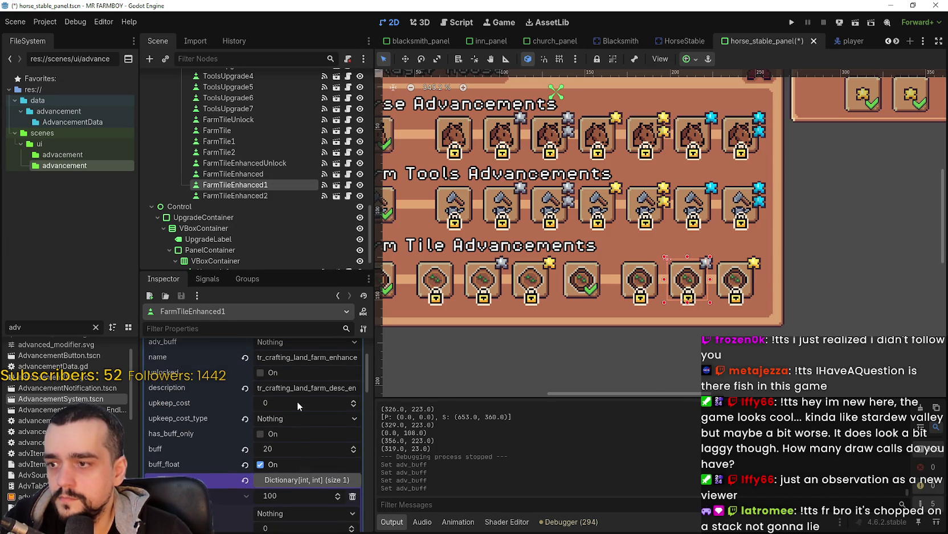
scroll(297, 400, "down", 2)
scroll(296, 403, "up", 3)
scroll(296, 413, "up", 1)
left_click(293, 414)
left_click(206, 421)
scroll(295, 403, "up", 3)
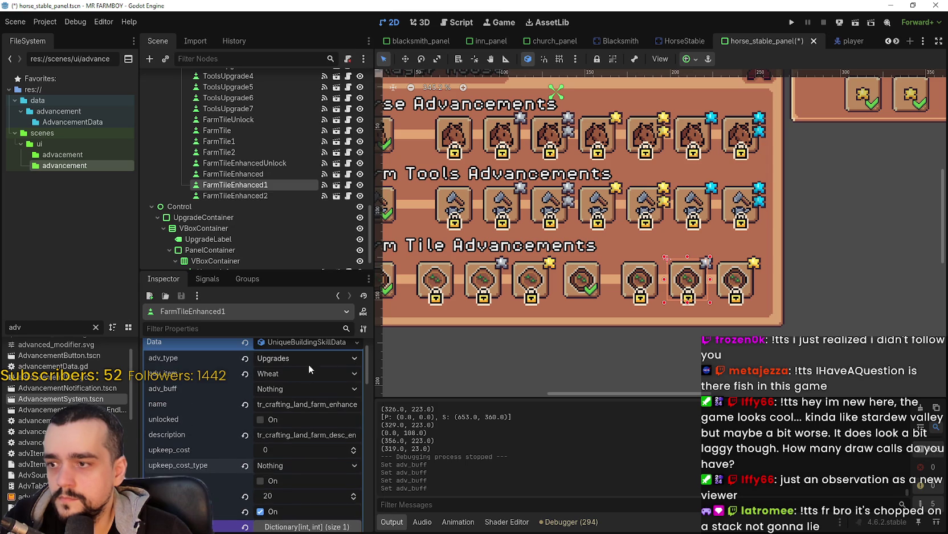
left_click(298, 386)
scroll(308, 433, "down", 10)
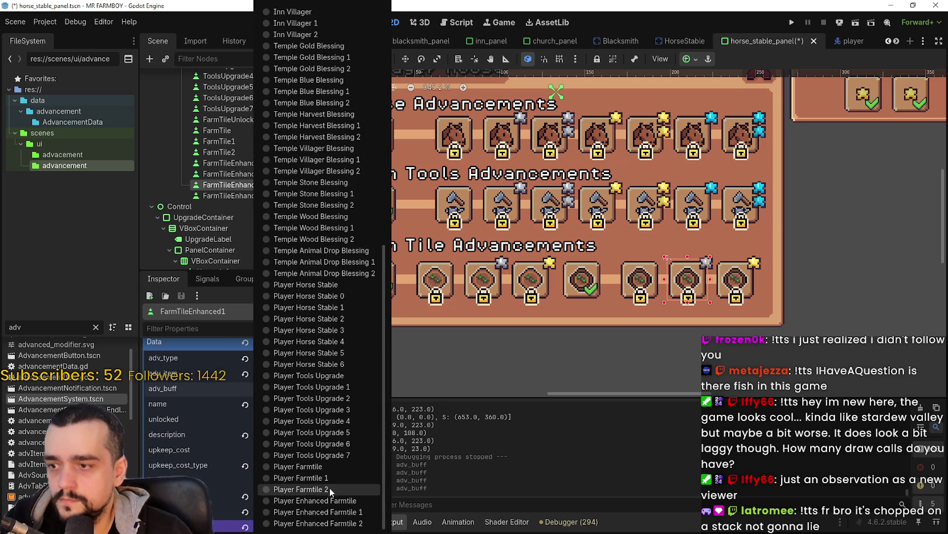
left_click(318, 512)
Set FarmTileEnhanced2's adv_buff to Player Enhanced Farmtile 2 and save the scene.
left_click(731, 290)
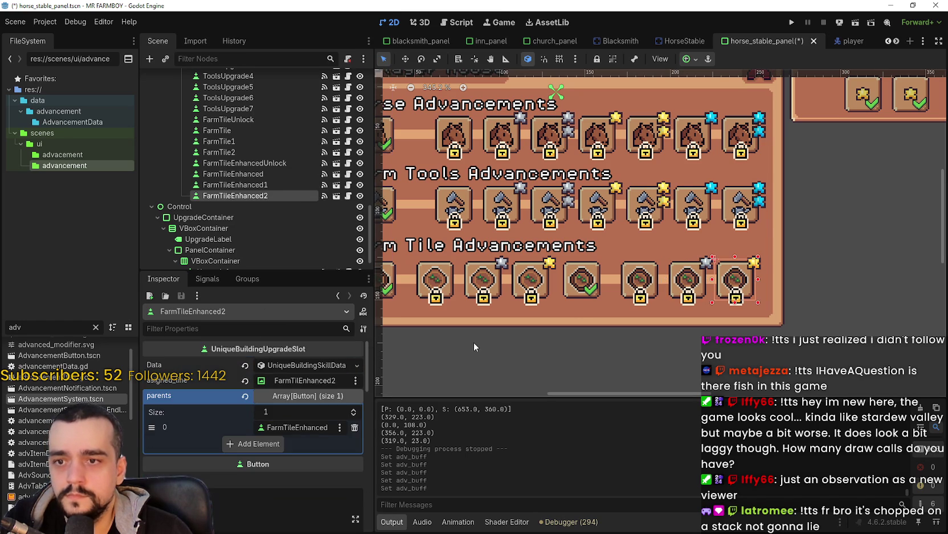
scroll(292, 433, "down", 2)
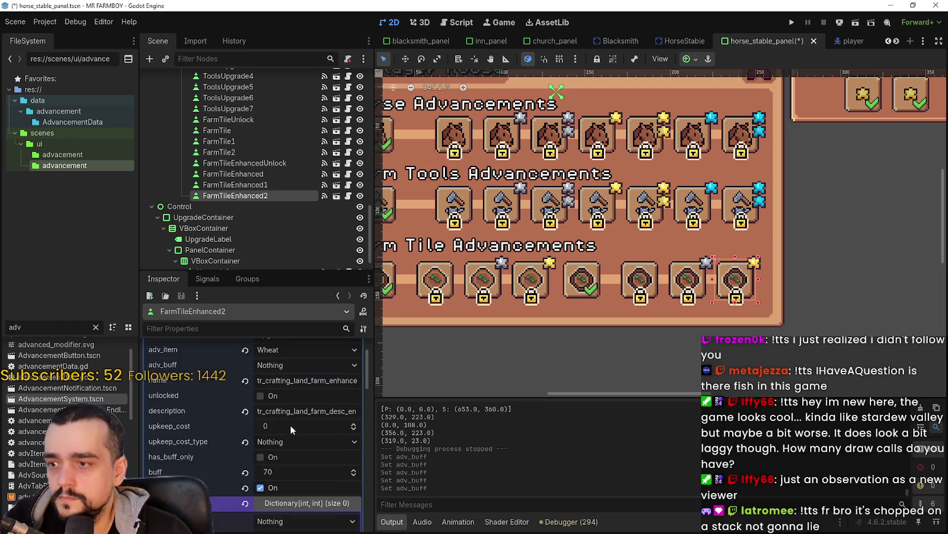
left_click(308, 391)
scroll(299, 476, "down", 5)
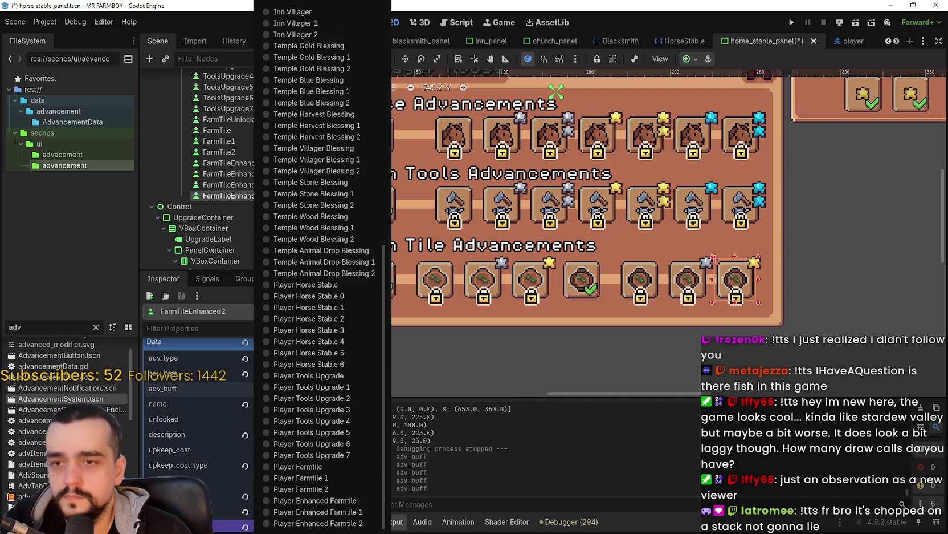
left_click(346, 524)
scroll(695, 320, "down", 1)
key("ctrl+s")
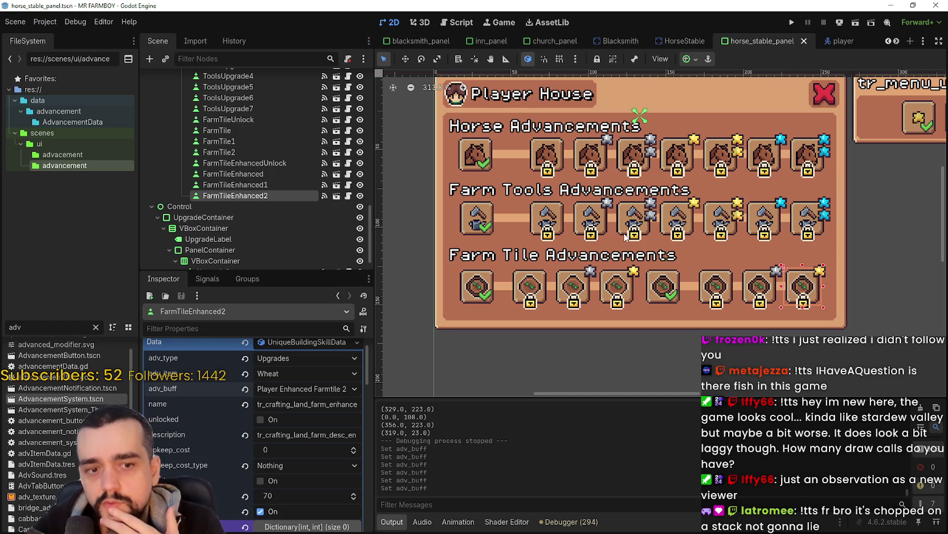
Inspect ToolsUpgrade1, then the second Farm Tile slot's button group details.
left_click(553, 209)
scroll(300, 467, "down", 5)
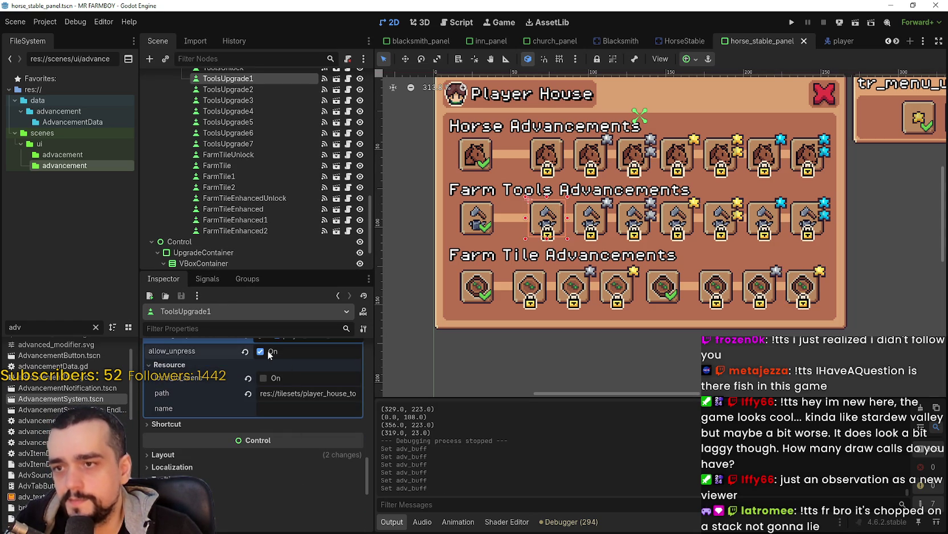
left_click(543, 295)
scroll(261, 398, "down", 2)
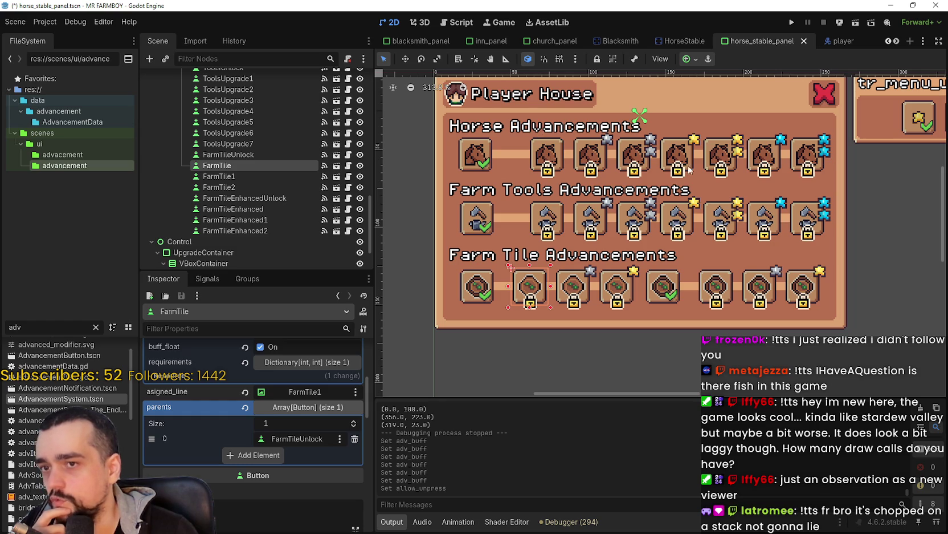
scroll(254, 434, "up", 4)
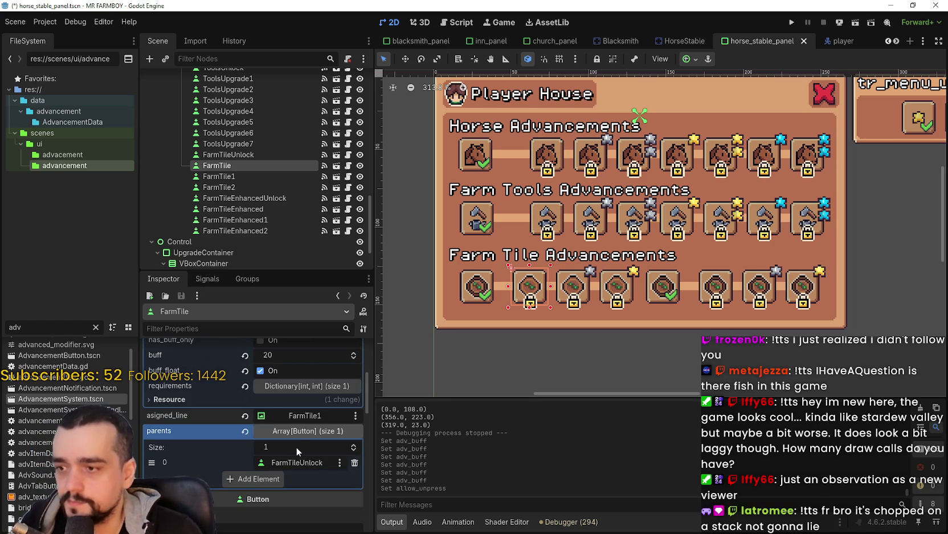
scroll(298, 423, "down", 2)
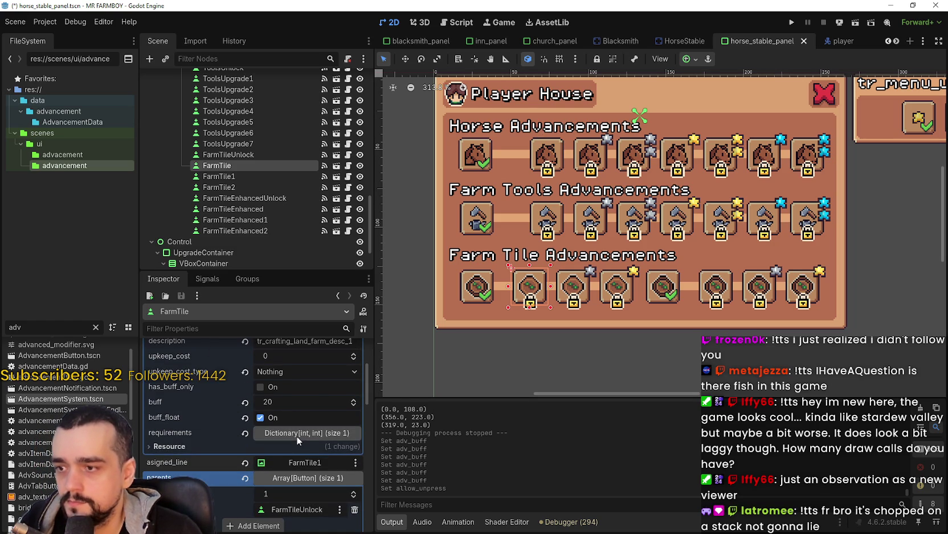
scroll(291, 448, "down", 1)
scroll(292, 448, "down", 8)
scroll(303, 459, "down", 8)
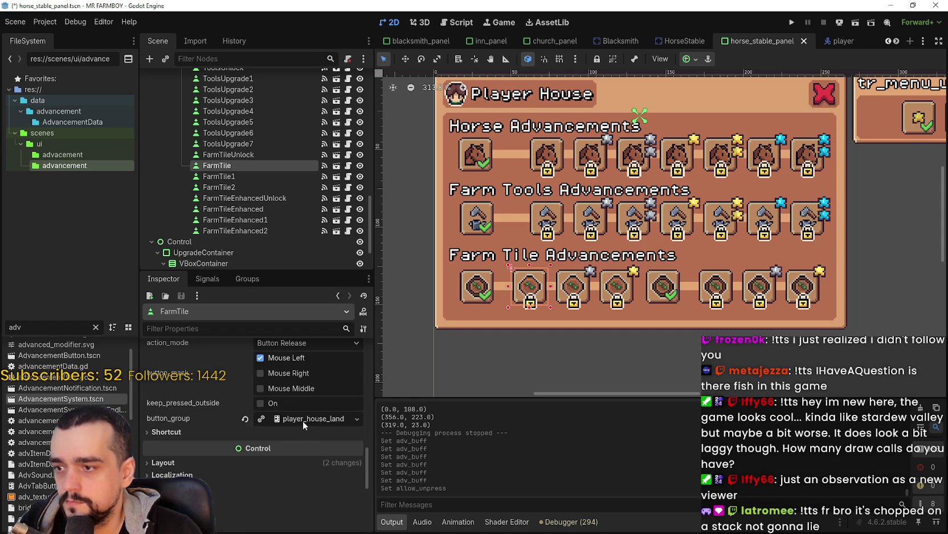
left_click(303, 422)
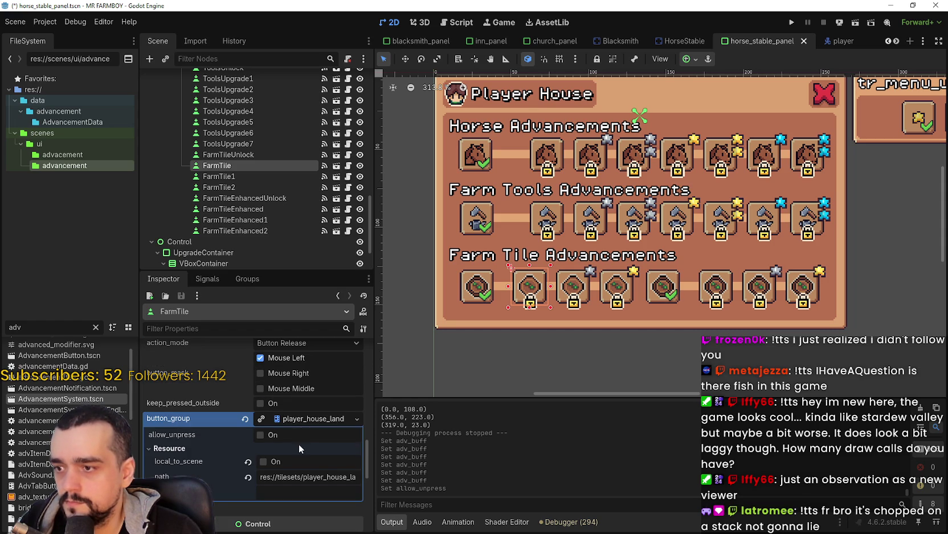
Inspect the FarmTileEnhanced slot's button group details.
left_click(707, 295)
scroll(282, 452, "down", 10)
scroll(300, 411, "down", 10)
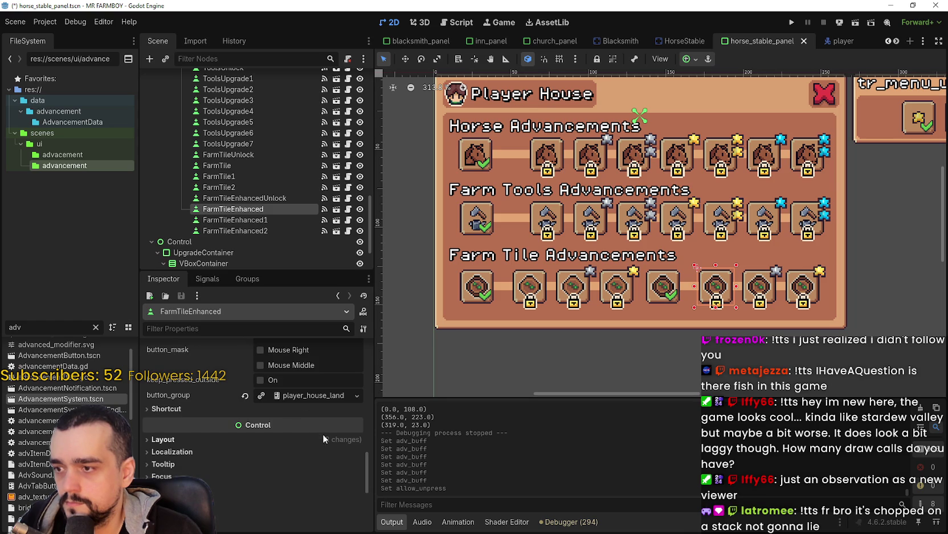
left_click(321, 397)
scroll(635, 277, "down", 2)
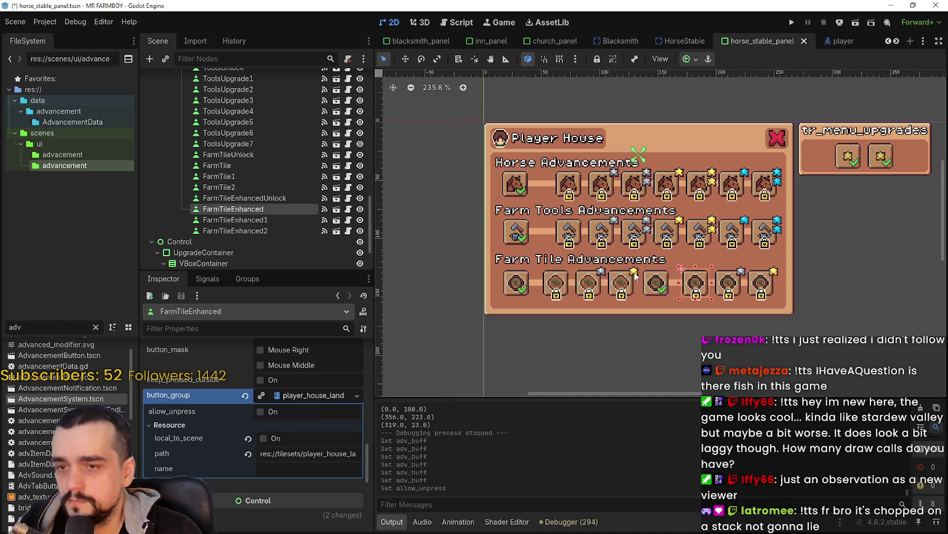
Check ToolsUpgrade5's button group and HorseUpgrade5's resource, then save the scene.
left_click(699, 234)
scroll(262, 436, "down", 2)
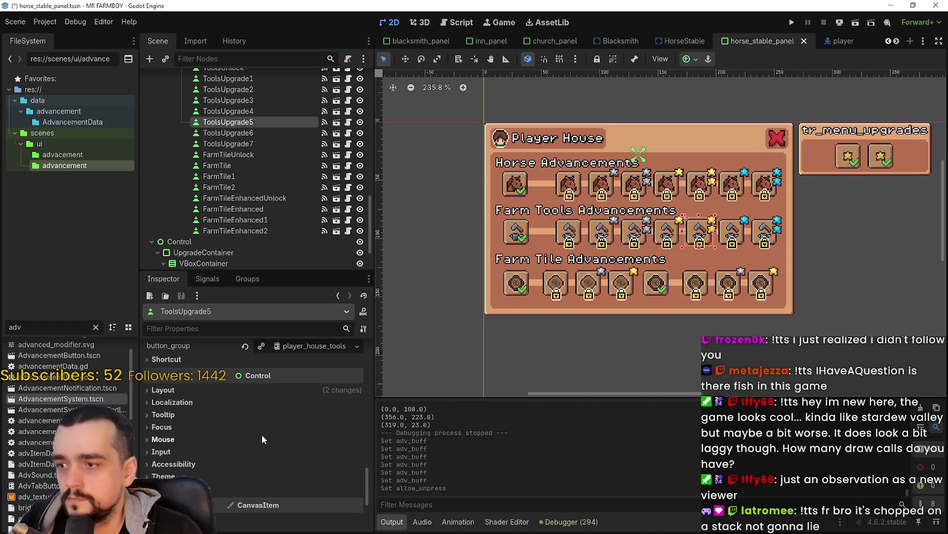
left_click(313, 342)
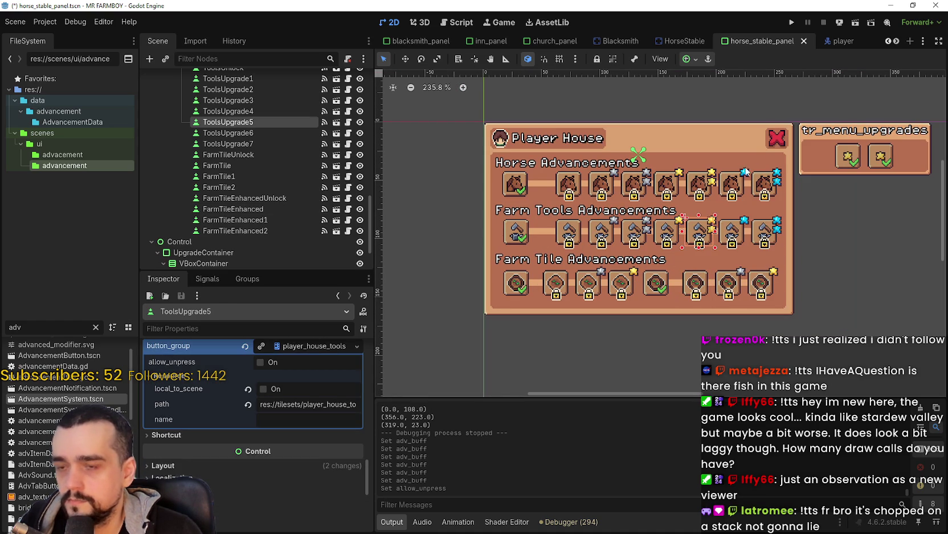
left_click(732, 183)
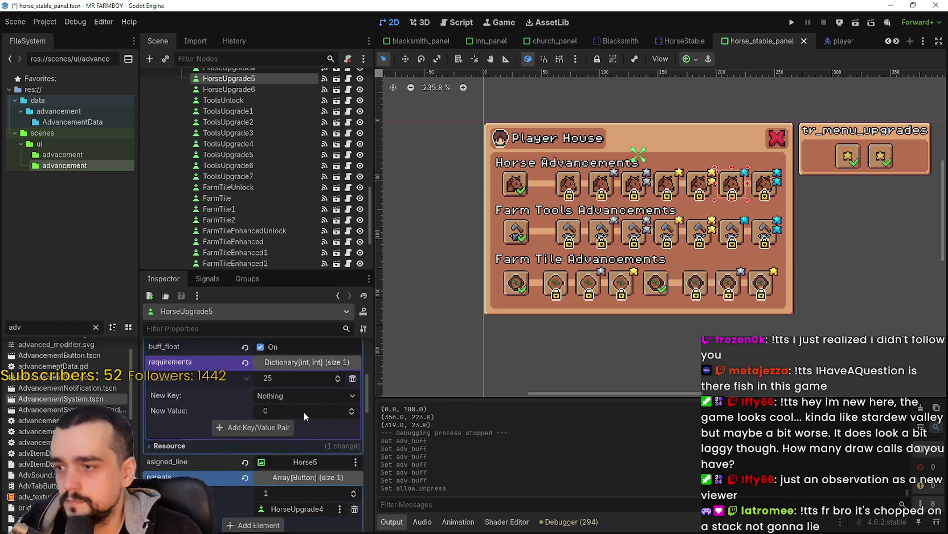
scroll(310, 417, "down", 5)
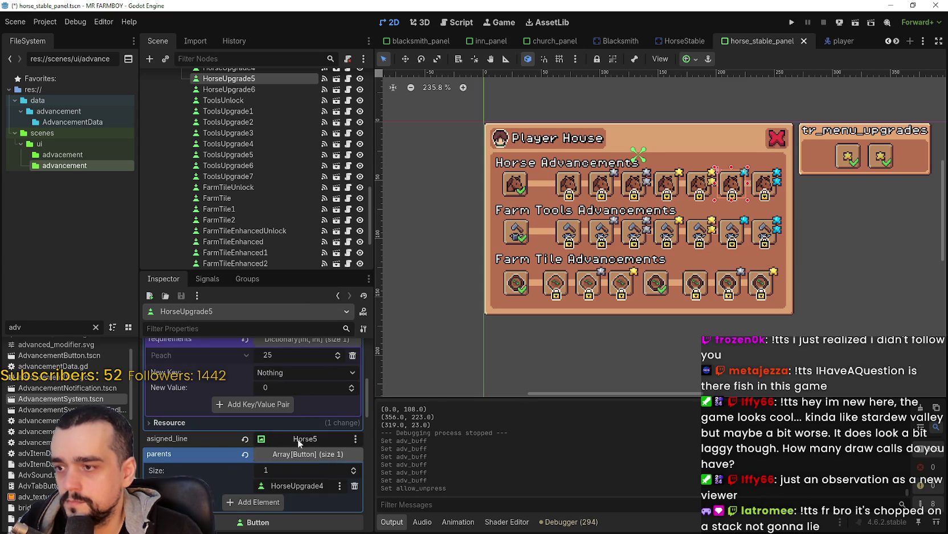
left_click(306, 380)
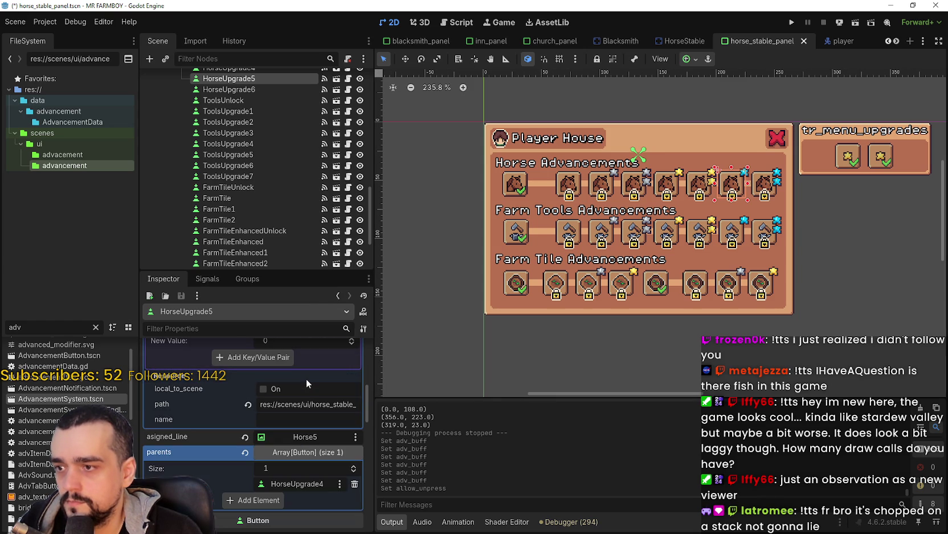
scroll(637, 247, "up", 2)
key("ctrl+s")
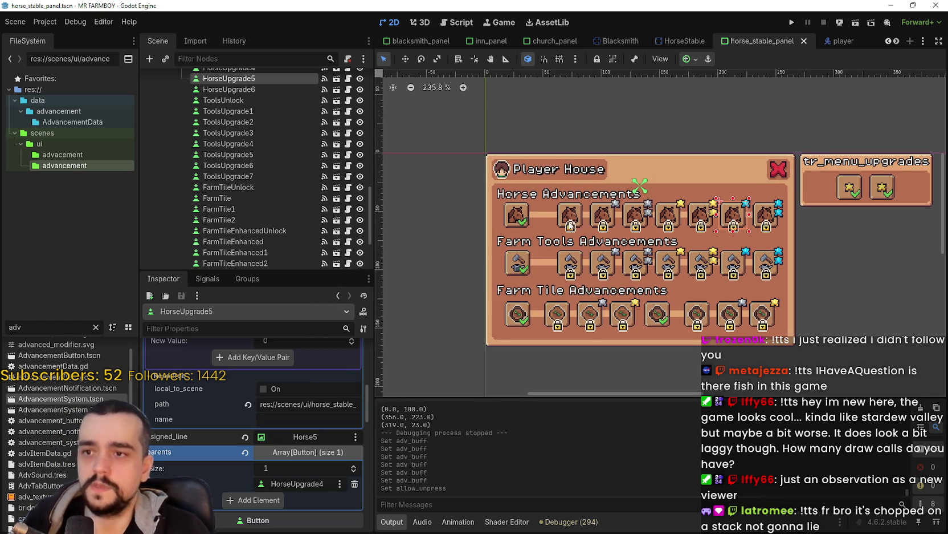
Inspect the requirements of the HorseUnlock and HorseUpgrade slots in the Inspector.
scroll(571, 224, "up", 3)
scroll(515, 214, "up", 2)
left_click(500, 182)
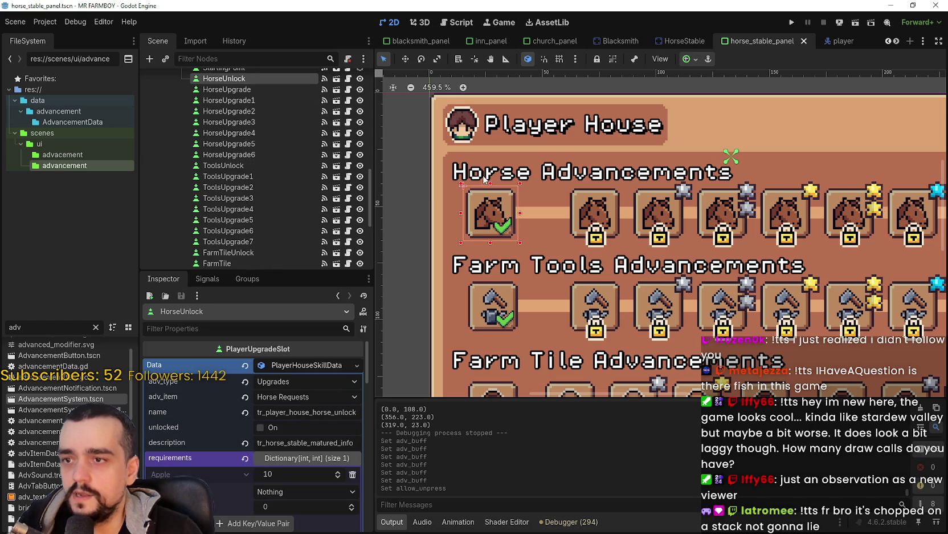
left_click(611, 211)
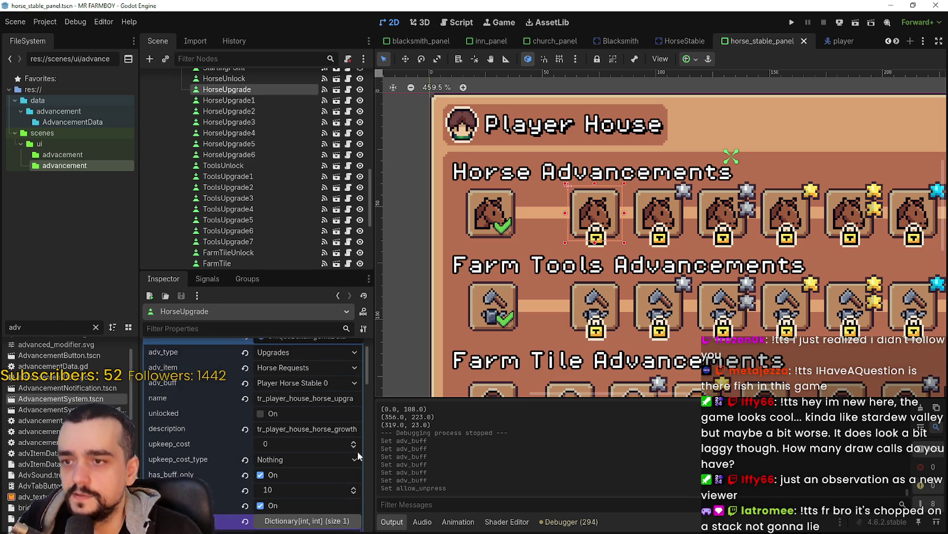
scroll(288, 452, "down", 3)
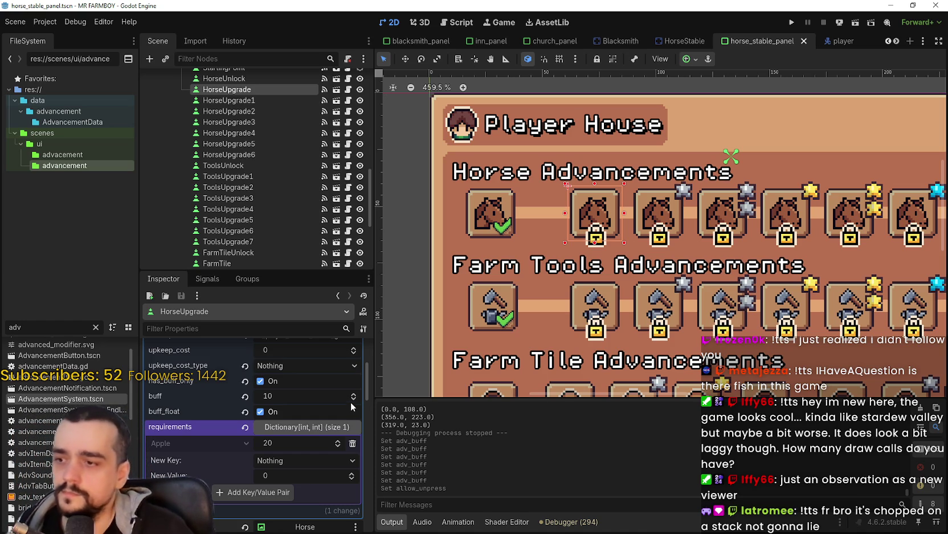
scroll(222, 426, "down", 4)
scroll(220, 427, "up", 5)
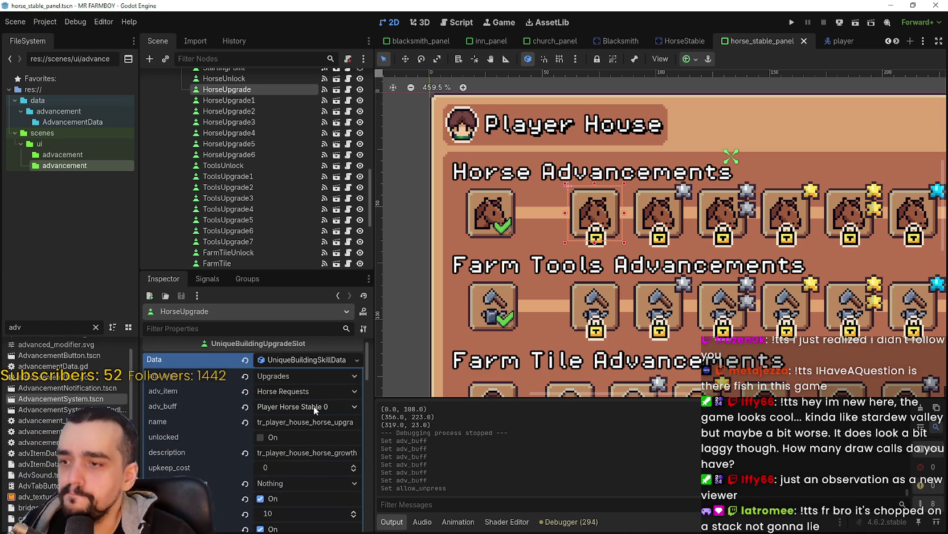
scroll(632, 230, "down", 3)
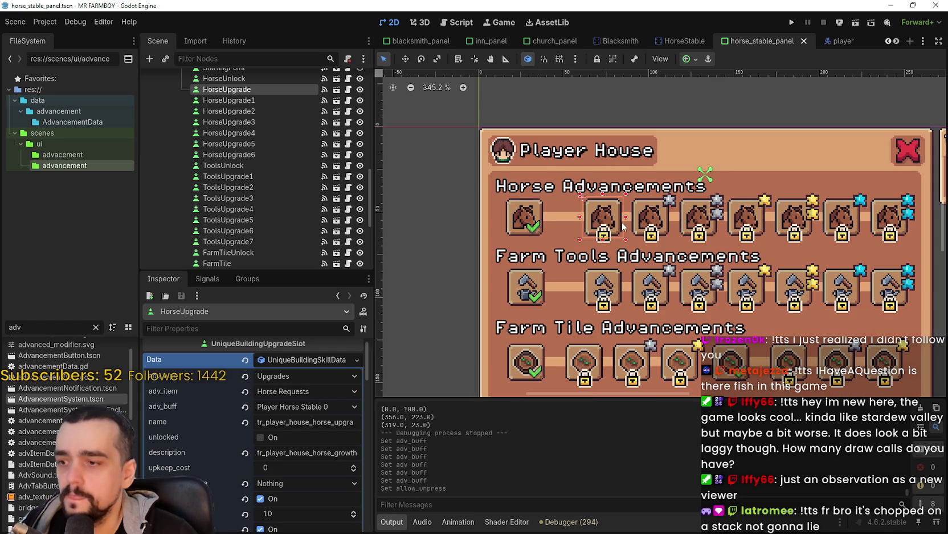
scroll(298, 441, "down", 3)
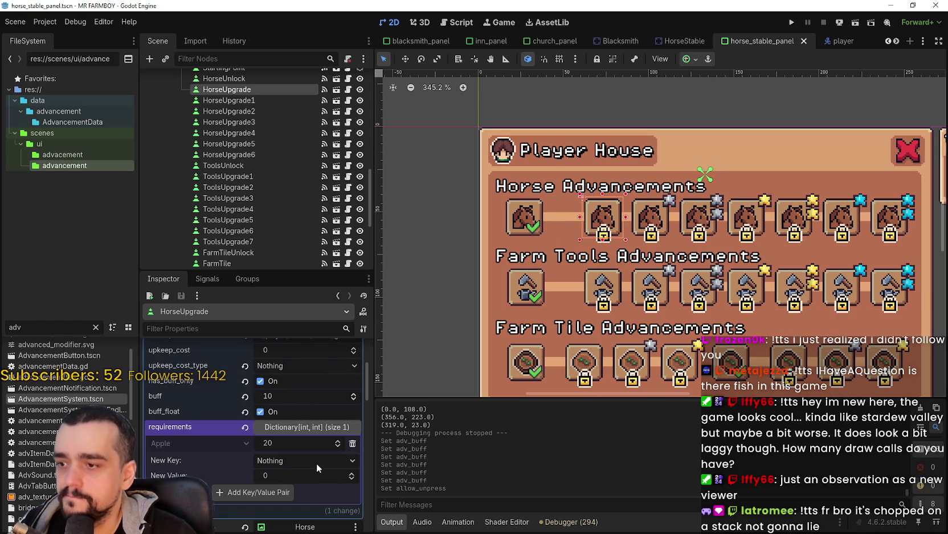
Recheck HorseUnlock's requirements, then save the Player House scene and run the project.
left_click(514, 220)
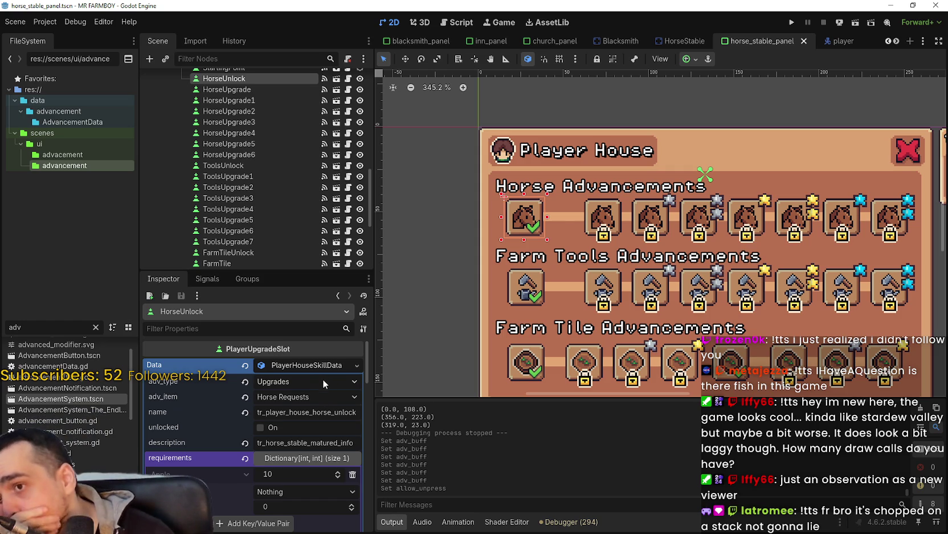
scroll(303, 448, "down", 1)
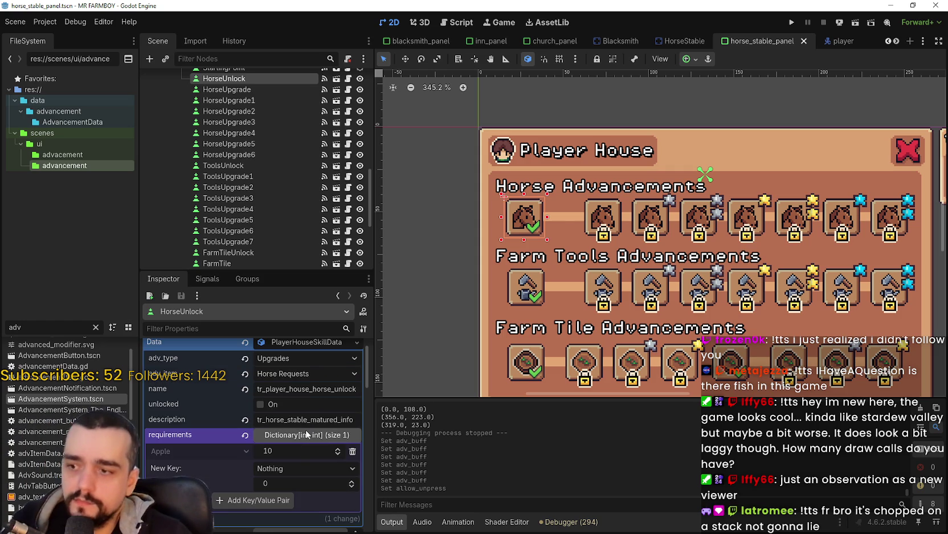
scroll(307, 436, "down", 4)
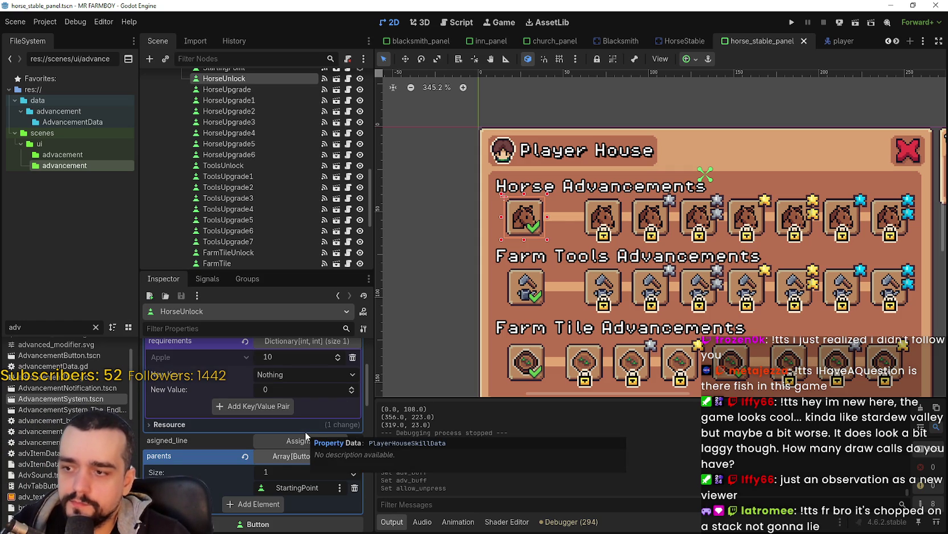
scroll(308, 444, "up", 4)
scroll(305, 444, "up", 1)
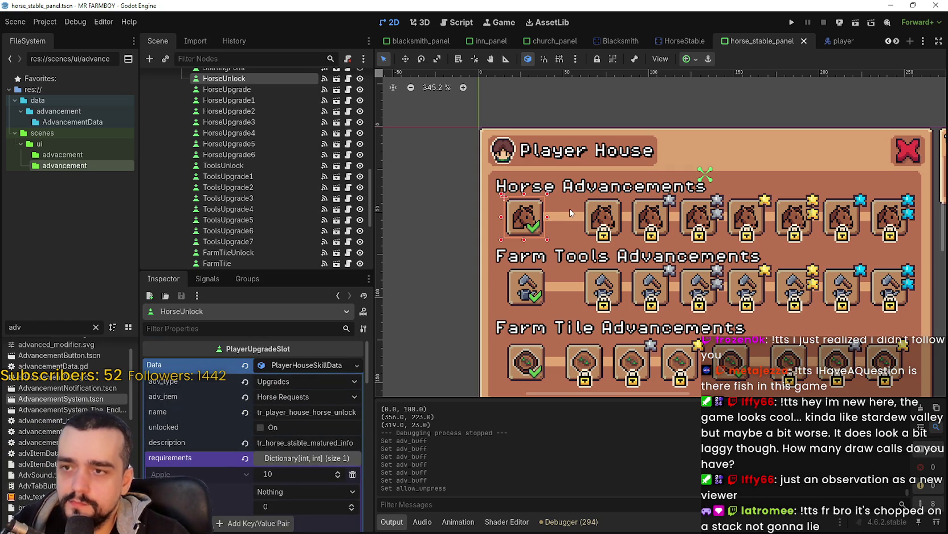
scroll(569, 210, "down", 2)
scroll(569, 210, "right", 2)
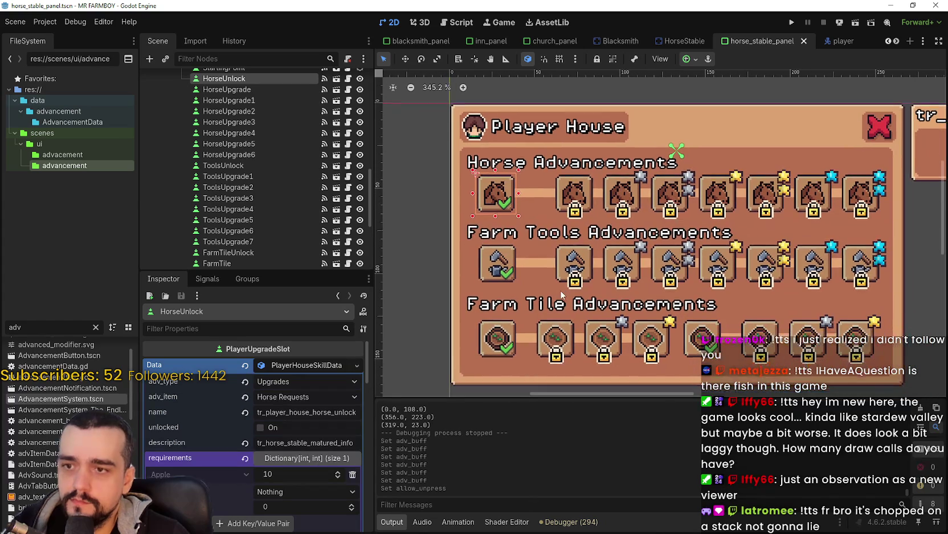
key("ctrl+s")
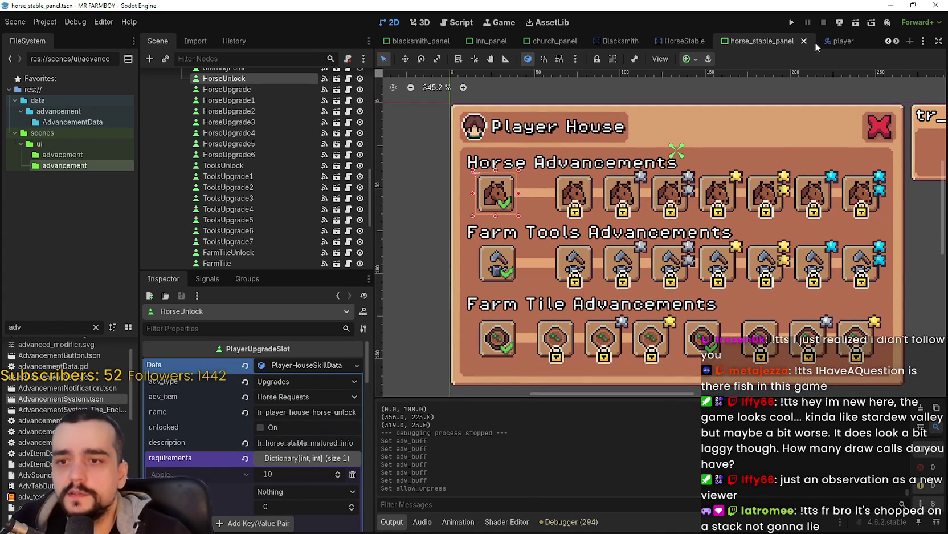
left_click(792, 23)
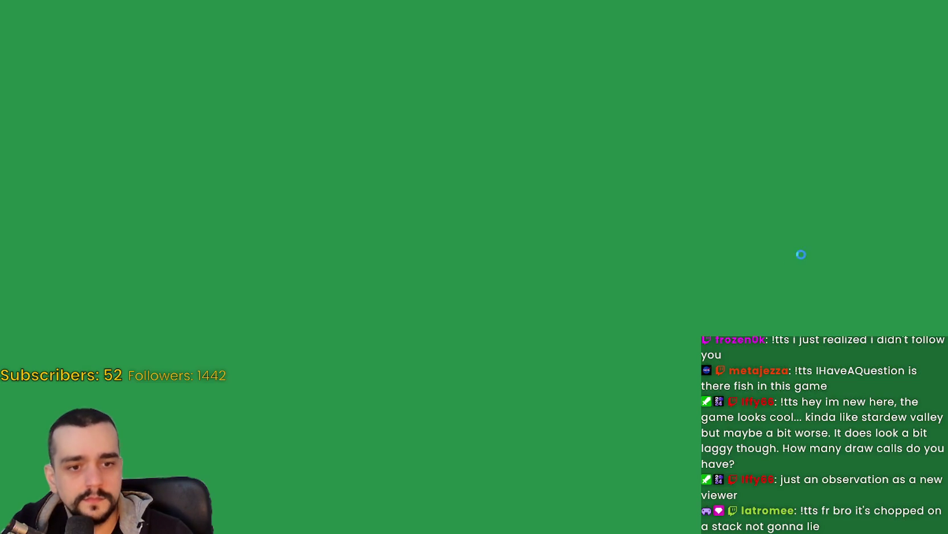